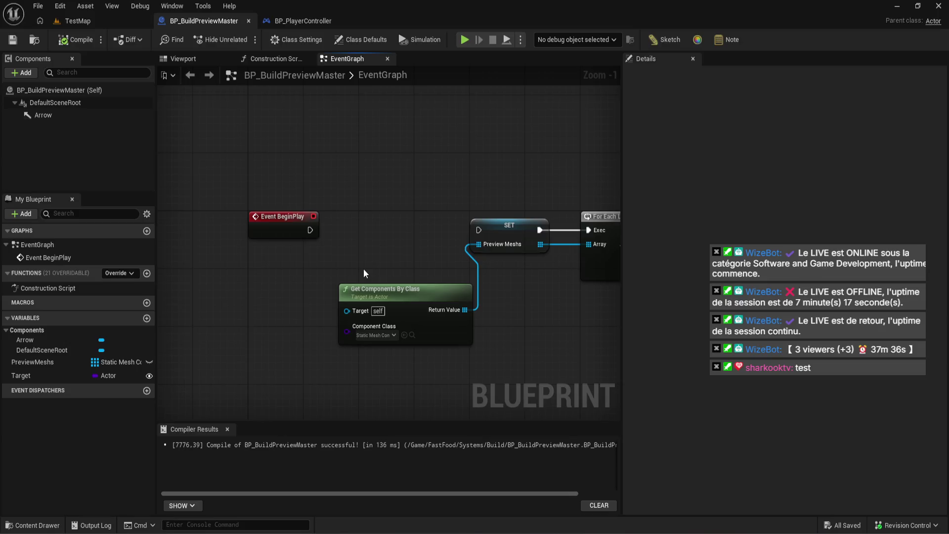
Drag Get Components By Class, SET and For Each Loop away from Event BeginPlay.
{"action": "scroll", "coordinate": [365, 268], "scroll_direction": "up", "scroll_amount": 1}
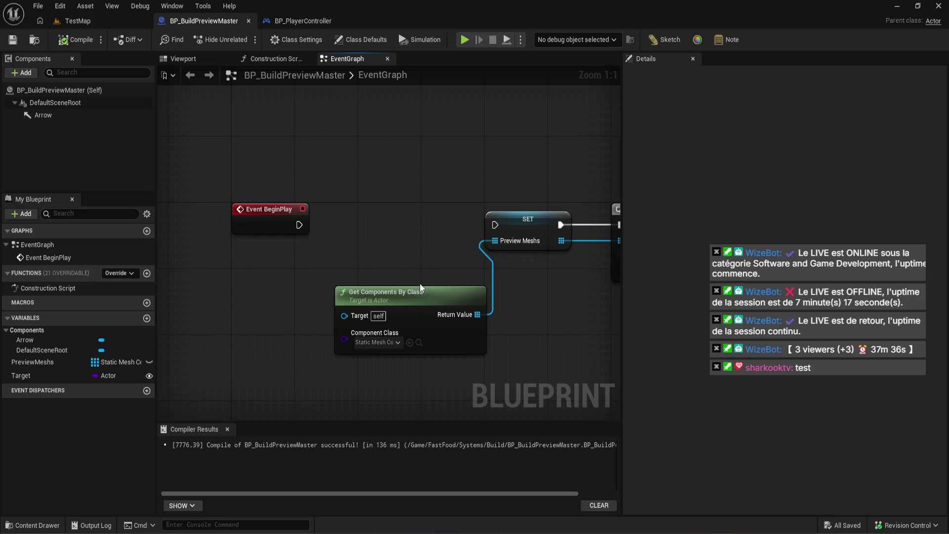
{"action": "left_click_drag", "start_coordinate": [404, 309], "coordinate": [364, 293]}
{"action": "left_click", "coordinate": [489, 332]}
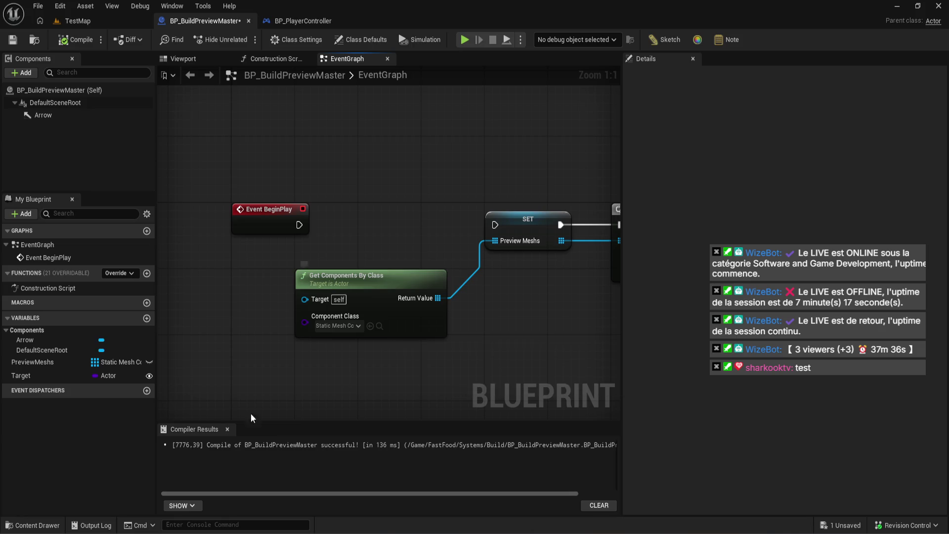
{"action": "left_click_drag", "start_coordinate": [395, 289], "coordinate": [455, 289]}
{"action": "scroll", "coordinate": [456, 289], "scroll_direction": "down", "scroll_amount": 5}
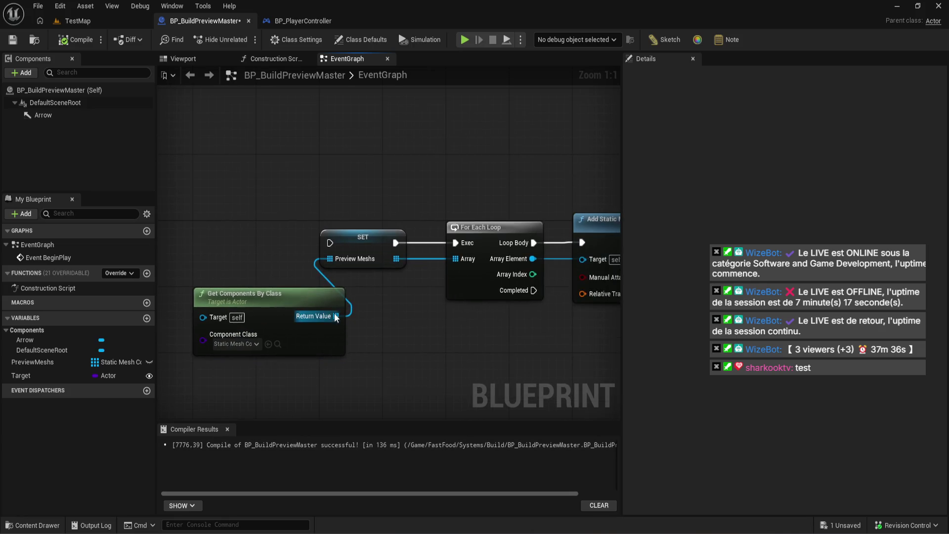
{"action": "left_click_drag", "start_coordinate": [248, 321], "coordinate": [610, 208]}
{"action": "left_click_drag", "start_coordinate": [265, 350], "coordinate": [589, 186]}
{"action": "mouse_move", "coordinate": [387, 286]}
{"action": "left_mouse_down"}
{"action": "mouse_move", "coordinate": [365, 312]}
{"action": "mouse_move", "coordinate": [466, 293]}
{"action": "mouse_move", "coordinate": [452, 286]}
{"action": "left_mouse_up"}
{"action": "scroll", "coordinate": [365, 312], "scroll_direction": "up", "scroll_amount": 5}
{"action": "mouse_move", "coordinate": [277, 316]}
{"action": "left_mouse_down"}
{"action": "mouse_move", "coordinate": [405, 298]}
{"action": "mouse_move", "coordinate": [476, 265]}
{"action": "mouse_move", "coordinate": [420, 267]}
{"action": "mouse_move", "coordinate": [410, 274]}
{"action": "mouse_move", "coordinate": [509, 282]}
{"action": "left_mouse_up"}
{"action": "scroll", "coordinate": [411, 274], "scroll_direction": "down", "scroll_amount": 3}
{"action": "left_click_drag", "start_coordinate": [523, 341], "coordinate": [294, 212]}
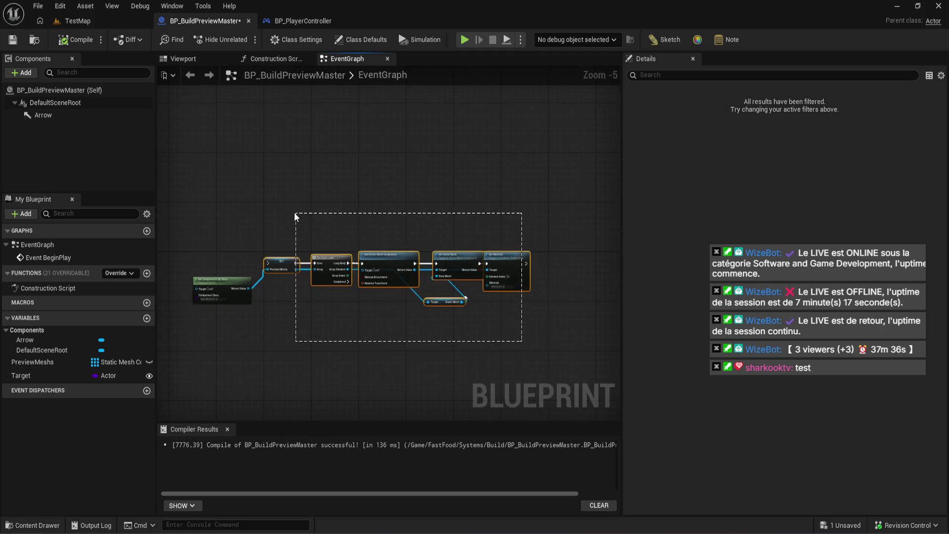
Reframe the graph on Event BeginPlay, Get Components By Class and SET.
{"action": "scroll", "coordinate": [286, 243], "scroll_direction": "up", "scroll_amount": 1}
{"action": "left_click_drag", "start_coordinate": [167, 242], "coordinate": [353, 290]}
{"action": "scroll", "coordinate": [353, 290], "scroll_direction": "up", "scroll_amount": 2}
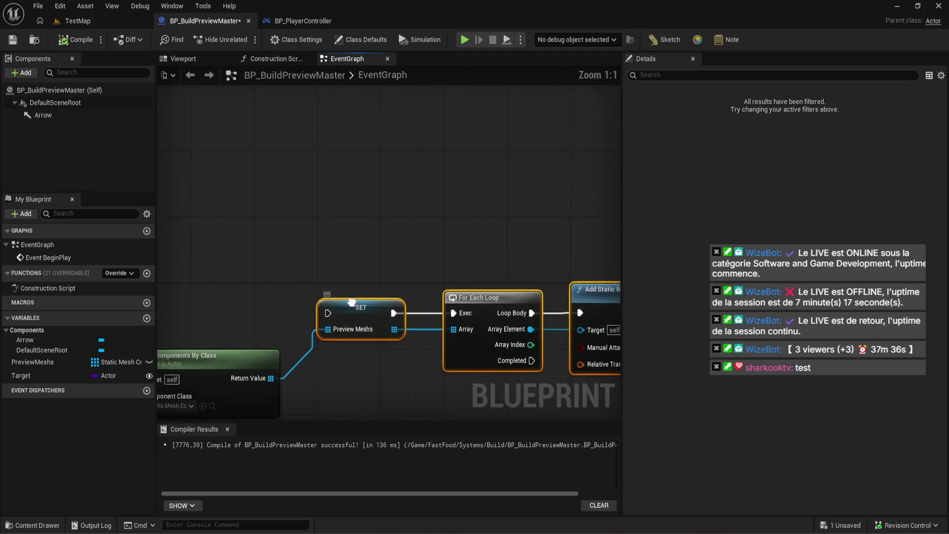
{"action": "scroll", "coordinate": [353, 290], "scroll_direction": "down", "scroll_amount": 2}
{"action": "left_click_drag", "start_coordinate": [320, 263], "coordinate": [332, 275]}
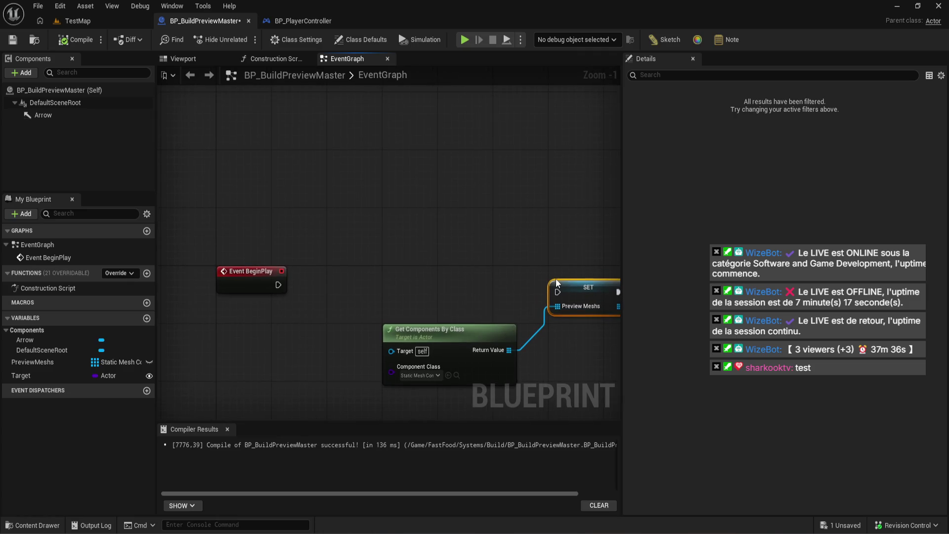
{"action": "scroll", "coordinate": [409, 250], "scroll_direction": "up", "scroll_amount": 1}
{"action": "mouse_move", "coordinate": [408, 250]}
{"action": "left_mouse_down"}
{"action": "mouse_move", "coordinate": [247, 280]}
{"action": "mouse_move", "coordinate": [226, 259]}
{"action": "mouse_move", "coordinate": [277, 277]}
{"action": "mouse_move", "coordinate": [357, 284]}
{"action": "mouse_move", "coordinate": [375, 252]}
{"action": "mouse_move", "coordinate": [362, 257]}
{"action": "left_mouse_up"}
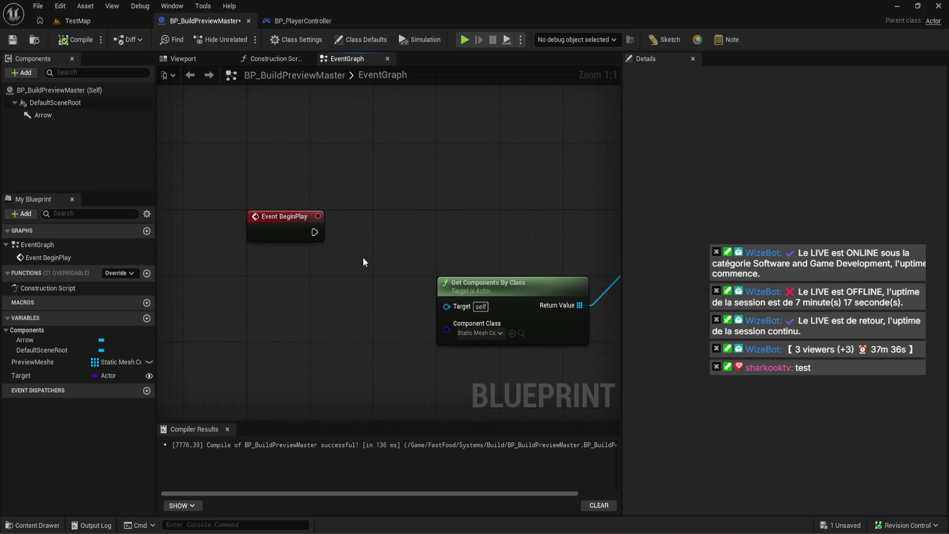
Add a Target getter wired to a Get Class Defaults node, then delete that node.
{"action": "right_click", "coordinate": [294, 300]}
{"action": "mouse_move", "coordinate": [57, 378]}
{"action": "left_mouse_down"}
{"action": "mouse_move", "coordinate": [212, 335]}
{"action": "mouse_move", "coordinate": [259, 341]}
{"action": "mouse_move", "coordinate": [257, 301]}
{"action": "left_mouse_up"}
{"action": "type", "text": "get c"}
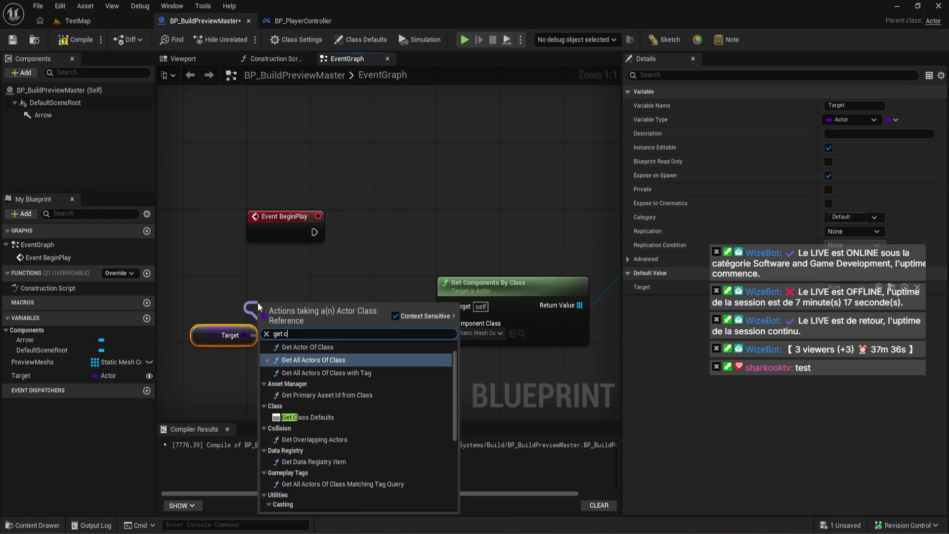
{"action": "left_click", "coordinate": [342, 416]}
{"action": "left_click_drag", "start_coordinate": [342, 414], "coordinate": [343, 337]}
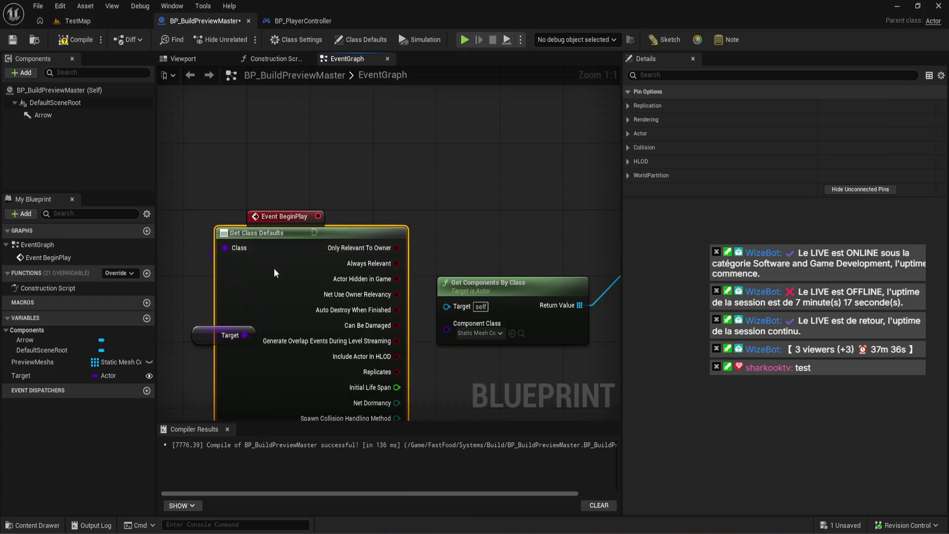
{"action": "key", "text": "Delete"}
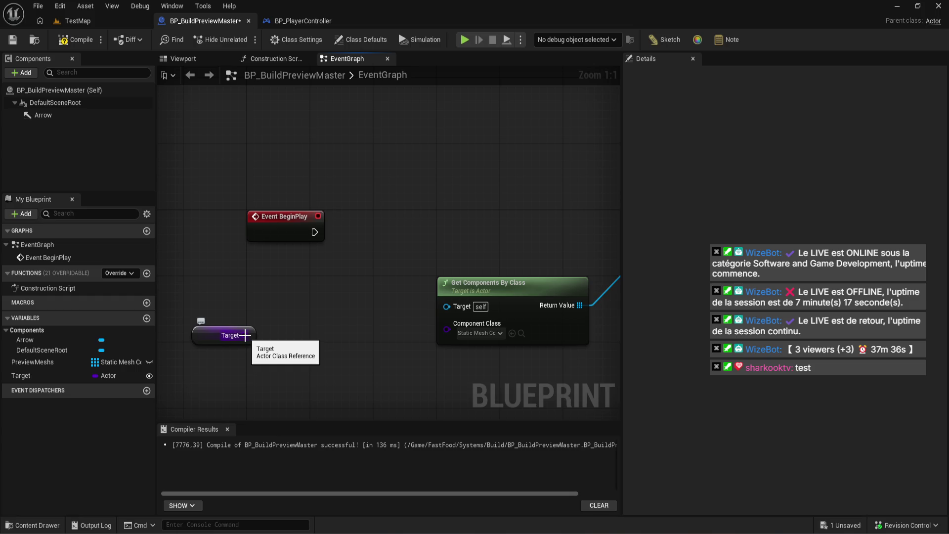
Add Get Class Defaults from Target again via 'get class', then delete it.
{"action": "mouse_move", "coordinate": [244, 335]}
{"action": "left_mouse_down"}
{"action": "mouse_move", "coordinate": [237, 288]}
{"action": "mouse_move", "coordinate": [312, 270]}
{"action": "left_mouse_up"}
{"action": "type", "text": "get class"}
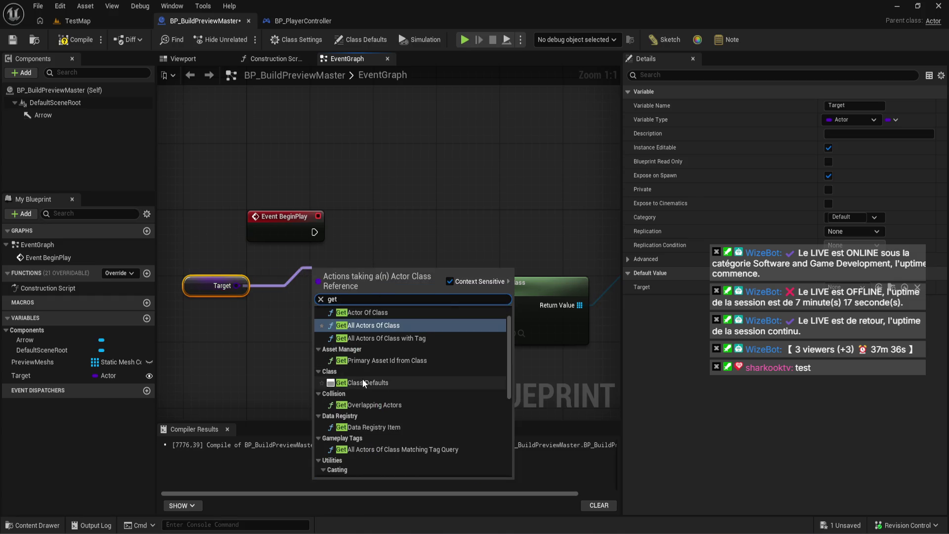
{"action": "key", "text": "Return"}
{"action": "left_click_drag", "start_coordinate": [388, 295], "coordinate": [365, 194]}
{"action": "key", "text": "Delete"}
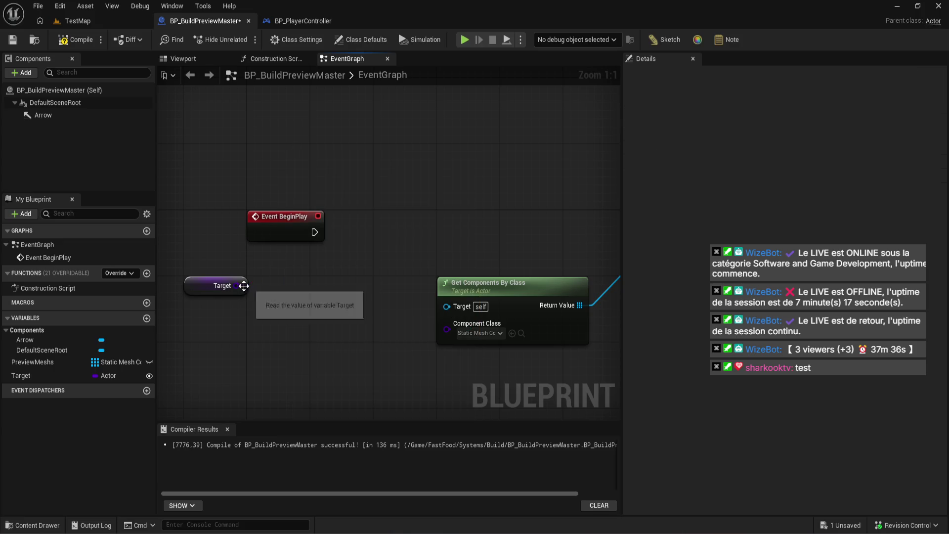
Try a Construct Actor node fed by Target, found by searching 'class'.
{"action": "left_click_drag", "start_coordinate": [233, 285], "coordinate": [297, 309]}
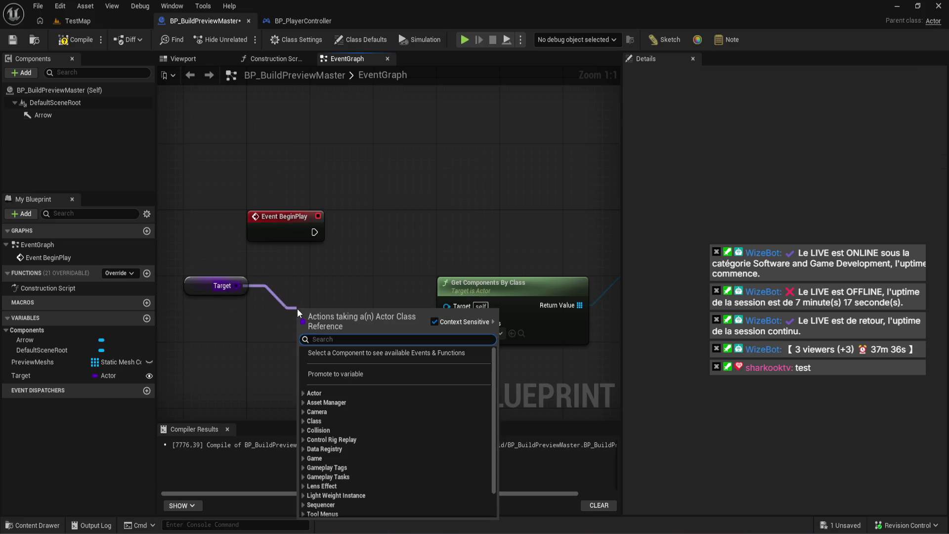
{"action": "type", "text": "cl"}
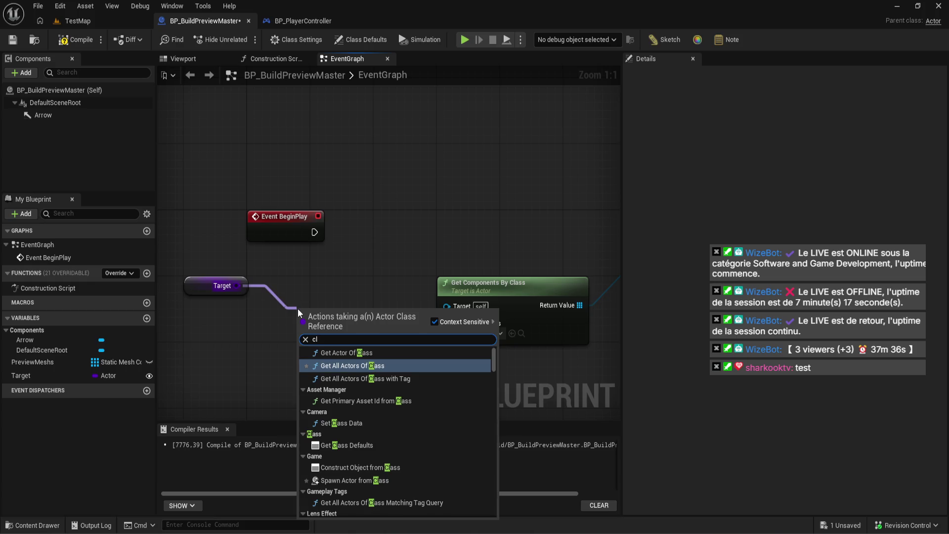
{"action": "type", "text": "ass"}
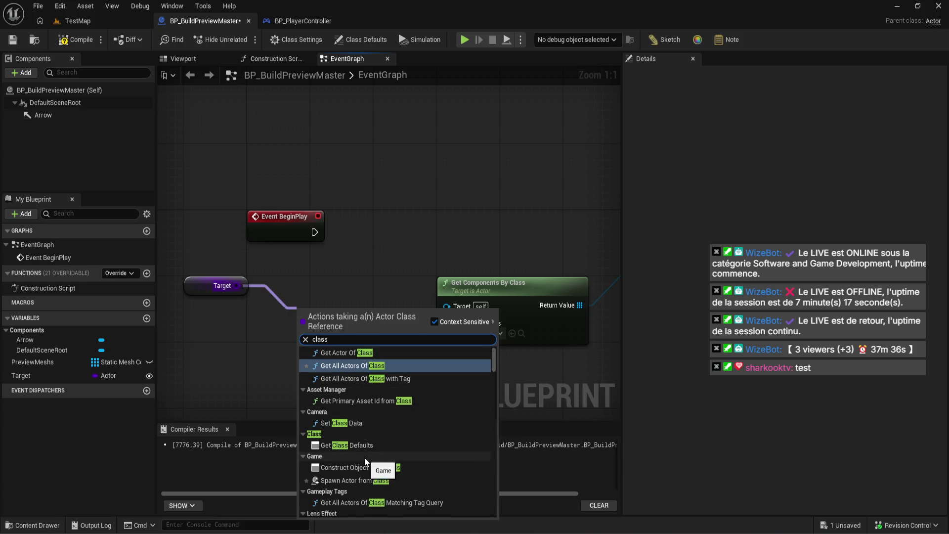
{"action": "left_click", "coordinate": [410, 467]}
{"action": "left_click_drag", "start_coordinate": [342, 339], "coordinate": [353, 281]}
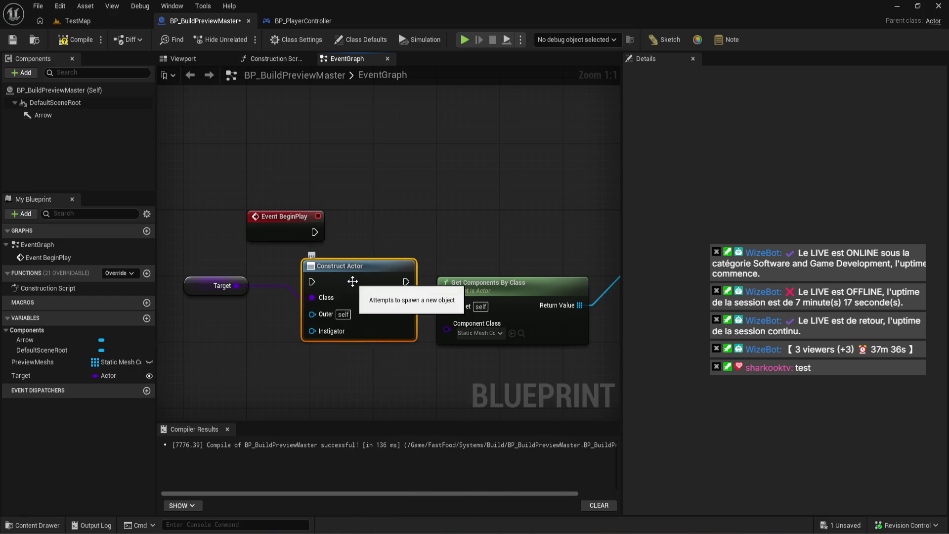
Delete the Target and Construct Actor nodes and save the blueprint.
{"action": "left_click_drag", "start_coordinate": [302, 377], "coordinate": [227, 267]}
{"action": "key", "text": "Delete"}
{"action": "key", "text": "ctrl+s"}
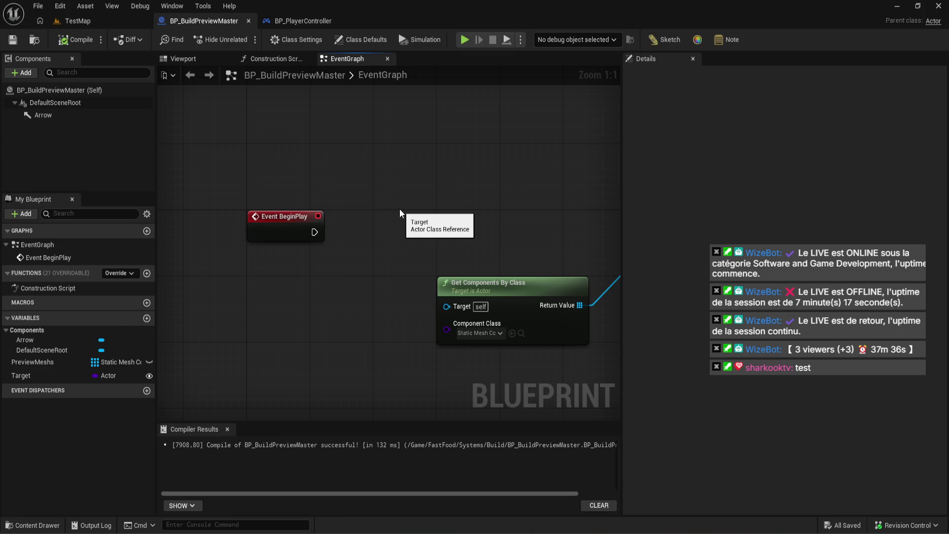
{"action": "mouse_move", "coordinate": [170, 529]}
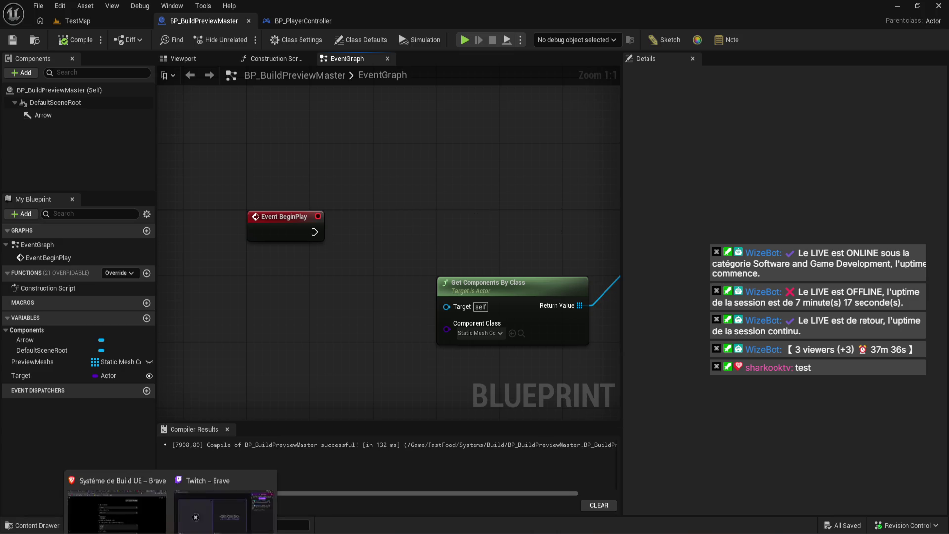
{"action": "left_click", "coordinate": [117, 484]}
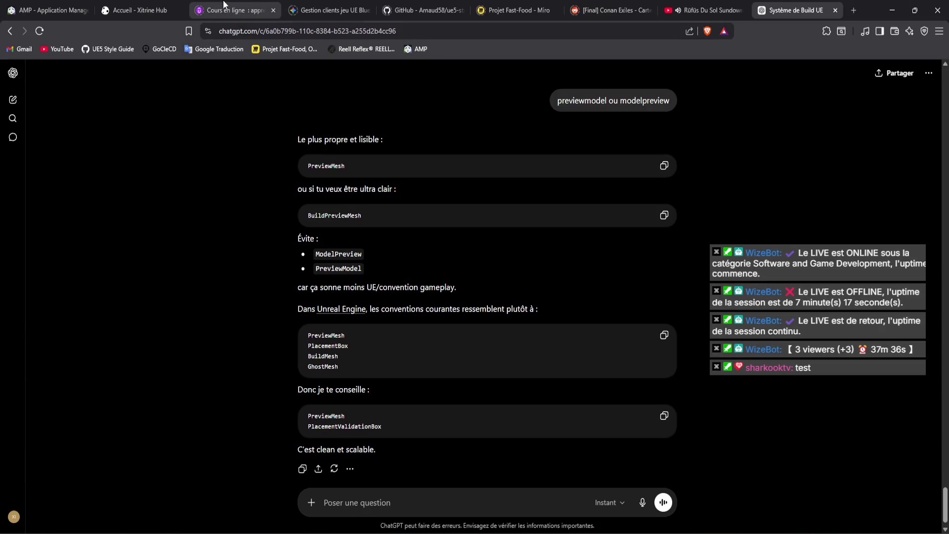
Bring up Gemini, collapse its conversation list and start a new chat.
{"action": "left_click", "coordinate": [317, 10]}
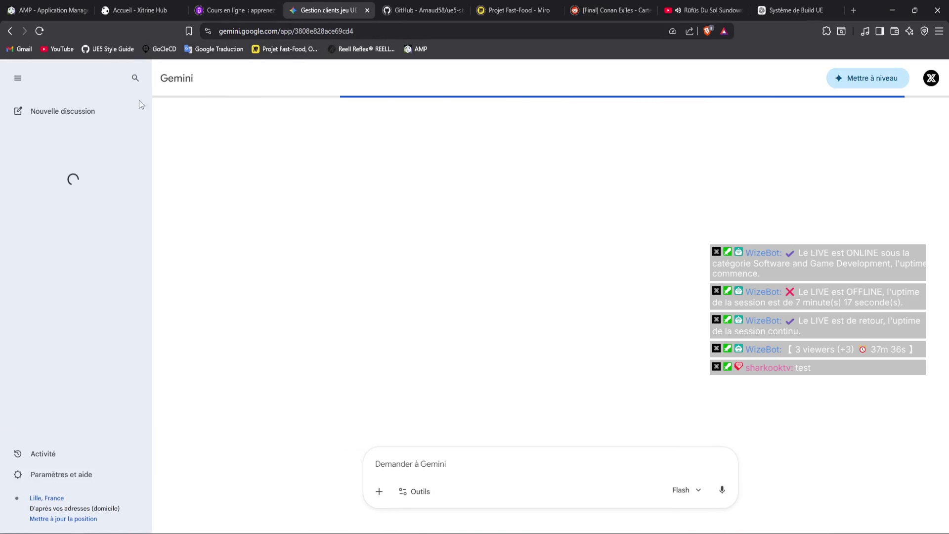
{"action": "left_click", "coordinate": [20, 81]}
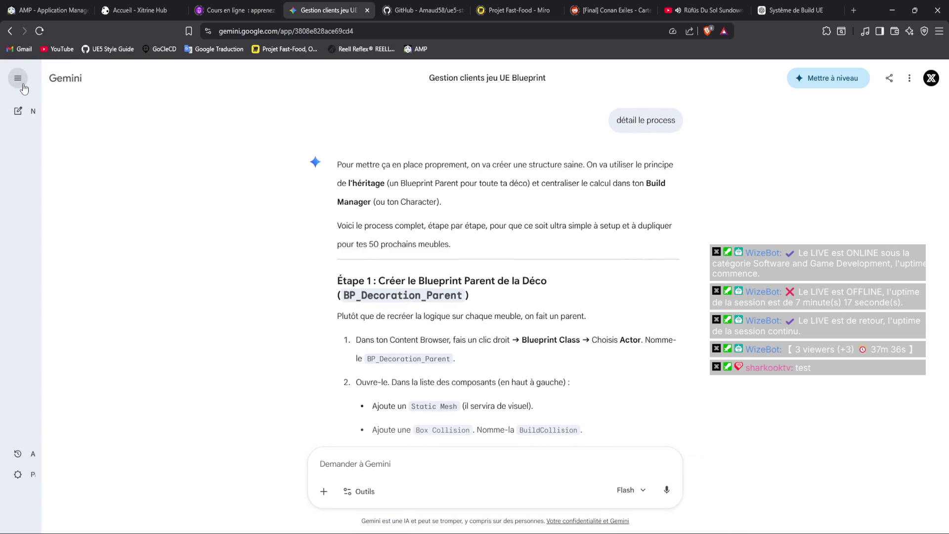
{"action": "left_click", "coordinate": [18, 110]}
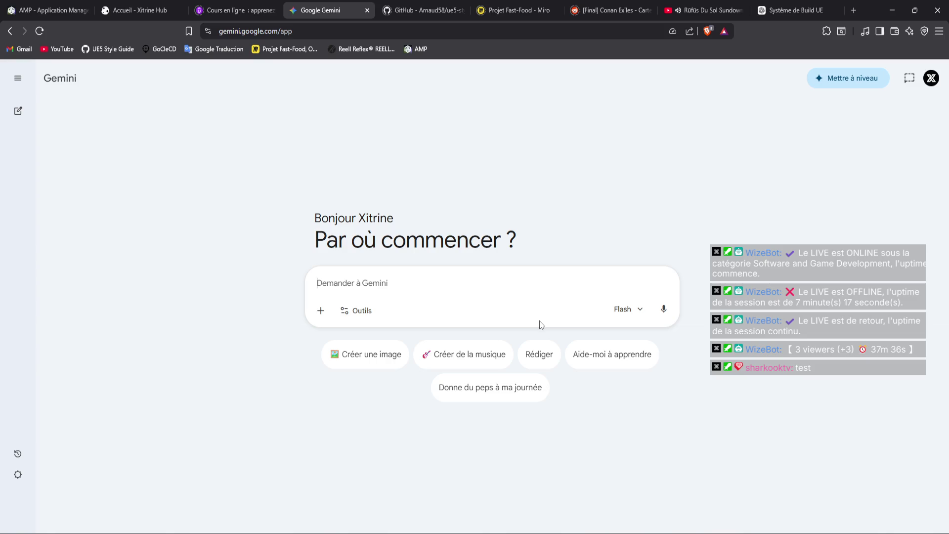
Ask in French how to handle UE5 build previews for furniture with several meshes.
{"action": "type", "text": "Sur UE5, je fais un sys de bu"}
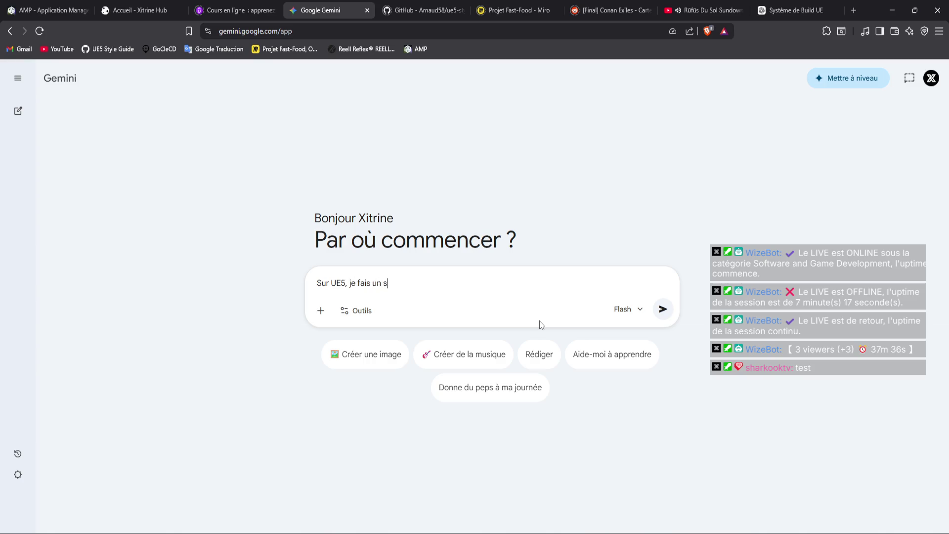
{"action": "type", "text": "ild; pour le"}
{"action": "type", "text": " preview "}
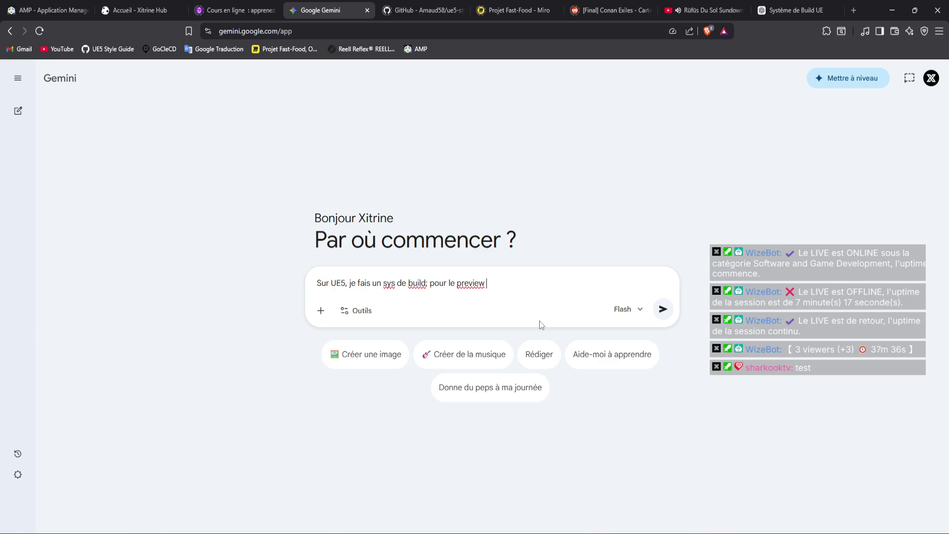
{"action": "type", "text": "des meubles qu'on peut cons"}
{"action": "type", "text": "truire je"}
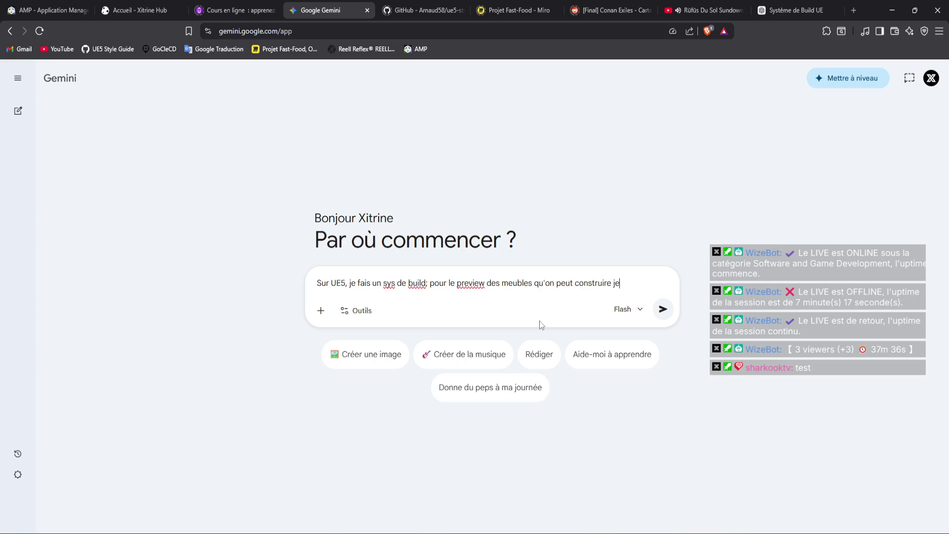
{"action": "type", "text": " dois m'y prendre comme"}
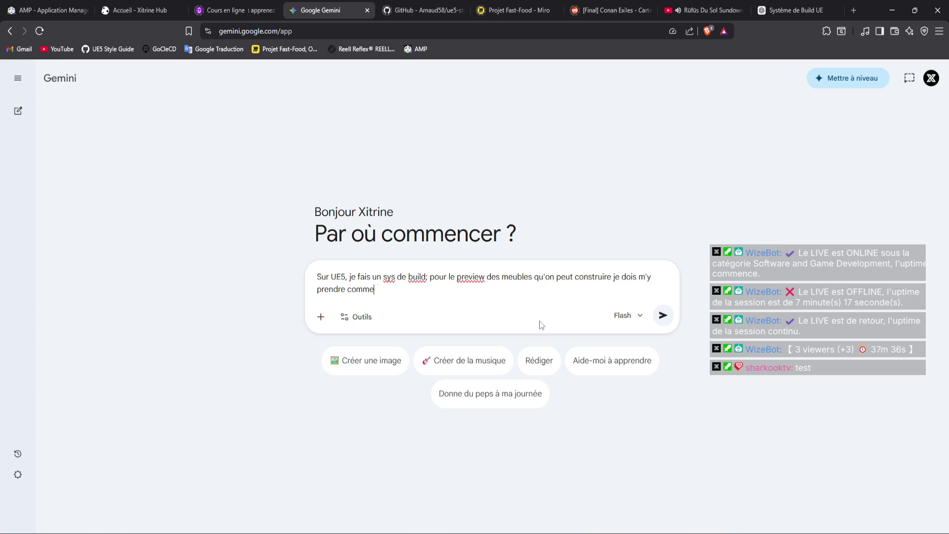
{"action": "type", "text": "nt, sachant que certains le"}
{"action": "key", "text": "BackSpace"}
{"action": "key", "text": "BackSpace"}
{"action": "type", "text": "meuble"}
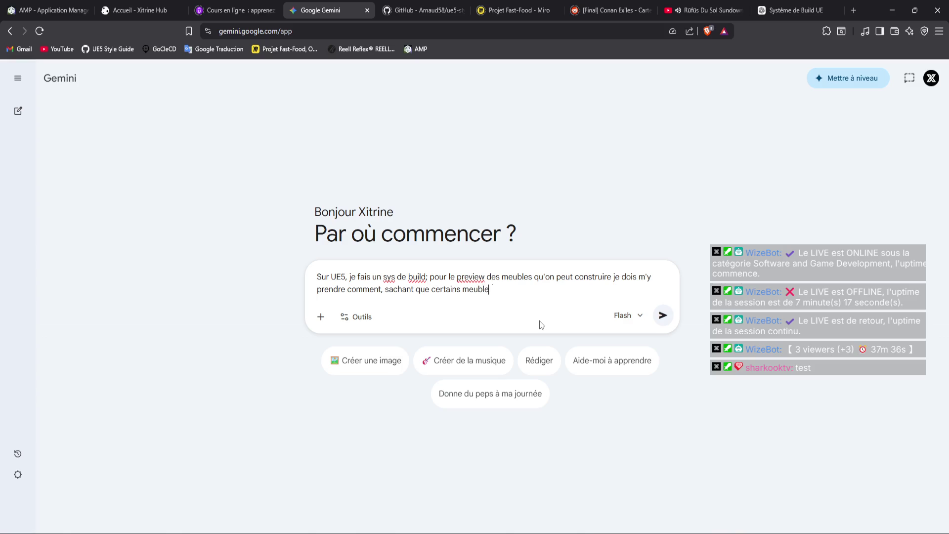
{"action": "type", "text": "s ont plusieurs meshs pour 1"}
{"action": "key", "text": "Return"}
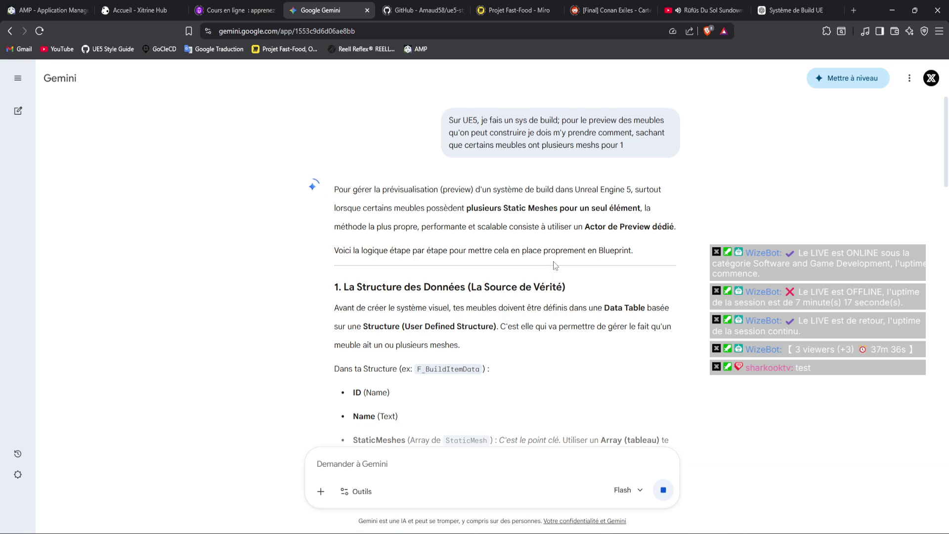
{"action": "scroll", "coordinate": [553, 261], "scroll_direction": "down", "scroll_amount": 3}
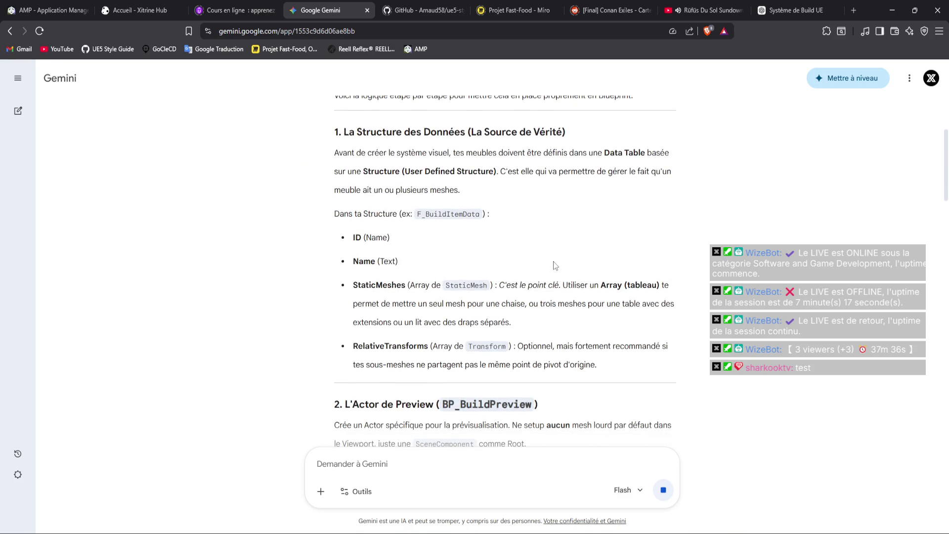
{"action": "scroll", "coordinate": [554, 265], "scroll_direction": "up", "scroll_amount": 1}
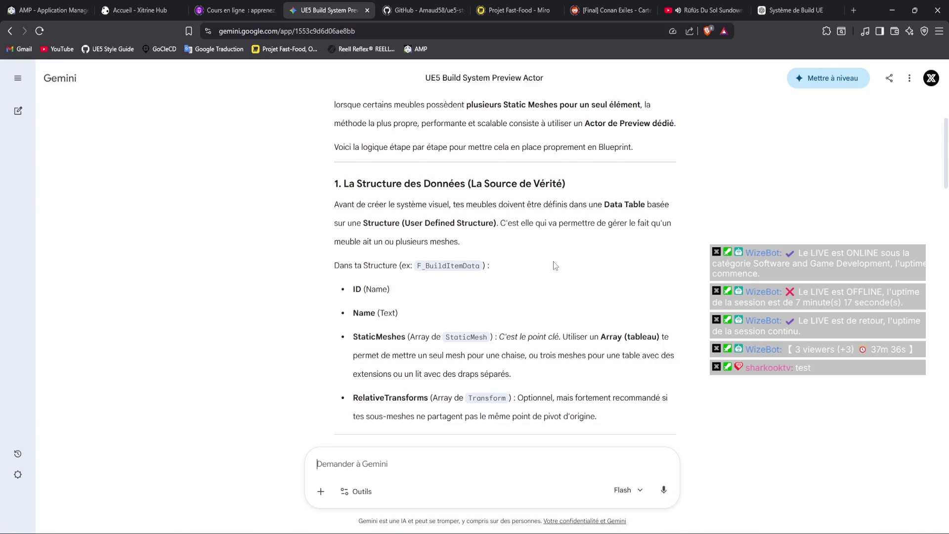
{"action": "scroll", "coordinate": [553, 260], "scroll_direction": "up", "scroll_amount": 2}
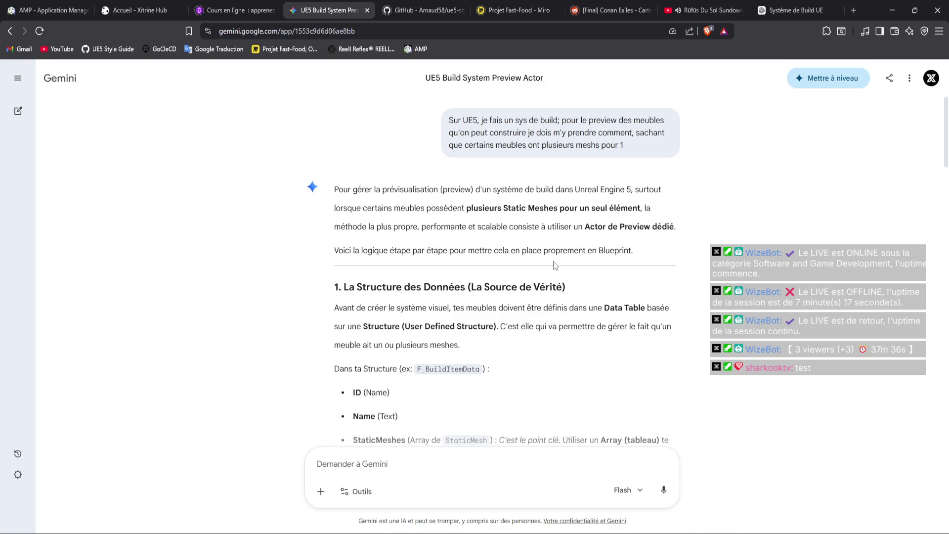
{"action": "scroll", "coordinate": [553, 261], "scroll_direction": "down", "scroll_amount": 3}
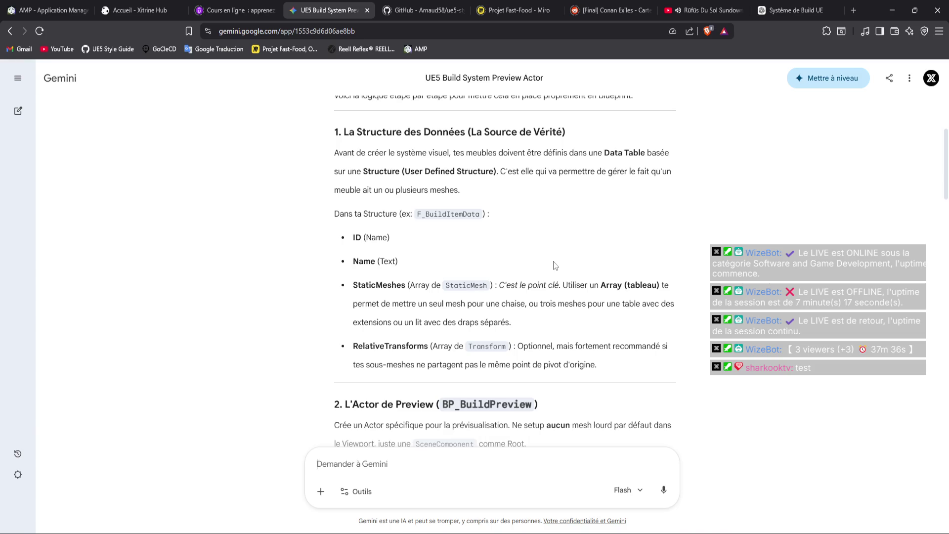
{"action": "scroll", "coordinate": [553, 261], "scroll_direction": "down", "scroll_amount": 4}
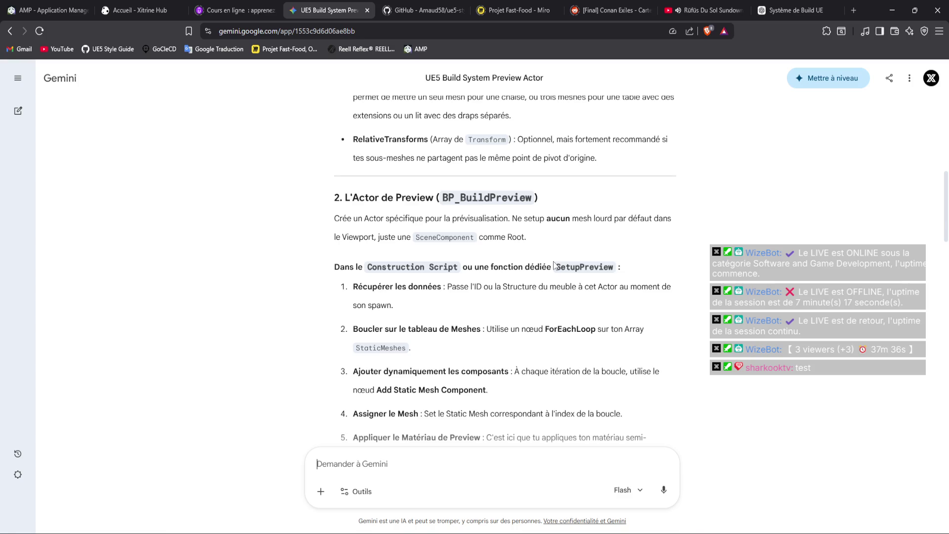
{"action": "scroll", "coordinate": [553, 265], "scroll_direction": "down", "scroll_amount": 2}
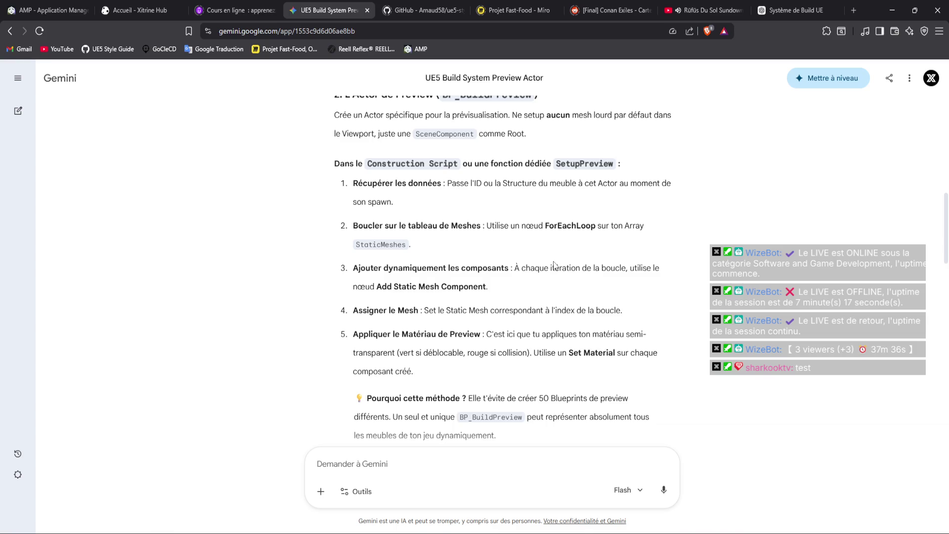
{"action": "scroll", "coordinate": [554, 266], "scroll_direction": "down", "scroll_amount": 3}
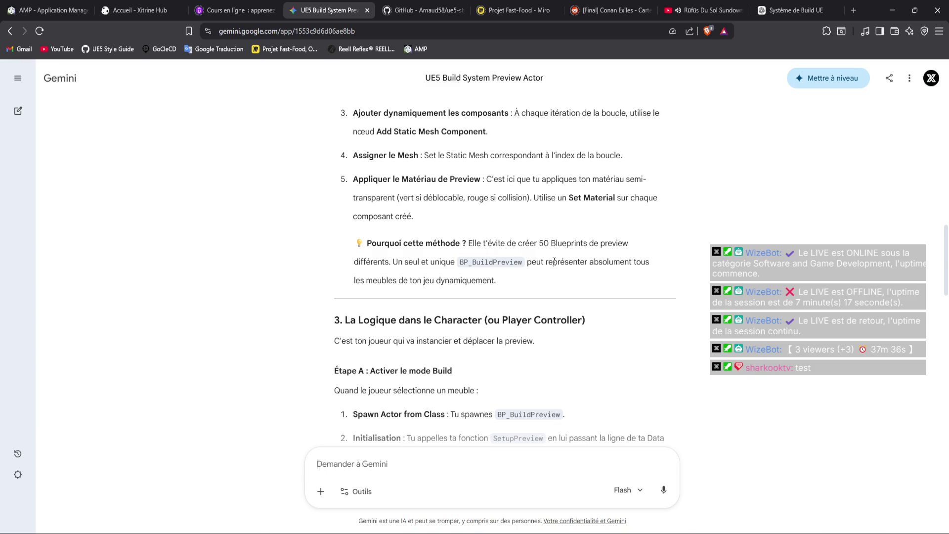
{"action": "scroll", "coordinate": [554, 262], "scroll_direction": "up", "scroll_amount": 5}
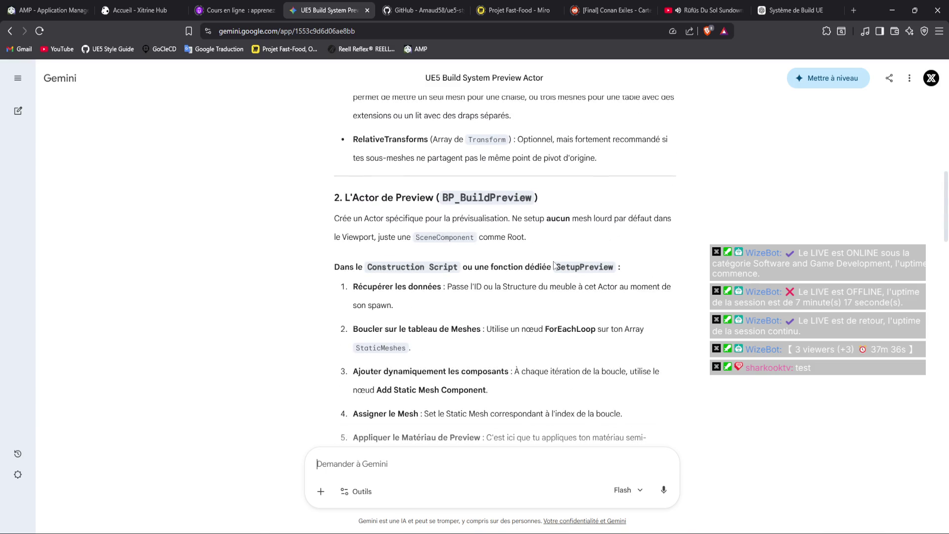
{"action": "scroll", "coordinate": [554, 265], "scroll_direction": "down", "scroll_amount": 3}
{"action": "scroll", "coordinate": [554, 262], "scroll_direction": "up", "scroll_amount": 9}
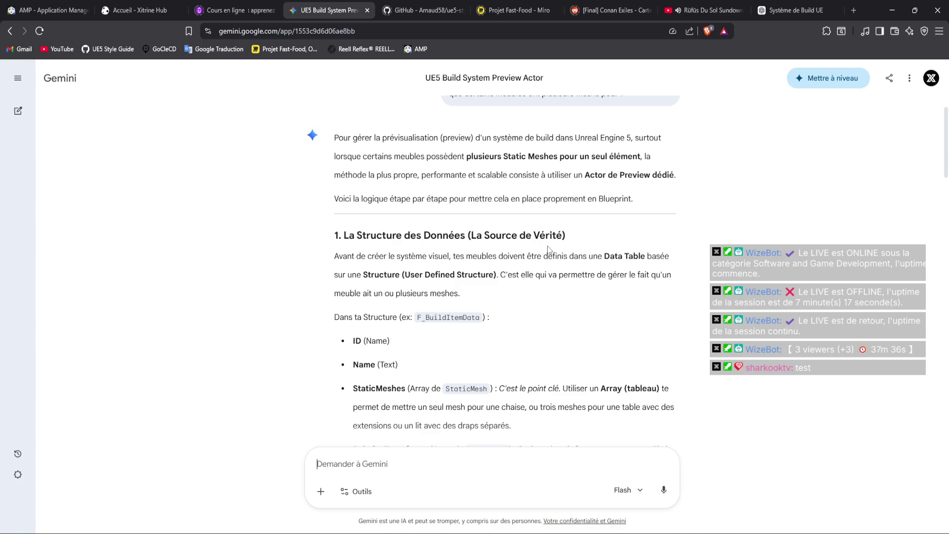
{"action": "scroll", "coordinate": [547, 245], "scroll_direction": "down", "scroll_amount": 2}
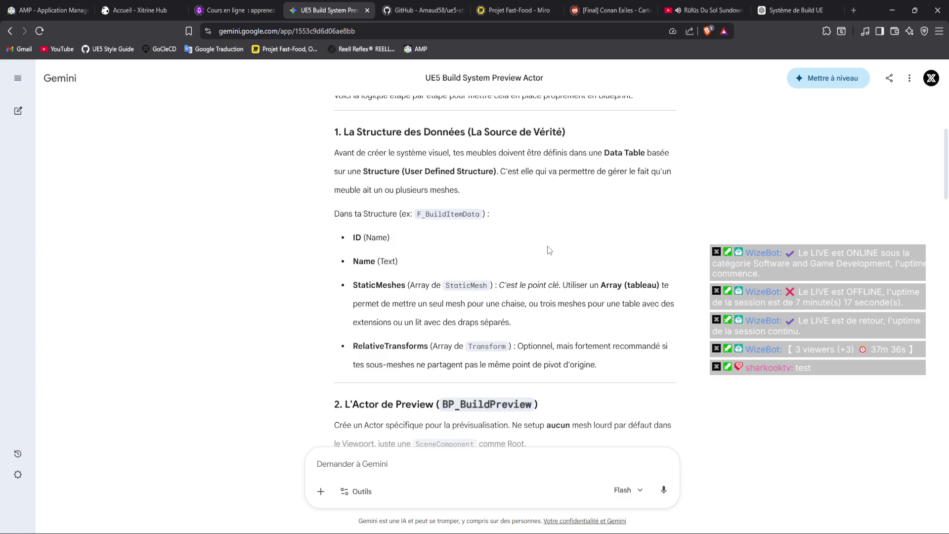
{"action": "scroll", "coordinate": [547, 245], "scroll_direction": "down", "scroll_amount": 10}
{"action": "scroll", "coordinate": [547, 245], "scroll_direction": "down", "scroll_amount": 6}
{"action": "scroll", "coordinate": [547, 245], "scroll_direction": "down", "scroll_amount": 6}
Send a French follow-up: some meshes need code, e.g. snapping doors onto the table.
{"action": "left_click", "coordinate": [471, 501]}
{"action": "type", "text": "ouais mais certains meshs ont besoin d'êt"}
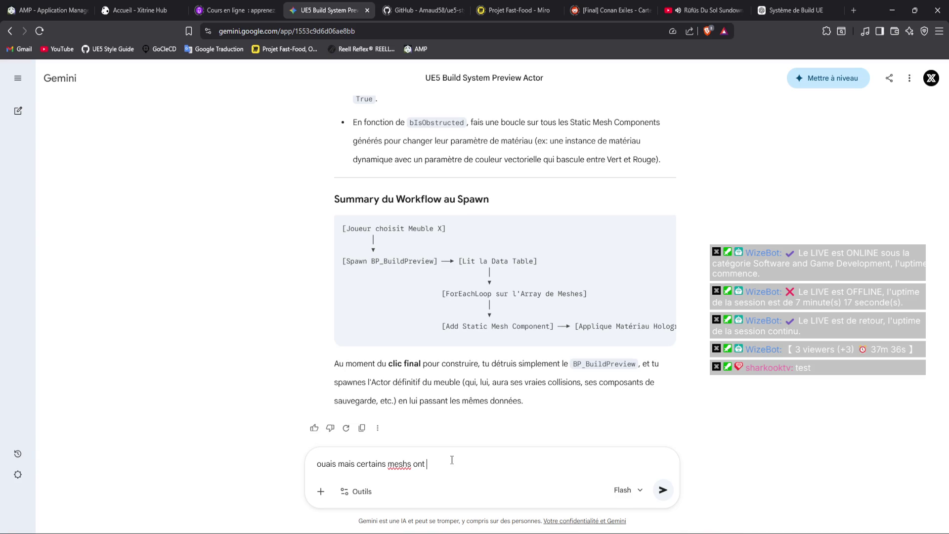
{"action": "type", "text": "re affic"}
{"action": "type", "text": "h&"}
{"action": "key", "text": "BackSpace"}
{"action": "type", "text": "é"}
{"action": "type", "text": " avec"}
{"action": "type", "text": " un peu de code par"}
{"action": "type", "text": " mome"}
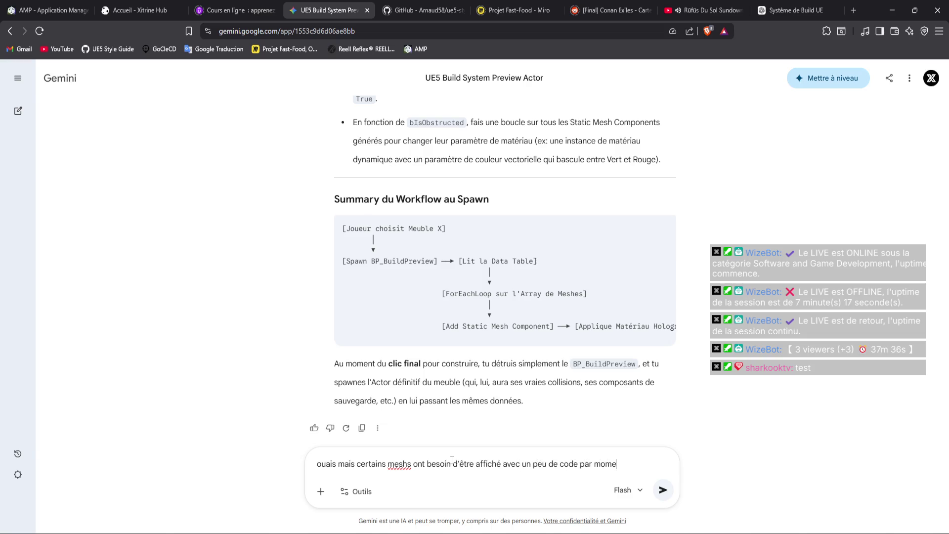
{"action": "type", "text": "nt genre je s"}
{"action": "type", "text": "nap "}
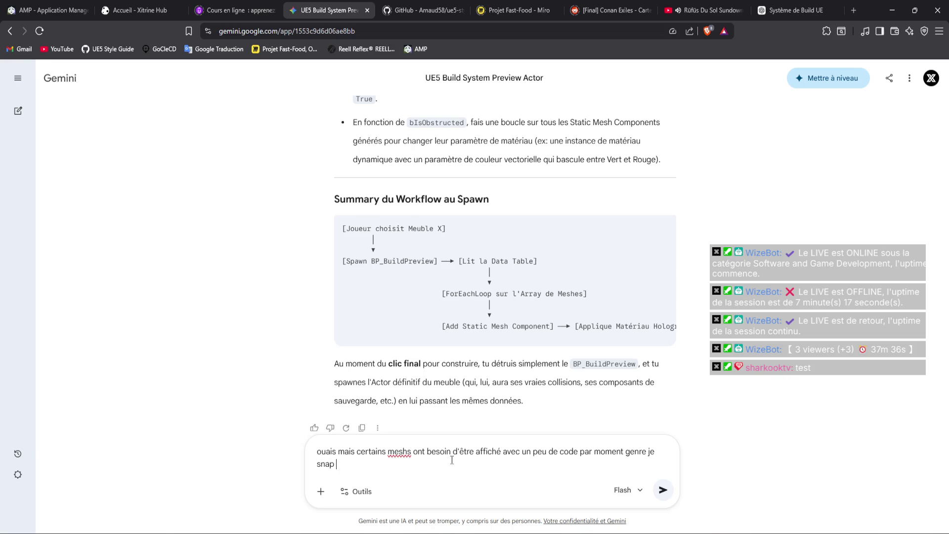
{"action": "type", "text": "mes portes à la table par ex"}
{"action": "type", "text": "emple"}
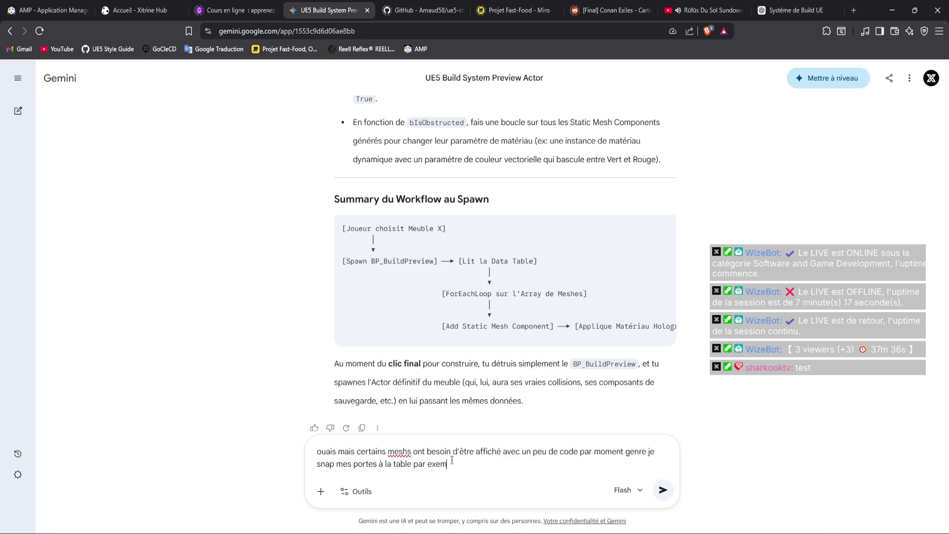
{"action": "key", "text": "Return"}
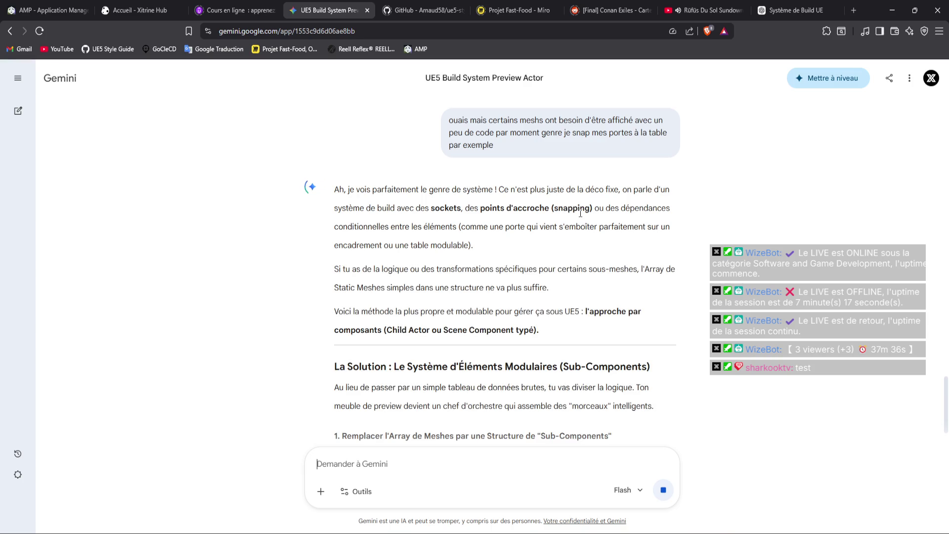
{"action": "scroll", "coordinate": [584, 247], "scroll_direction": "down", "scroll_amount": 3}
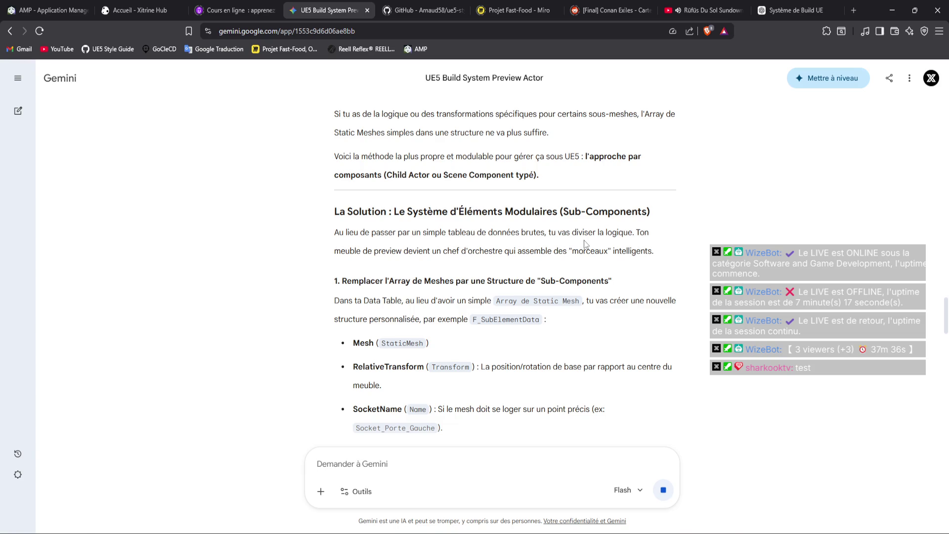
{"action": "scroll", "coordinate": [584, 243], "scroll_direction": "down", "scroll_amount": 2}
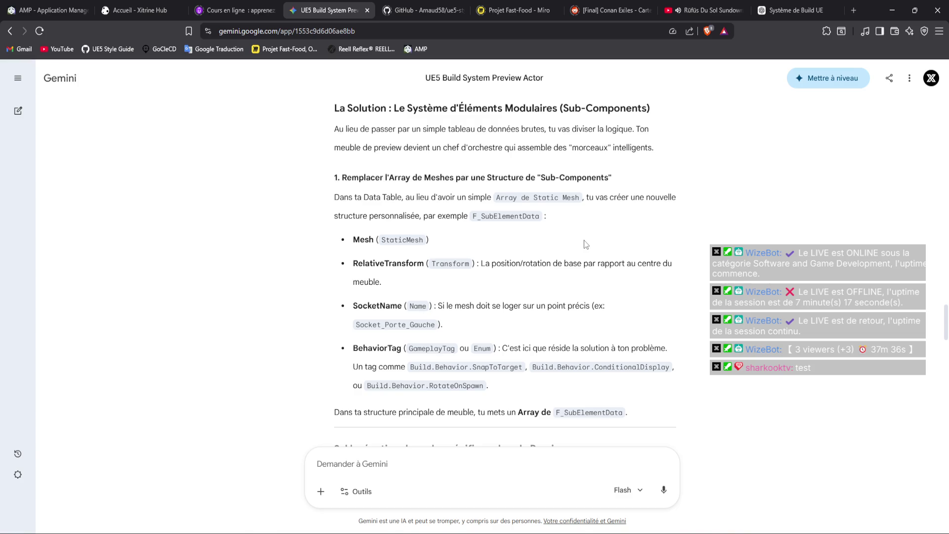
{"action": "right_click", "coordinate": [584, 244]}
{"action": "left_click", "coordinate": [577, 234]}
{"action": "scroll", "coordinate": [578, 235], "scroll_direction": "down", "scroll_amount": 3}
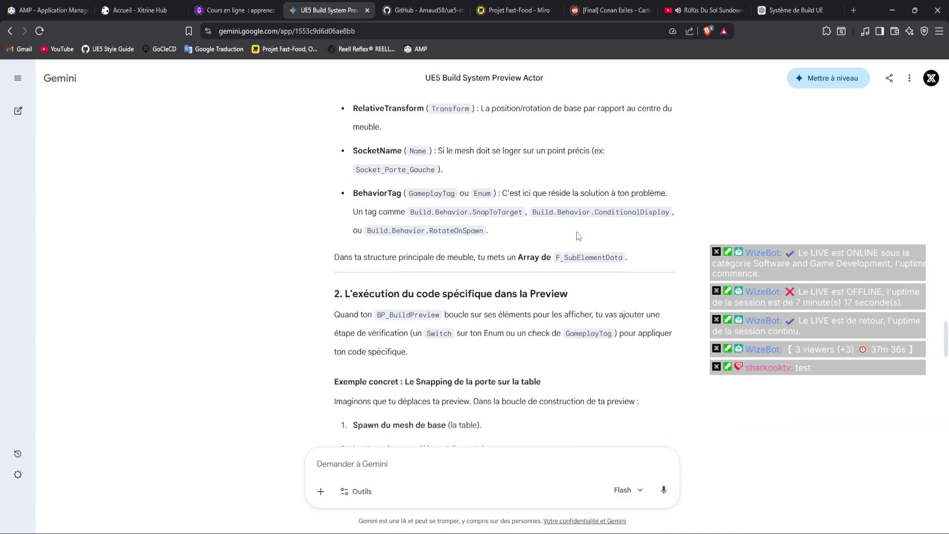
{"action": "right_click", "coordinate": [576, 232]}
{"action": "left_click", "coordinate": [564, 225]}
{"action": "left_click", "coordinate": [285, 528]}
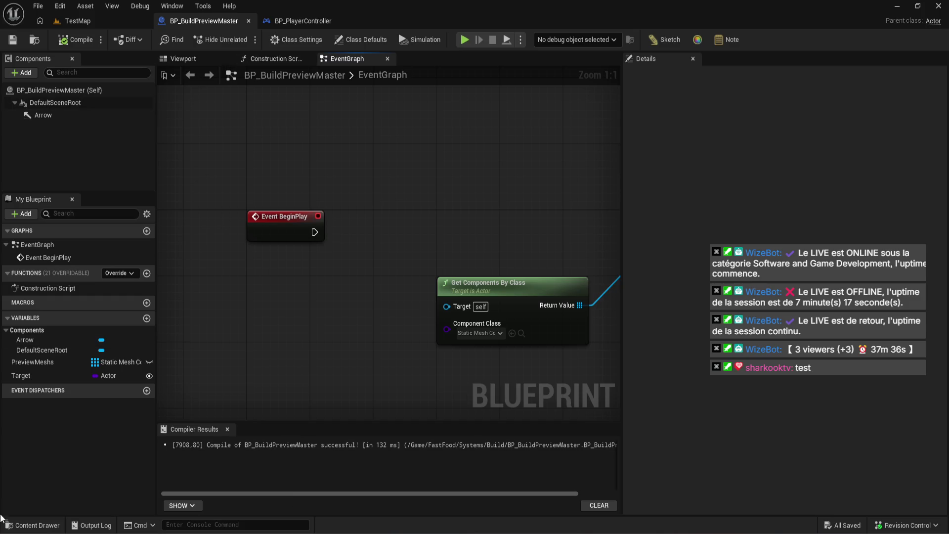
Open BP_PrepTable from the Content Drawer and zoom on its DoorR component in the Viewport.
{"action": "left_click", "coordinate": [32, 524]}
{"action": "left_click", "coordinate": [417, 368]}
{"action": "double_click", "coordinate": [416, 366]}
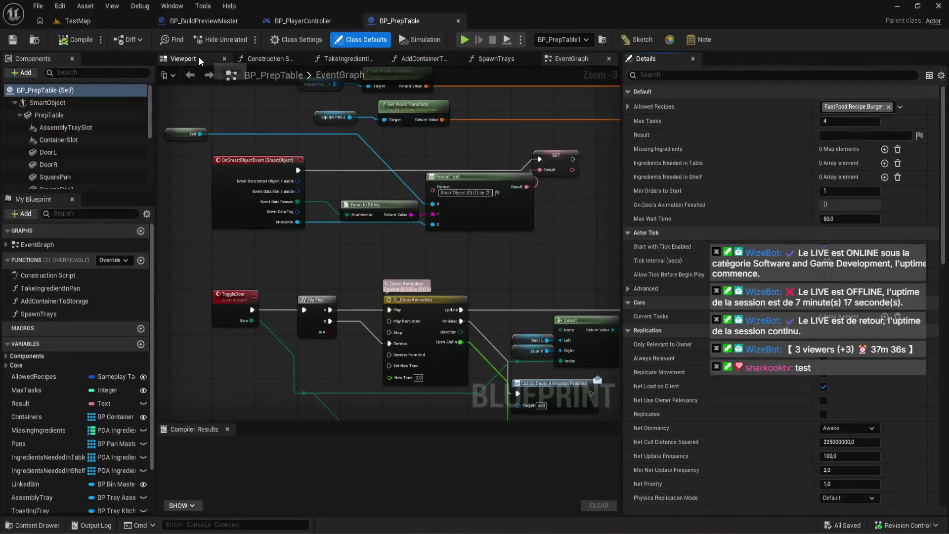
{"action": "left_click", "coordinate": [199, 57]}
{"action": "left_click", "coordinate": [399, 261]}
{"action": "left_click_drag", "start_coordinate": [398, 260], "coordinate": [245, 194]}
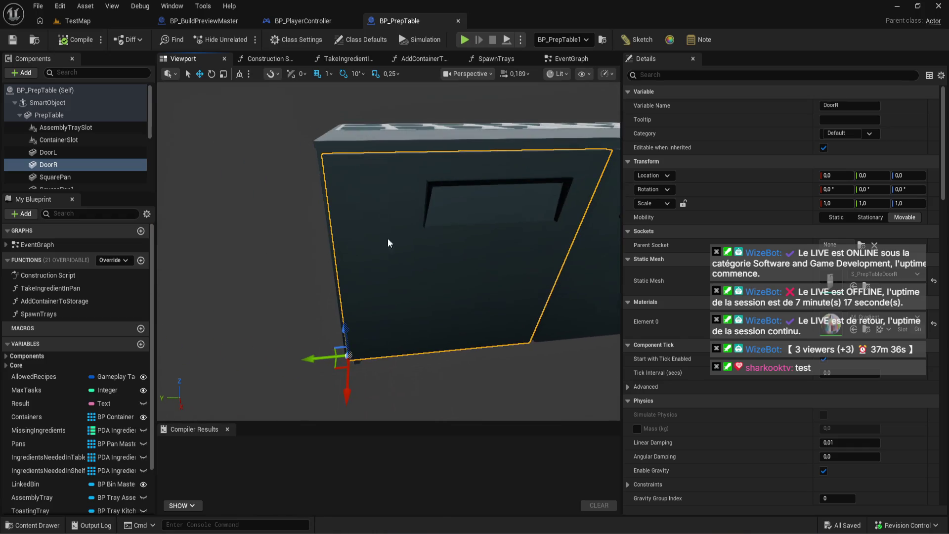
Review BP_PrepTable's Construction Script graph, then return to the Gemini chat.
{"action": "left_click", "coordinate": [258, 59]}
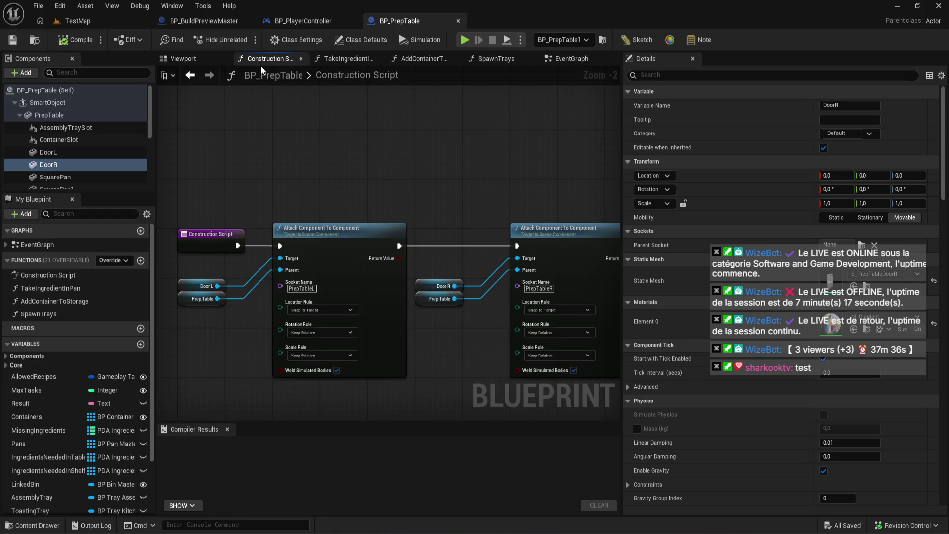
{"action": "right_click", "coordinate": [262, 87]}
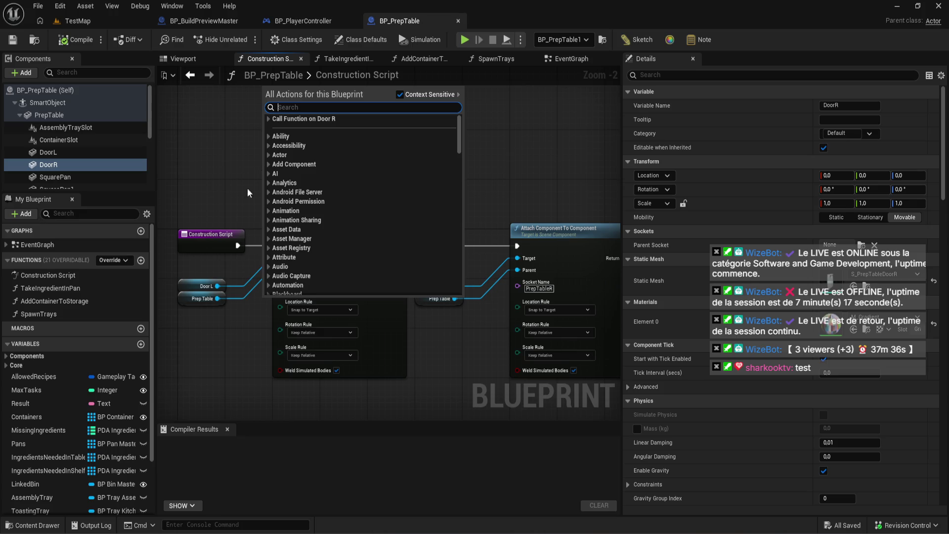
{"action": "left_click", "coordinate": [251, 179]}
{"action": "mouse_move", "coordinate": [224, 508]}
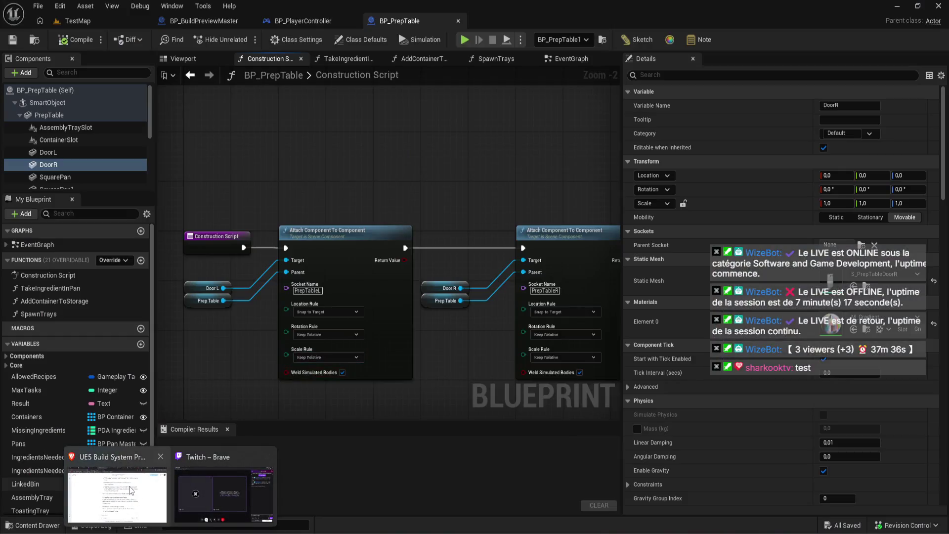
{"action": "left_click", "coordinate": [129, 485]}
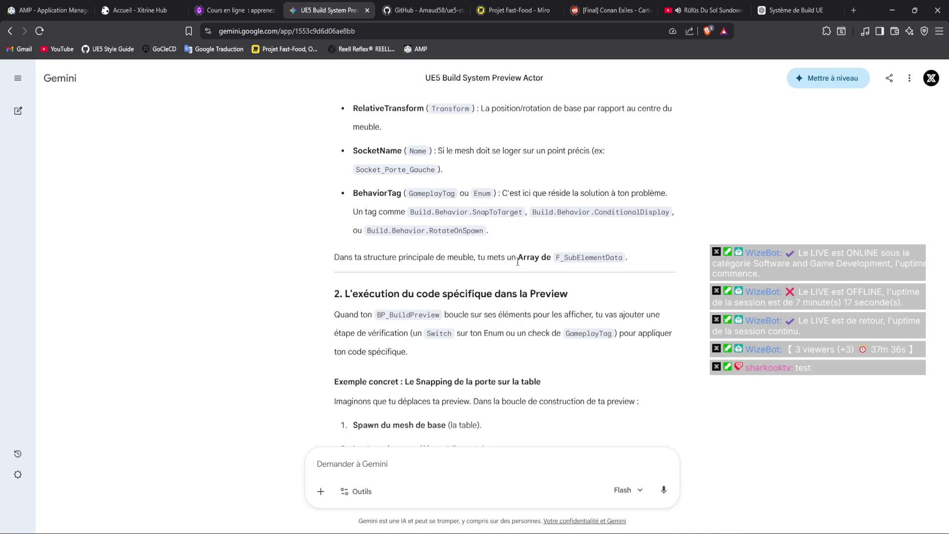
{"action": "scroll", "coordinate": [518, 262], "scroll_direction": "up", "scroll_amount": 2}
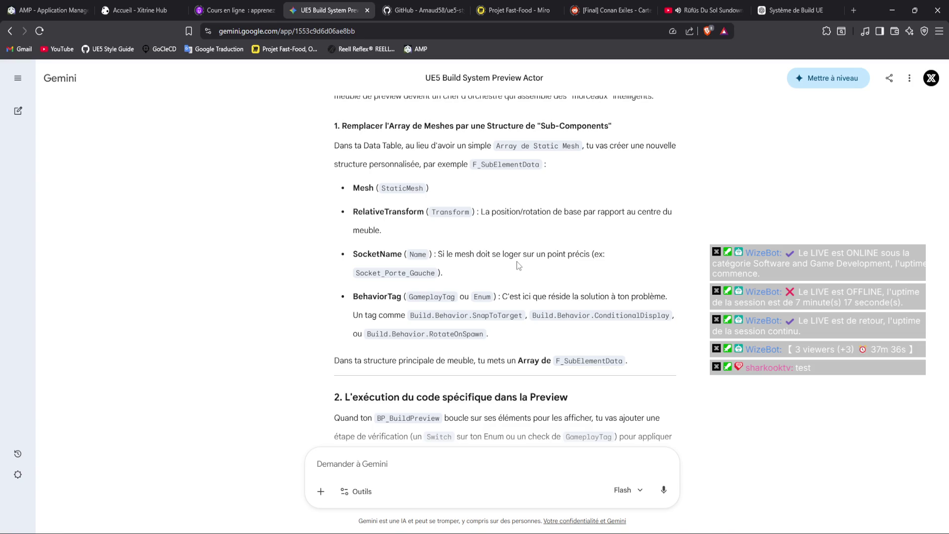
{"action": "scroll", "coordinate": [517, 262], "scroll_direction": "up", "scroll_amount": 1}
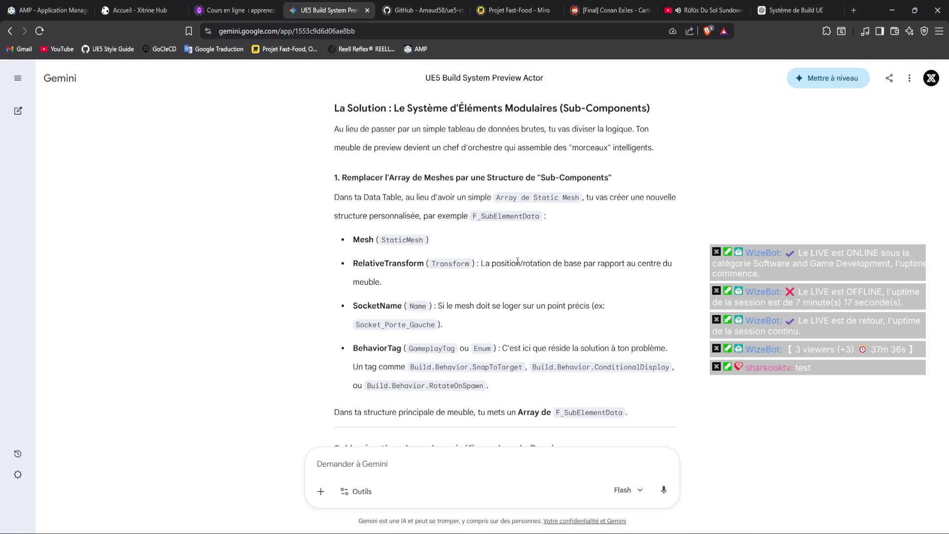
{"action": "scroll", "coordinate": [517, 261], "scroll_direction": "down", "scroll_amount": 4}
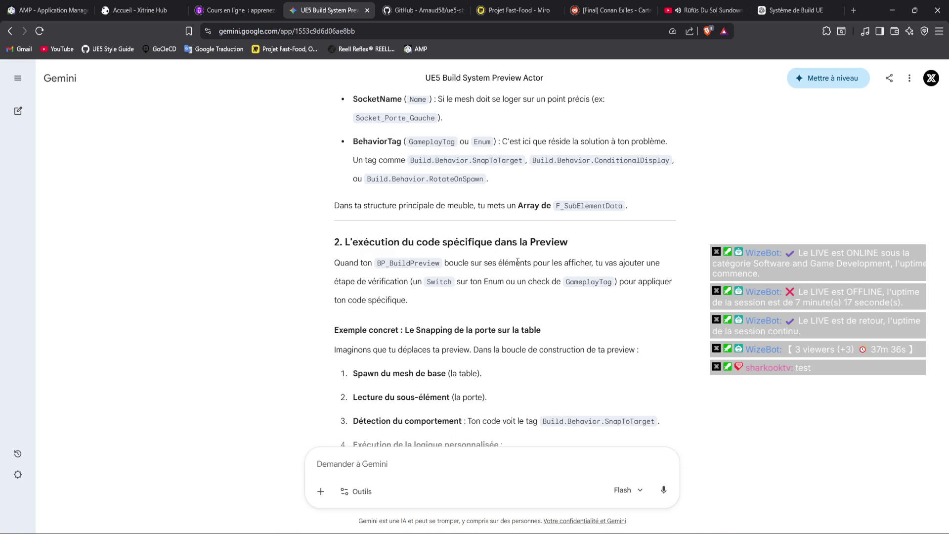
{"action": "scroll", "coordinate": [518, 261], "scroll_direction": "down", "scroll_amount": 1}
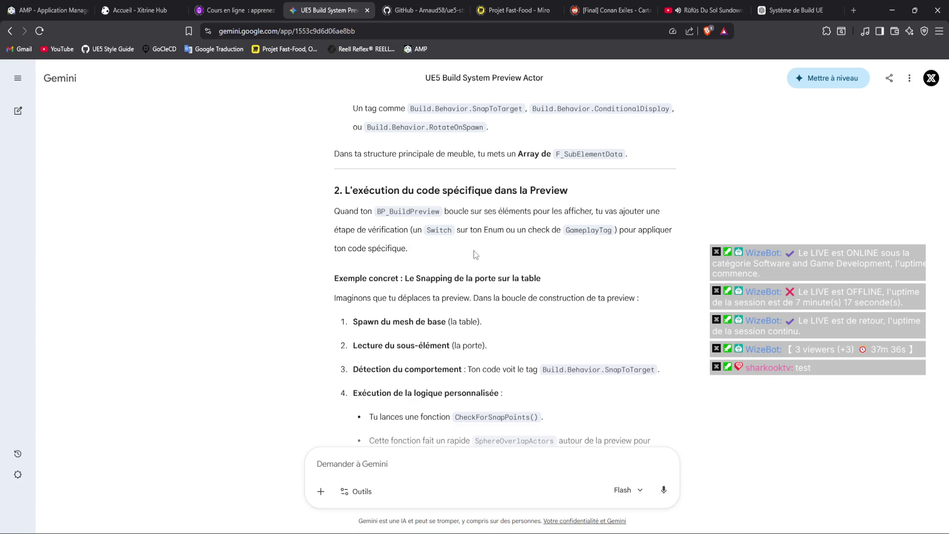
{"action": "scroll", "coordinate": [474, 250], "scroll_direction": "up", "scroll_amount": 5}
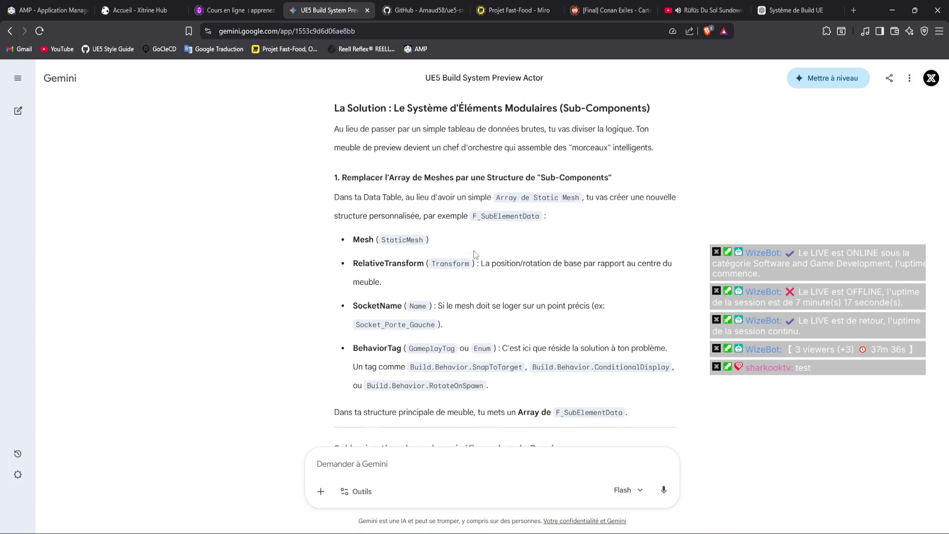
{"action": "right_click", "coordinate": [473, 250]}
{"action": "left_click", "coordinate": [425, 263]}
{"action": "scroll", "coordinate": [491, 245], "scroll_direction": "down", "scroll_amount": 3}
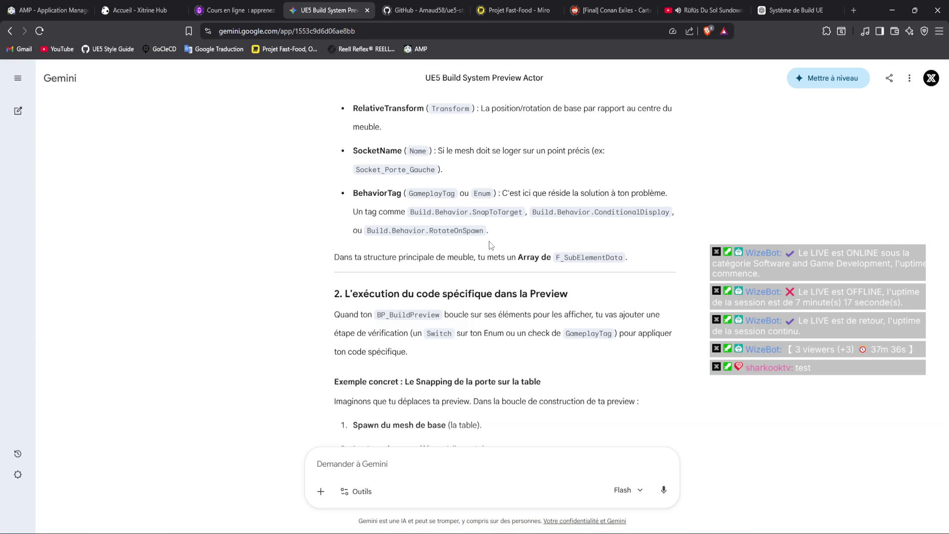
{"action": "scroll", "coordinate": [491, 245], "scroll_direction": "down", "scroll_amount": 2}
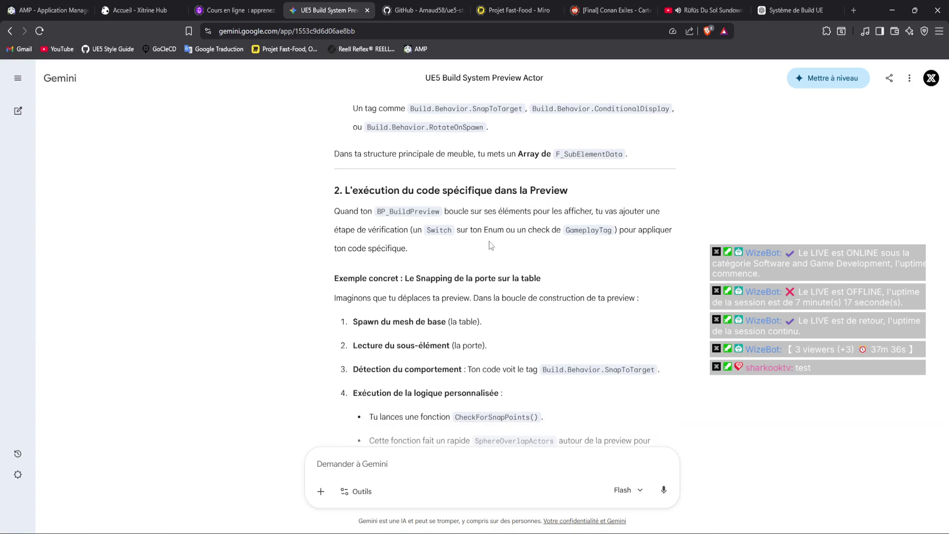
{"action": "scroll", "coordinate": [491, 246], "scroll_direction": "down", "scroll_amount": 2}
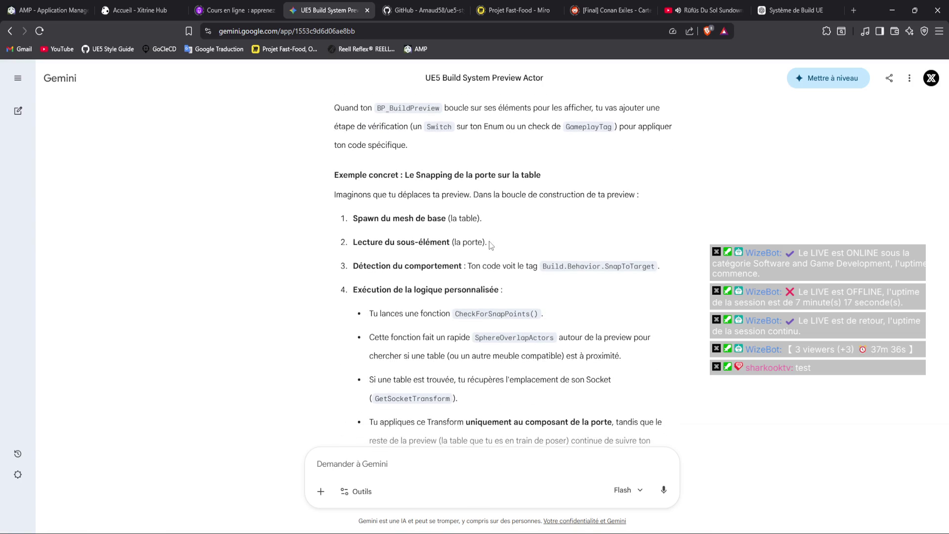
{"action": "scroll", "coordinate": [491, 245], "scroll_direction": "down", "scroll_amount": 1}
{"action": "scroll", "coordinate": [490, 245], "scroll_direction": "down", "scroll_amount": 2}
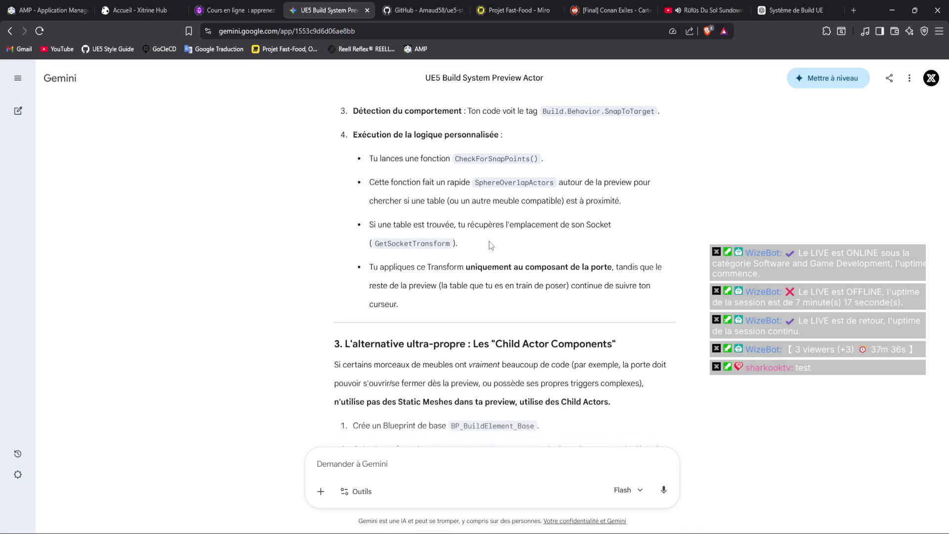
{"action": "scroll", "coordinate": [490, 245], "scroll_direction": "down", "scroll_amount": 2}
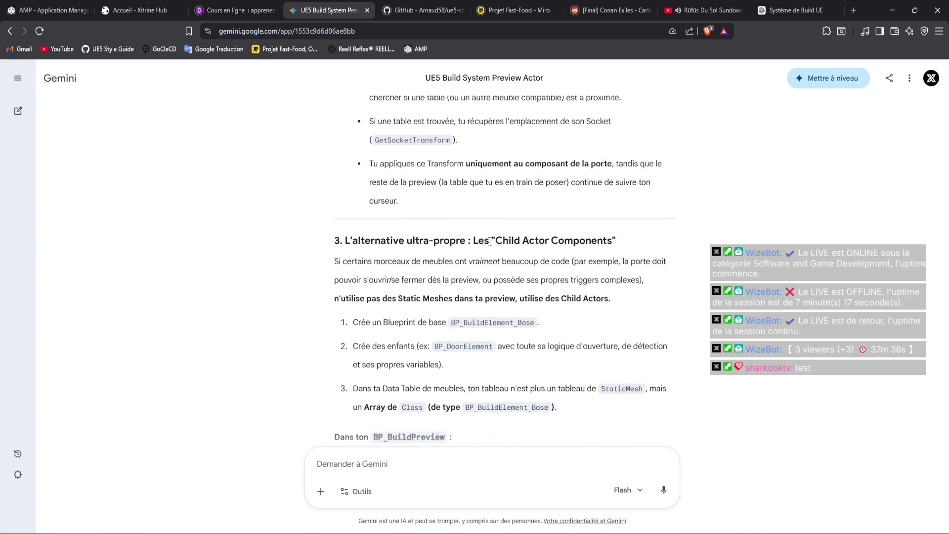
{"action": "scroll", "coordinate": [490, 241], "scroll_direction": "down", "scroll_amount": 1}
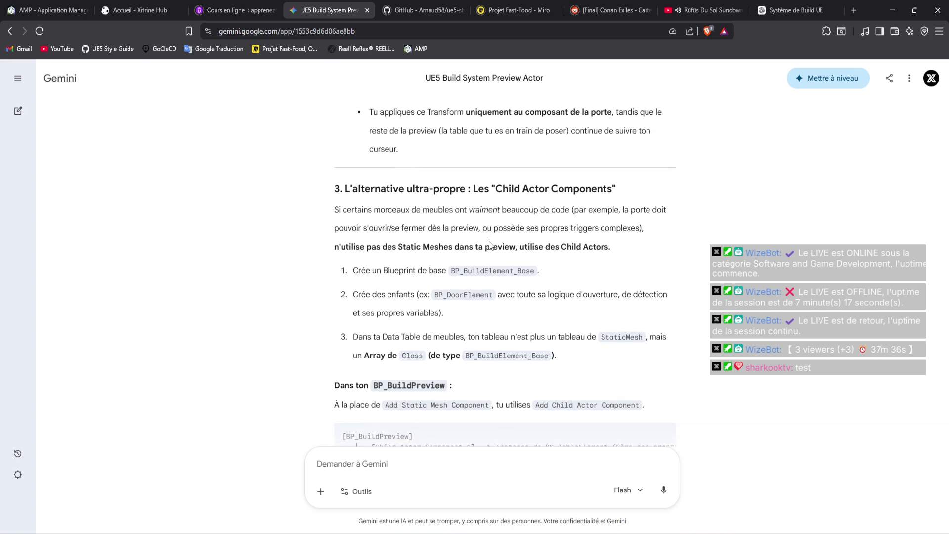
{"action": "scroll", "coordinate": [443, 238], "scroll_direction": "down", "scroll_amount": 4}
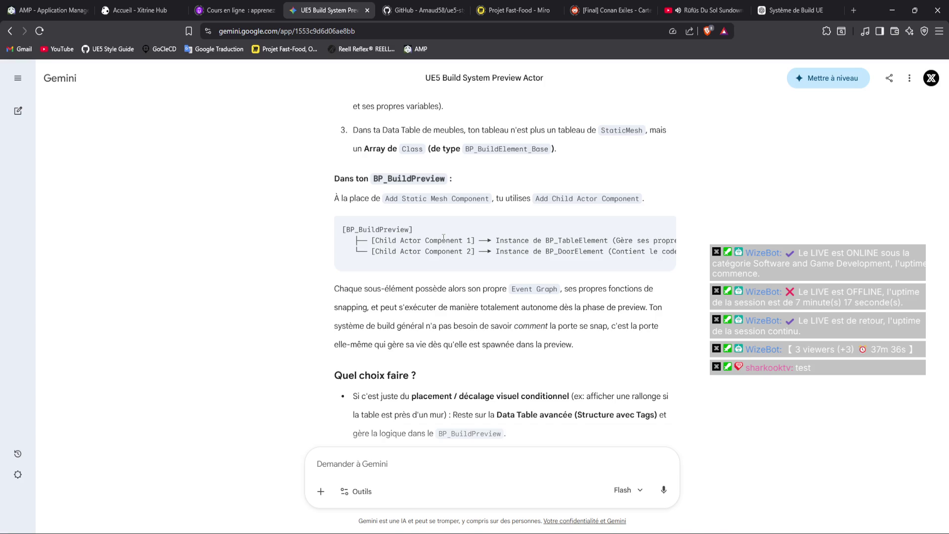
{"action": "left_click_drag", "start_coordinate": [519, 243], "coordinate": [583, 251]}
{"action": "right_click", "coordinate": [579, 246]}
{"action": "key", "text": "Escape"}
{"action": "left_click", "coordinate": [537, 265]}
{"action": "scroll", "coordinate": [537, 265], "scroll_direction": "down", "scroll_amount": 3}
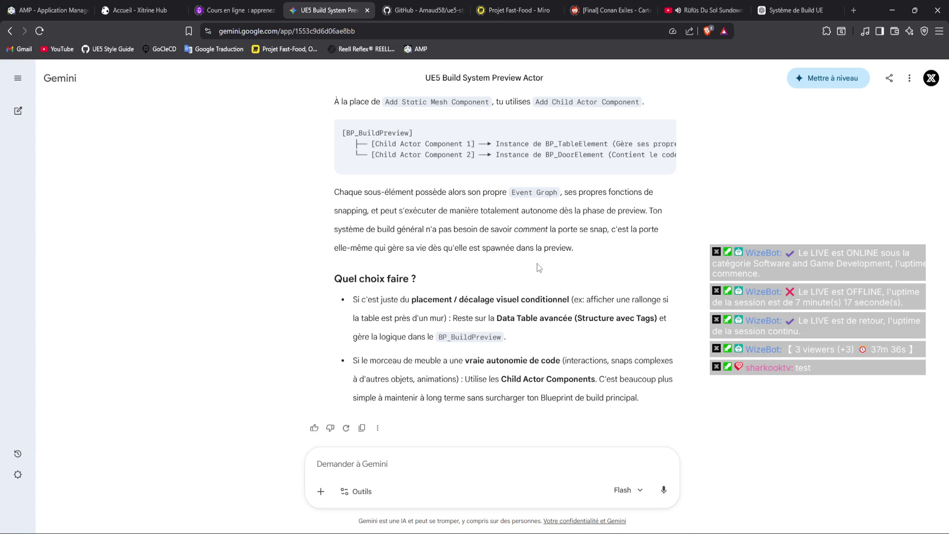
{"action": "scroll", "coordinate": [538, 267], "scroll_direction": "up", "scroll_amount": 5}
{"action": "right_click", "coordinate": [538, 268]}
{"action": "key", "text": "Escape"}
{"action": "scroll", "coordinate": [447, 254], "scroll_direction": "up", "scroll_amount": 5}
{"action": "scroll", "coordinate": [446, 253], "scroll_direction": "up", "scroll_amount": 18}
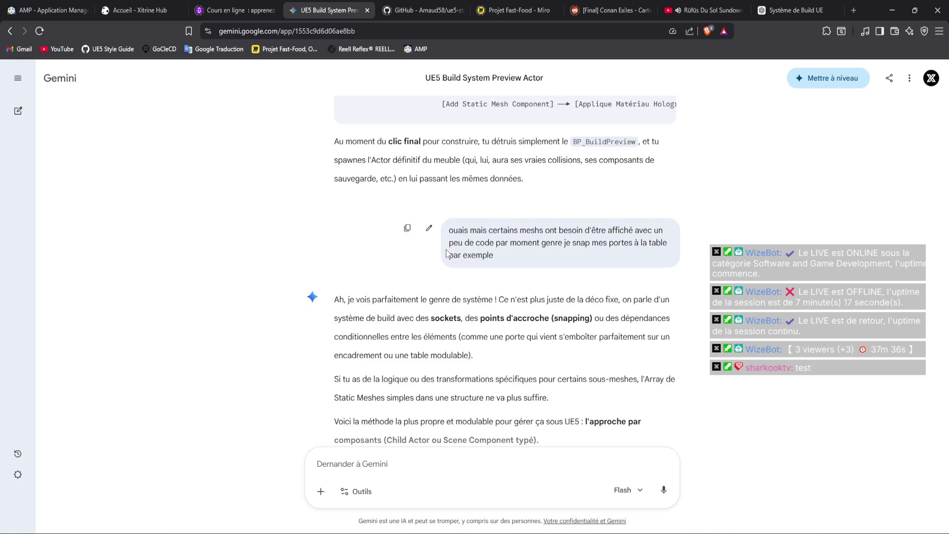
{"action": "right_click", "coordinate": [446, 253]}
{"action": "key", "text": "Escape"}
Ask Gemini how to get the preview static mesh from the Blueprint being built in the world.
{"action": "left_click", "coordinate": [424, 475]}
{"action": "type", "text": "s"}
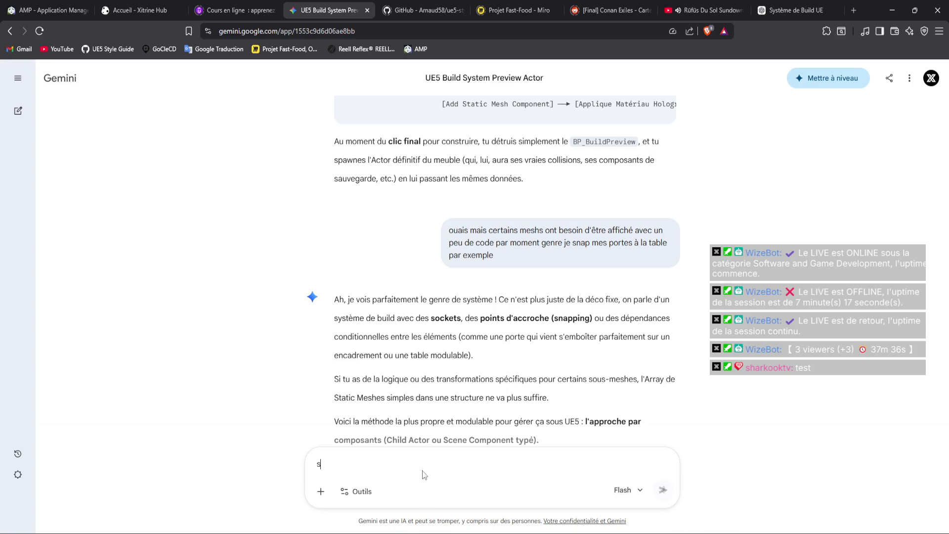
{"action": "type", "text": "inon je peux faire un BP "}
{"action": "type", "text": "Pr"}
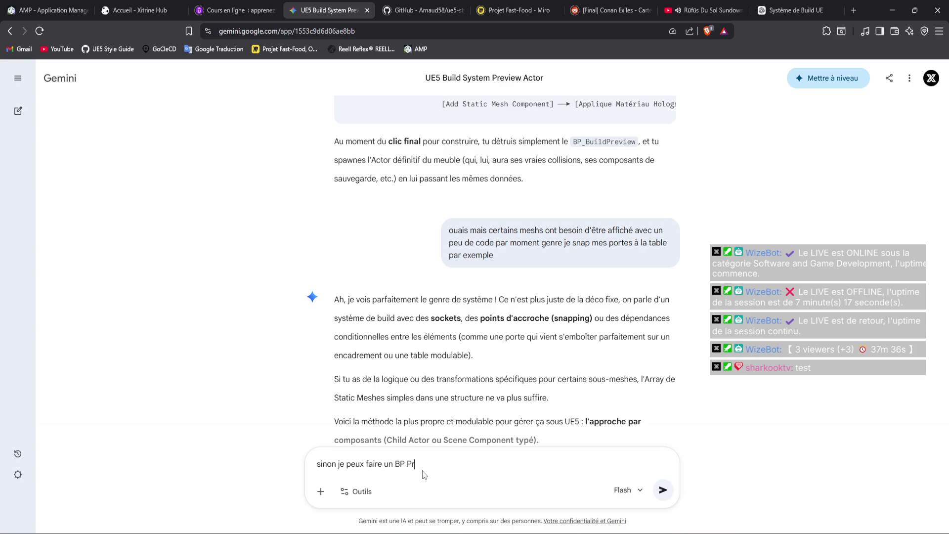
{"action": "type", "text": "eview p"}
{"action": "type", "text": "our CHAQUE meubl"}
{"action": "type", "text": "e mais a"}
{"action": "key", "text": "BackSpace"}
{"action": "type", "text": "ça se fait pas"}
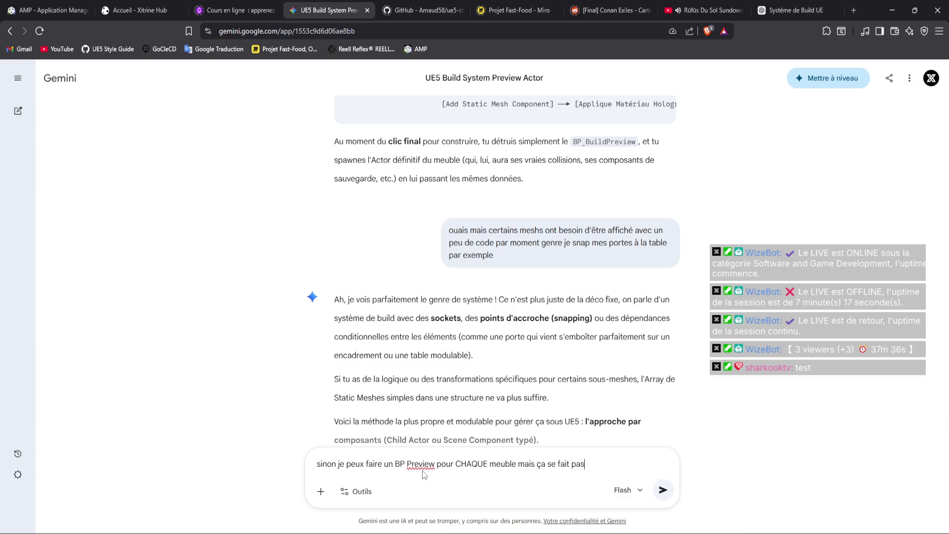
{"action": "key", "text": "BackSpace"}
{"action": "key", "text": "BackSpace"}
{"action": "key", "text": "BackSpace"}
{"action": "key", "text": "BackSpace"}
{"action": "key", "text": "BackSpace"}
{"action": "key", "text": "BackSpace"}
{"action": "type", "text": "comment récup le static mes h selon"}
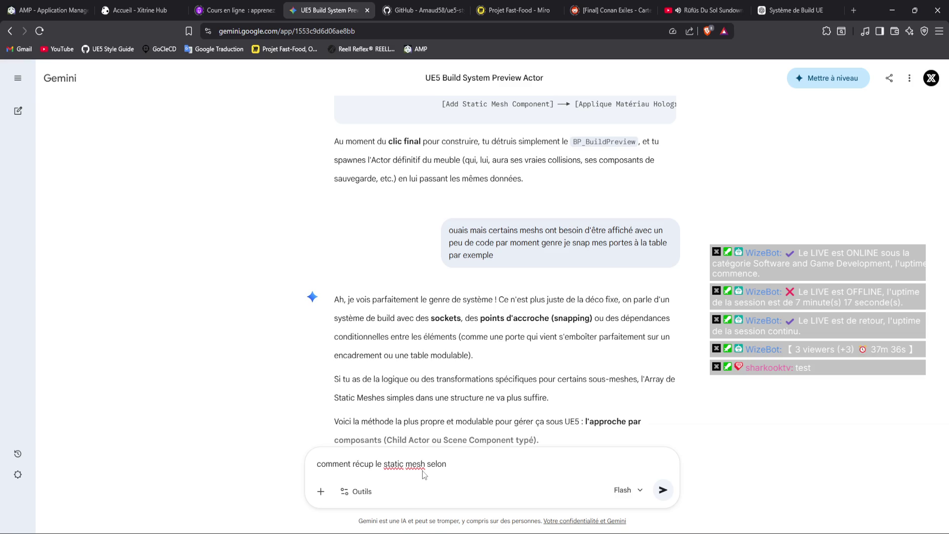
{"action": "type", "text": "l'o"}
{"action": "key", "text": "BackSpace"}
{"action": "key", "text": "BackSpace"}
{"action": "key", "text": "BackSpace"}
{"action": "type", "text": "pour "}
{"action": "type", "text": "le preview"}
{"action": "type", "text": " selon l'item q"}
{"action": "key", "text": "BackSpace"}
{"action": "key", "text": "BackSpace"}
{"action": "key", "text": "BackSpace"}
{"action": "type", "text": "e BP qu q"}
{"action": "key", "text": "BackSpace"}
{"action": "key", "text": "BackSpace"}
{"action": "type", "text": "e je ve"}
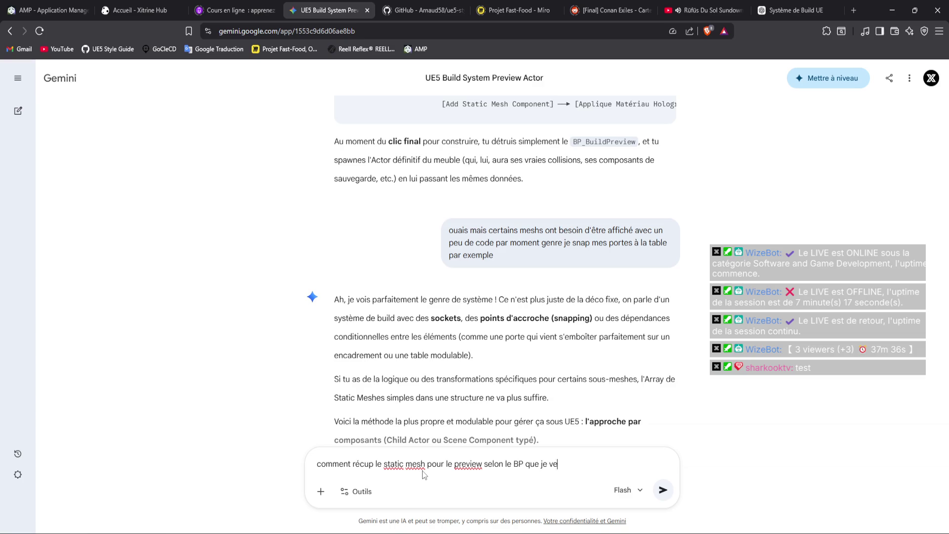
{"action": "type", "text": "ux construire dans le monde"}
{"action": "key", "text": "Return"}
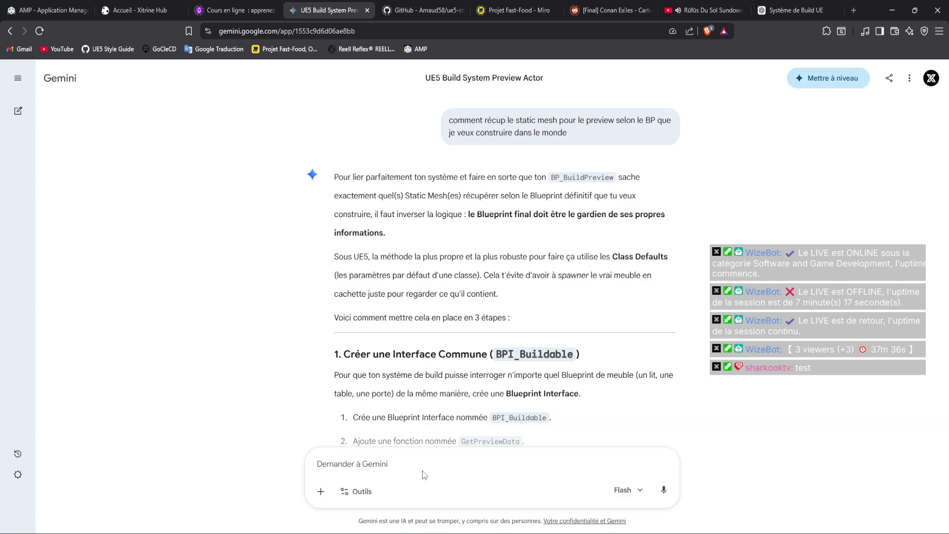
Read through Gemini's steps 1–3 on Class Defaults, then switch back to Unreal Editor.
{"action": "scroll", "coordinate": [498, 354], "scroll_direction": "down", "scroll_amount": 3}
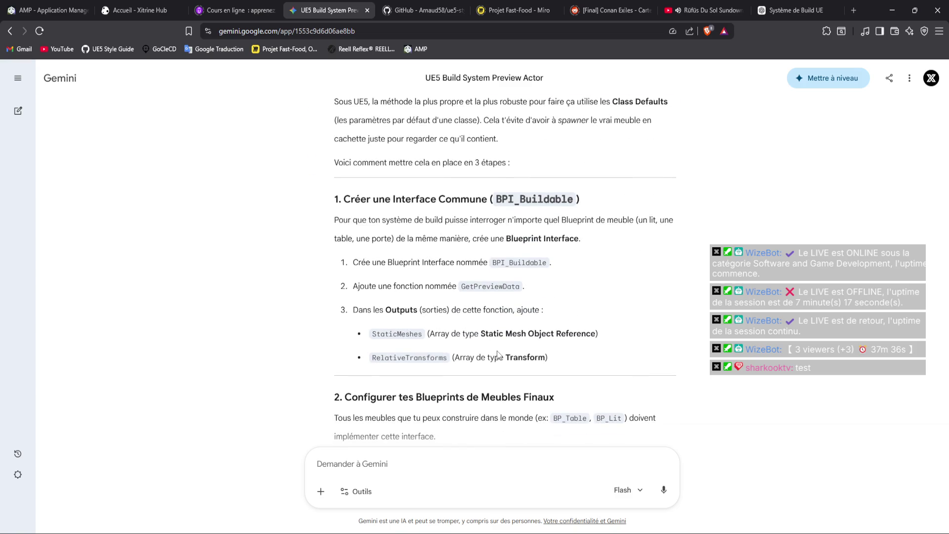
{"action": "scroll", "coordinate": [497, 350], "scroll_direction": "down", "scroll_amount": 4}
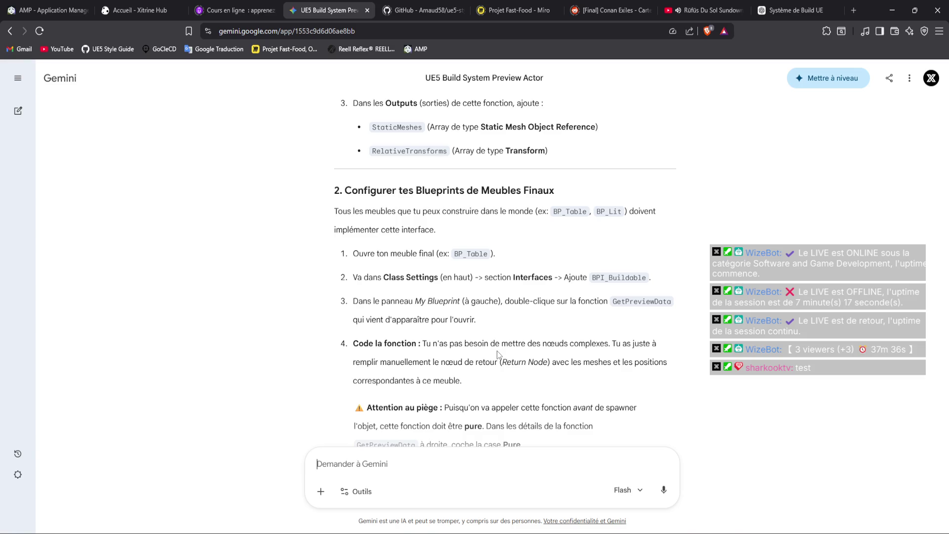
{"action": "scroll", "coordinate": [496, 351], "scroll_direction": "down", "scroll_amount": 2}
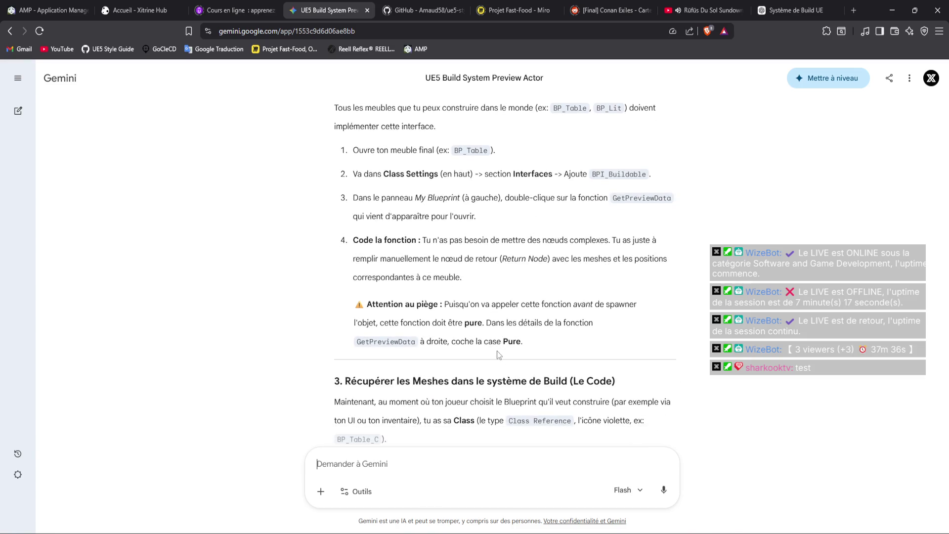
{"action": "scroll", "coordinate": [496, 351], "scroll_direction": "down", "scroll_amount": 3}
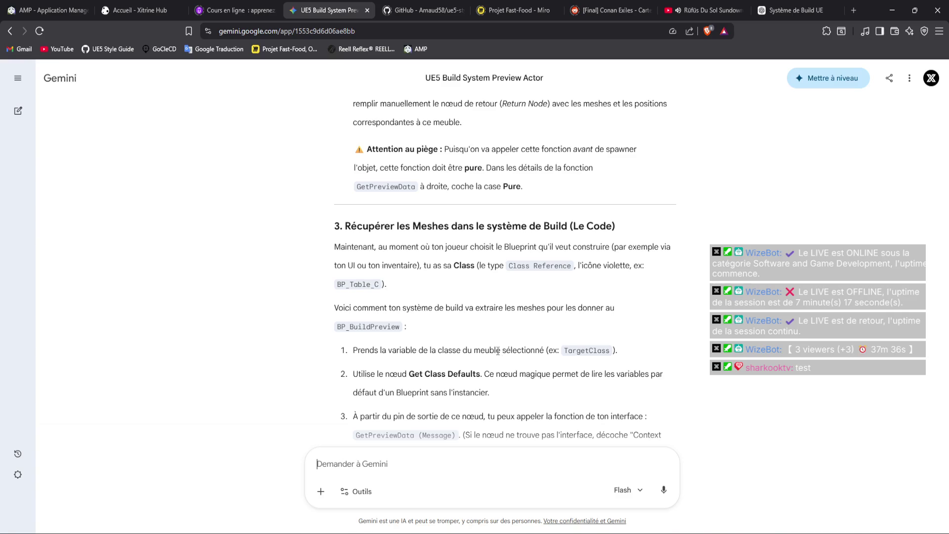
{"action": "scroll", "coordinate": [497, 351], "scroll_direction": "down", "scroll_amount": 2}
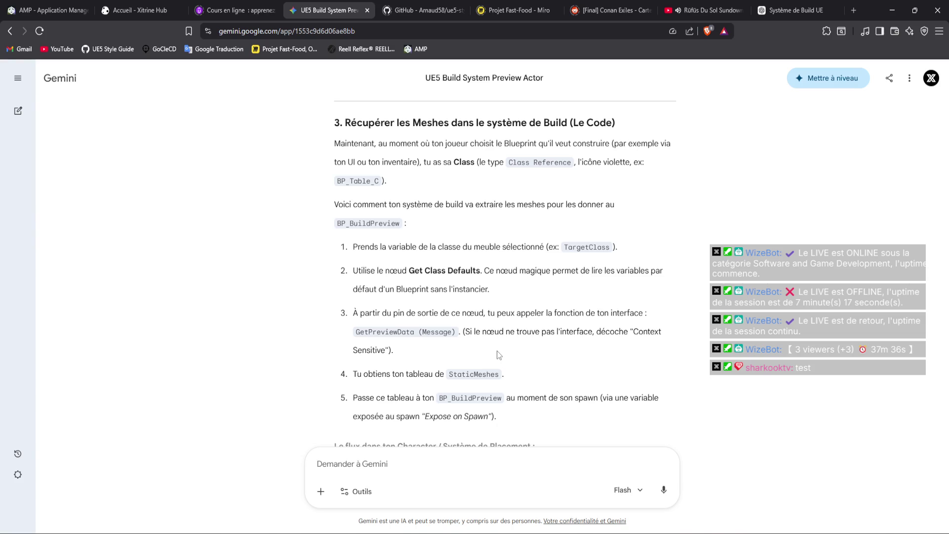
{"action": "key", "text": "alt+Tab"}
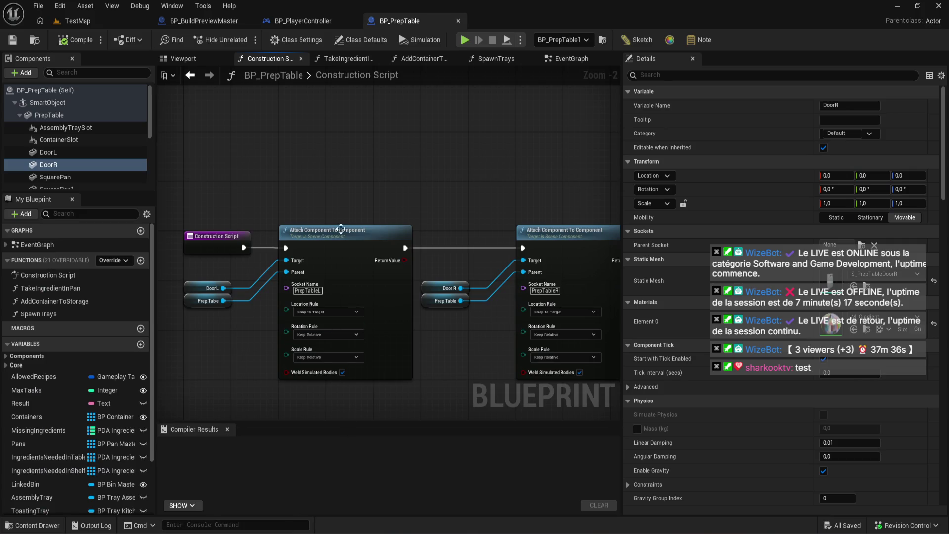
In BP_BuildPreviewMaster, add a Target getter feeding a Get Class Defaults node.
{"action": "left_click", "coordinate": [304, 21]}
{"action": "left_click", "coordinate": [251, 23]}
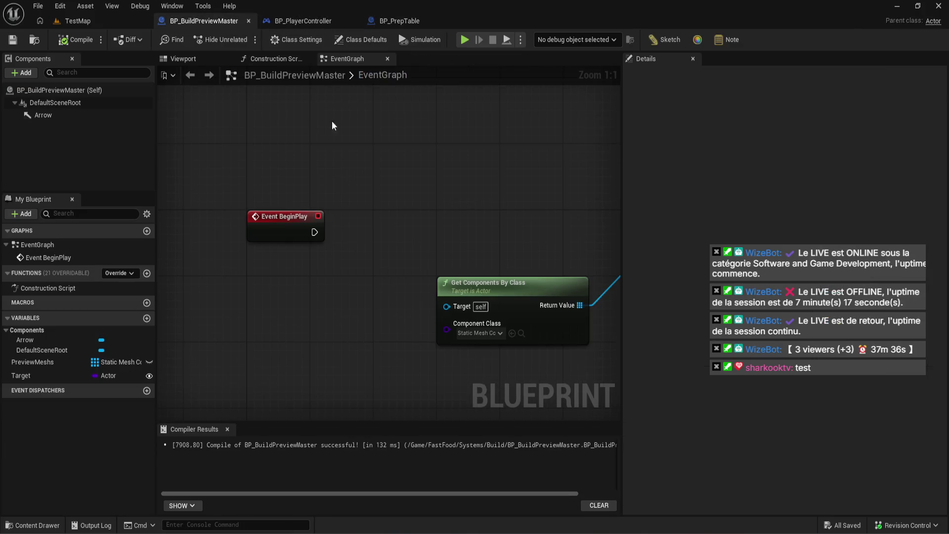
{"action": "mouse_move", "coordinate": [41, 377]}
{"action": "left_mouse_down"}
{"action": "mouse_move", "coordinate": [231, 319]}
{"action": "mouse_move", "coordinate": [189, 309]}
{"action": "mouse_move", "coordinate": [247, 323]}
{"action": "mouse_move", "coordinate": [273, 288]}
{"action": "left_mouse_up"}
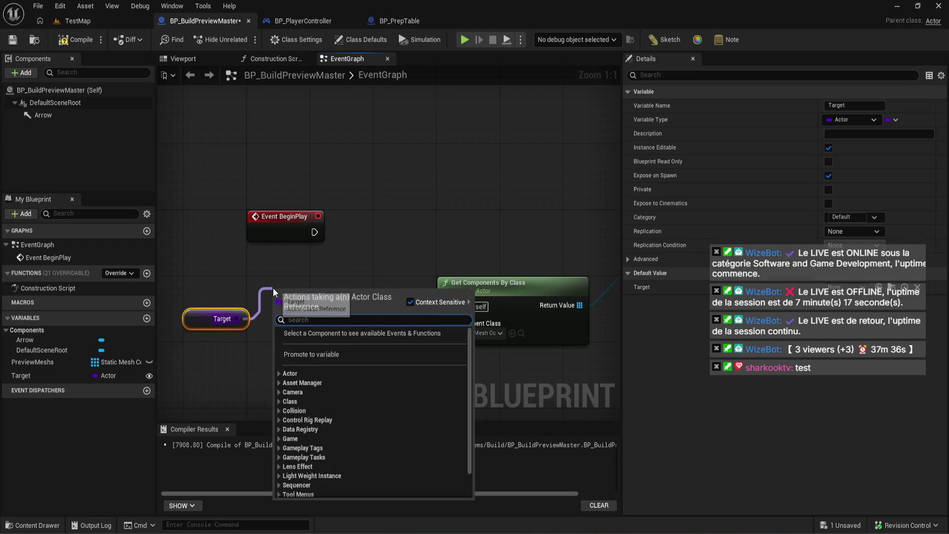
{"action": "type", "text": "get"}
{"action": "left_click", "coordinate": [369, 404]}
Expand Get Class Defaults' pins, undo the node and select the Target variable.
{"action": "scroll", "coordinate": [318, 186], "scroll_direction": "down", "scroll_amount": 1}
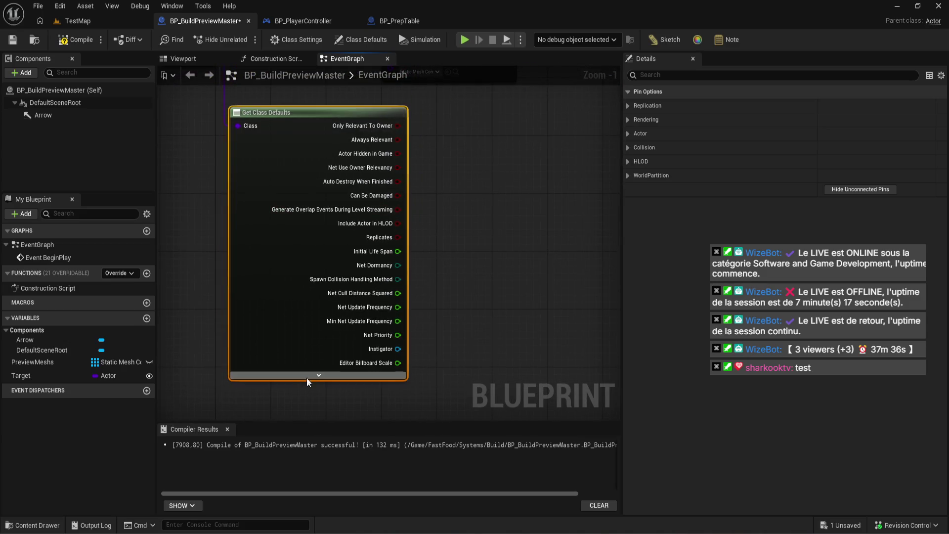
{"action": "left_click", "coordinate": [307, 376]}
{"action": "left_click", "coordinate": [242, 118]}
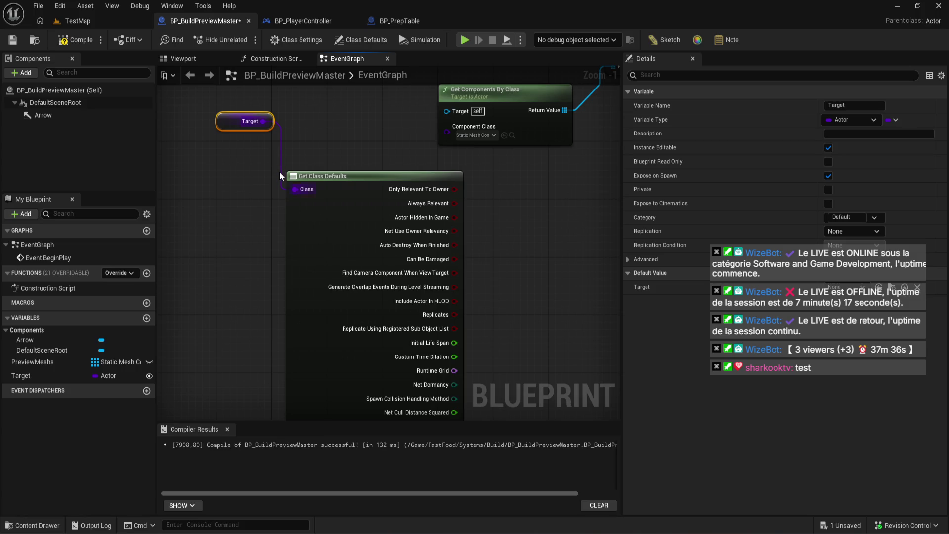
{"action": "key", "text": "ctrl+z"}
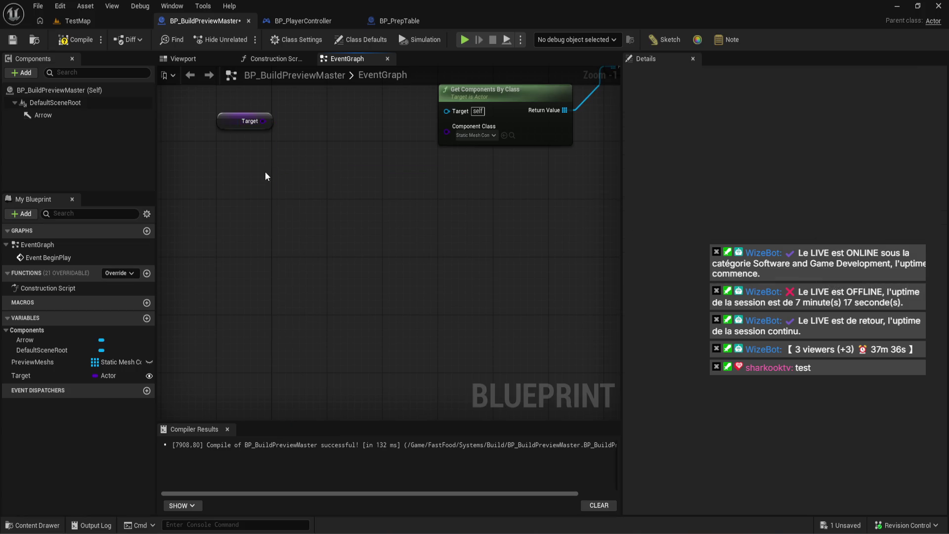
{"action": "left_click", "coordinate": [245, 121]}
Change Target's variable type to a BP Prep Table class reference, then compile and save.
{"action": "left_click", "coordinate": [850, 121]}
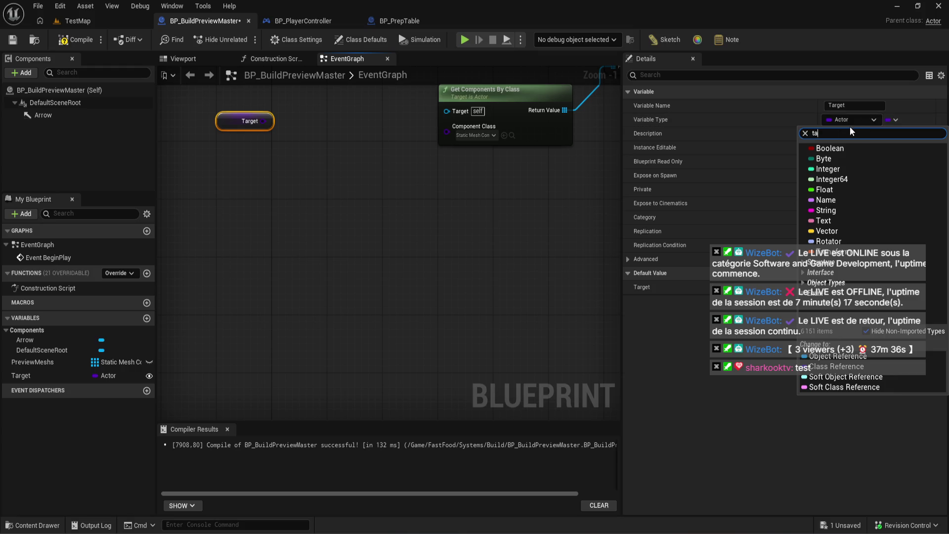
{"action": "type", "text": "tab"}
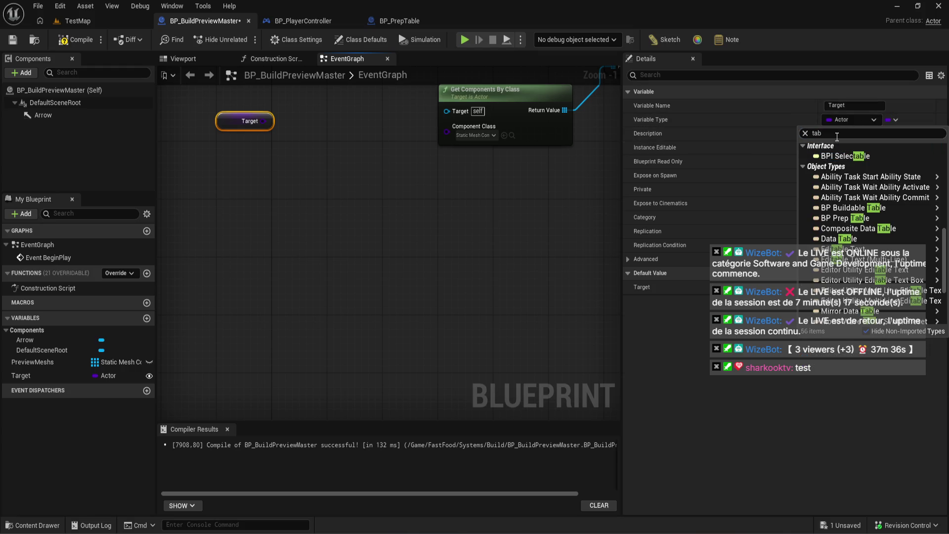
{"action": "left_click", "coordinate": [46, 527]}
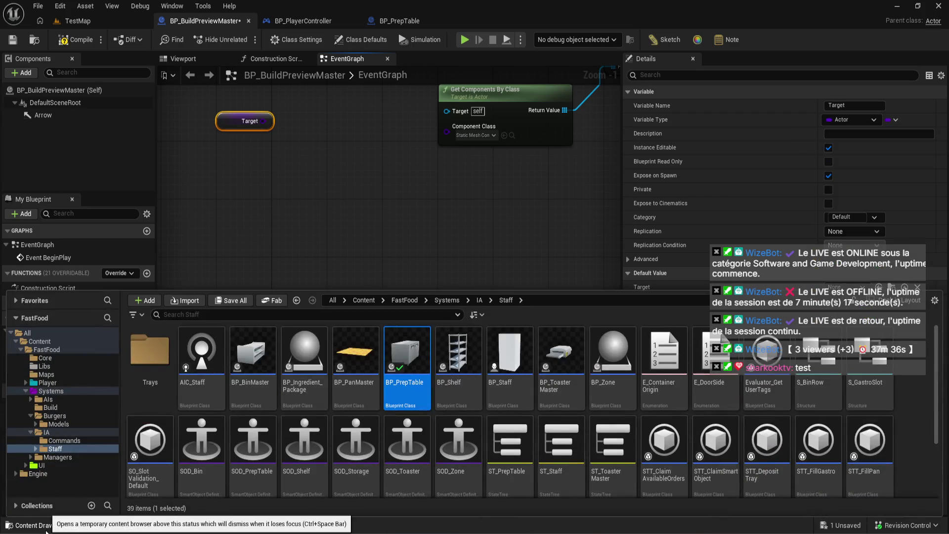
{"action": "left_click", "coordinate": [342, 170]}
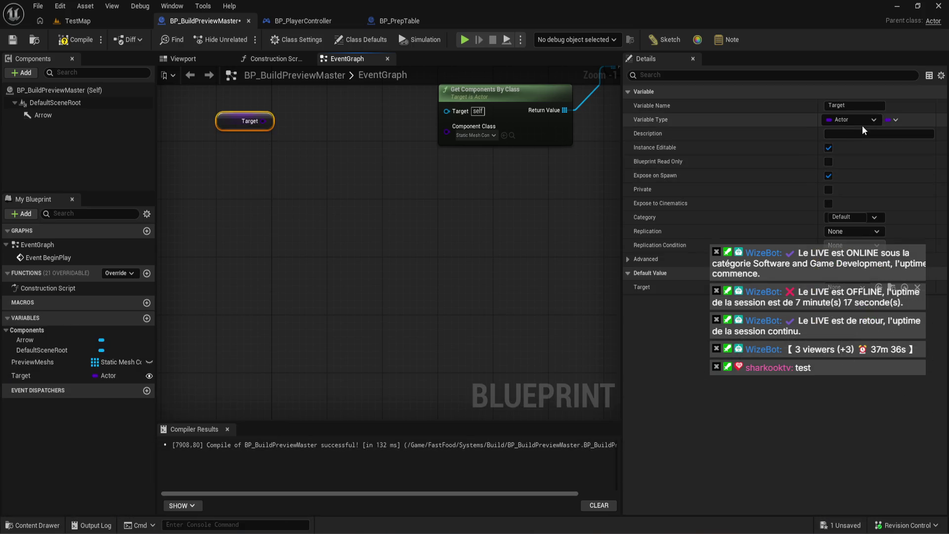
{"action": "left_click", "coordinate": [850, 123]}
{"action": "type", "text": "prep"}
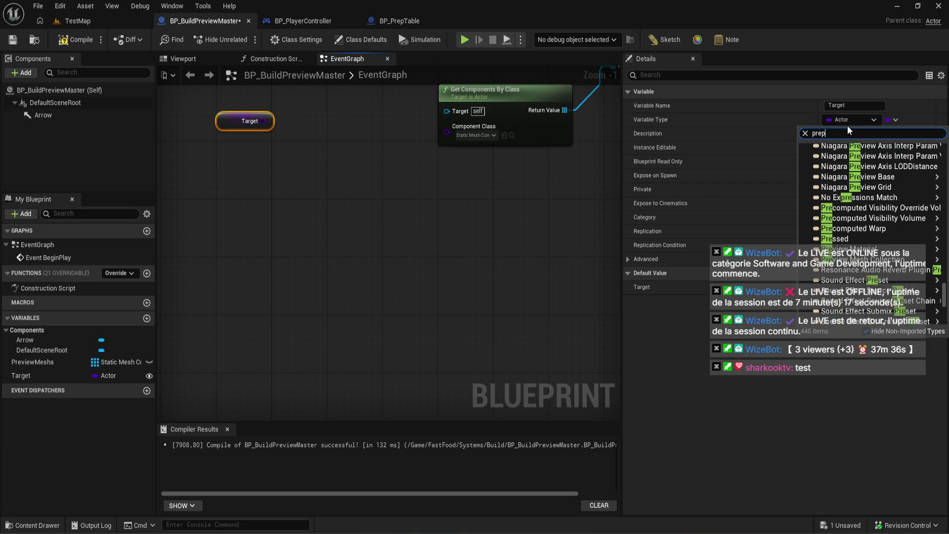
{"action": "mouse_move", "coordinate": [845, 179]}
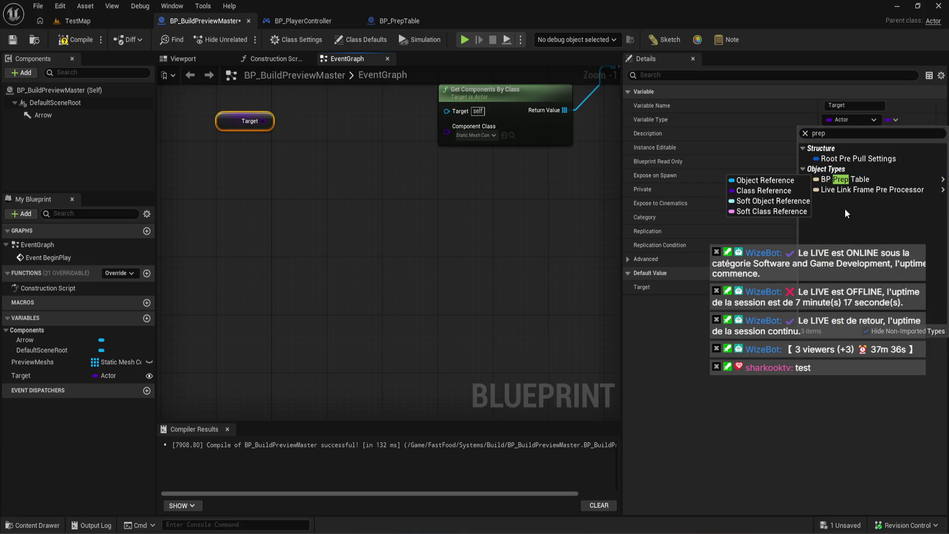
{"action": "left_click", "coordinate": [799, 191]}
{"action": "key", "text": "F7"}
{"action": "key", "text": "ctrl+s"}
Add a Get Class Defaults node from Target via 'class de' and centre the nodes.
{"action": "left_click_drag", "start_coordinate": [270, 121], "coordinate": [279, 187]}
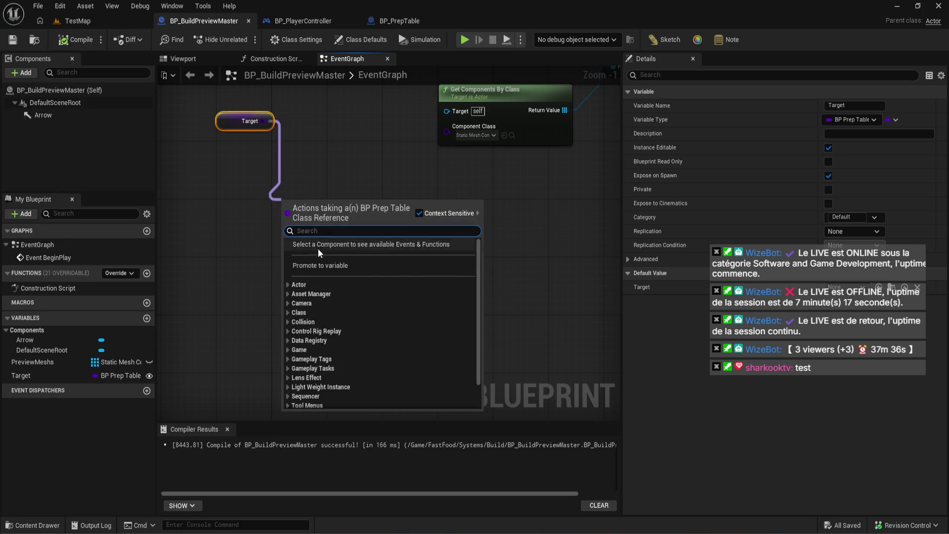
{"action": "type", "text": "class de"}
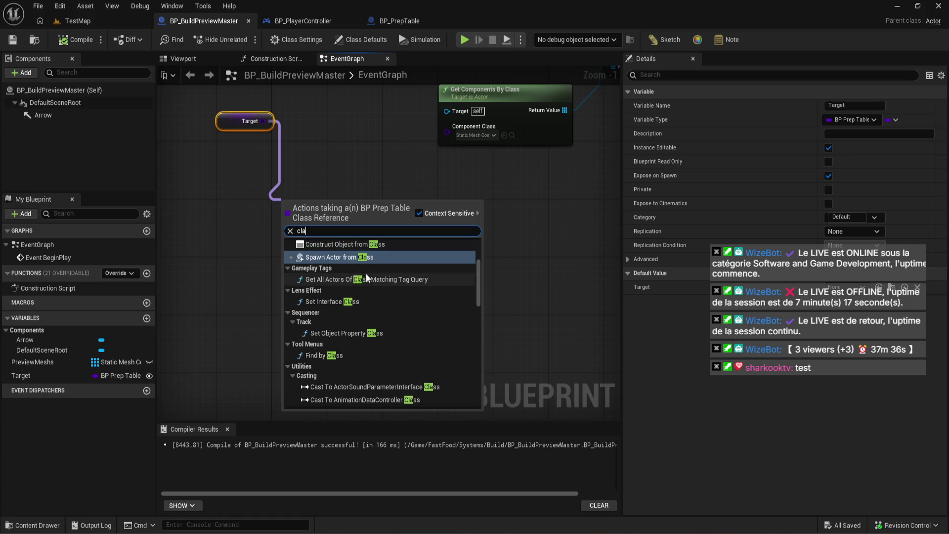
{"action": "left_click", "coordinate": [370, 254]}
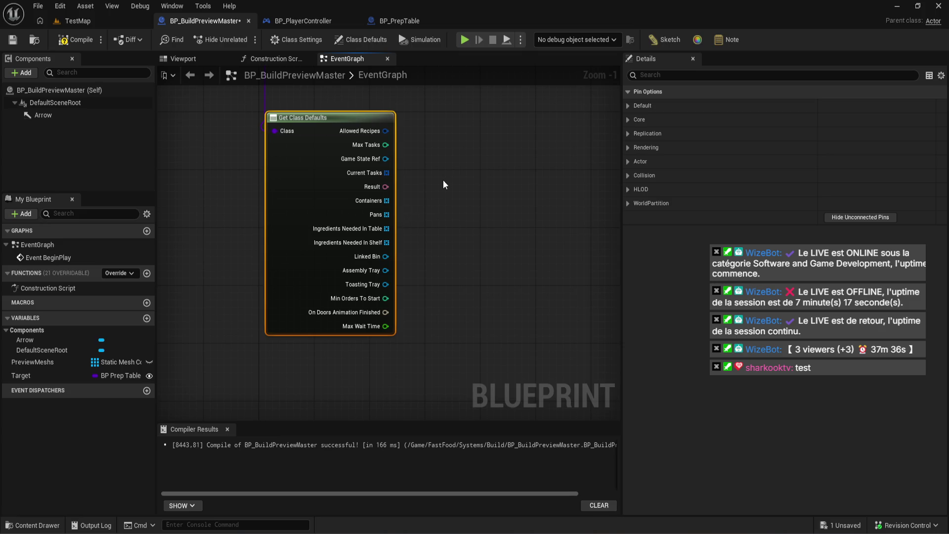
{"action": "mouse_move", "coordinate": [446, 177]}
{"action": "left_mouse_down"}
{"action": "mouse_move", "coordinate": [493, 220]}
{"action": "mouse_move", "coordinate": [429, 245]}
{"action": "mouse_move", "coordinate": [397, 178]}
{"action": "left_mouse_up"}
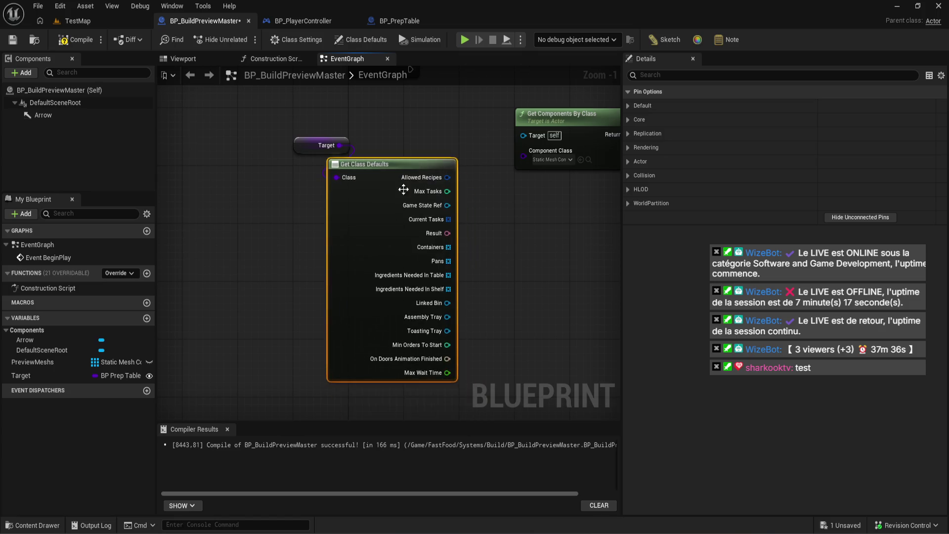
{"action": "scroll", "coordinate": [410, 193], "scroll_direction": "up", "scroll_amount": 1}
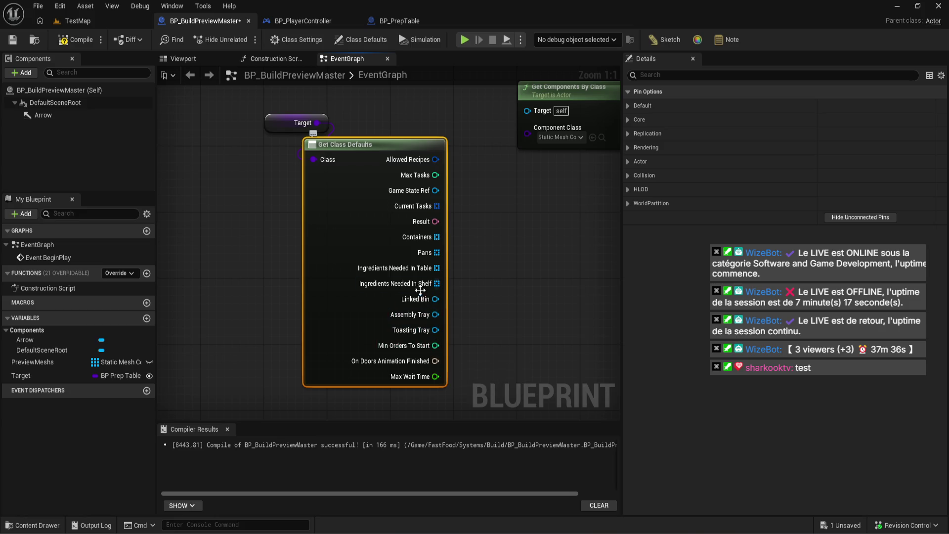
{"action": "mouse_move", "coordinate": [423, 297]}
{"action": "left_mouse_down"}
{"action": "mouse_move", "coordinate": [494, 277]}
{"action": "mouse_move", "coordinate": [501, 298]}
{"action": "mouse_move", "coordinate": [417, 294]}
{"action": "mouse_move", "coordinate": [426, 298]}
{"action": "mouse_move", "coordinate": [415, 306]}
{"action": "mouse_move", "coordinate": [396, 297]}
{"action": "left_mouse_up"}
{"action": "left_click", "coordinate": [345, 300]}
{"action": "mouse_move", "coordinate": [334, 311]}
{"action": "left_mouse_down"}
{"action": "mouse_move", "coordinate": [240, 273]}
{"action": "mouse_move", "coordinate": [248, 257]}
{"action": "left_mouse_up"}
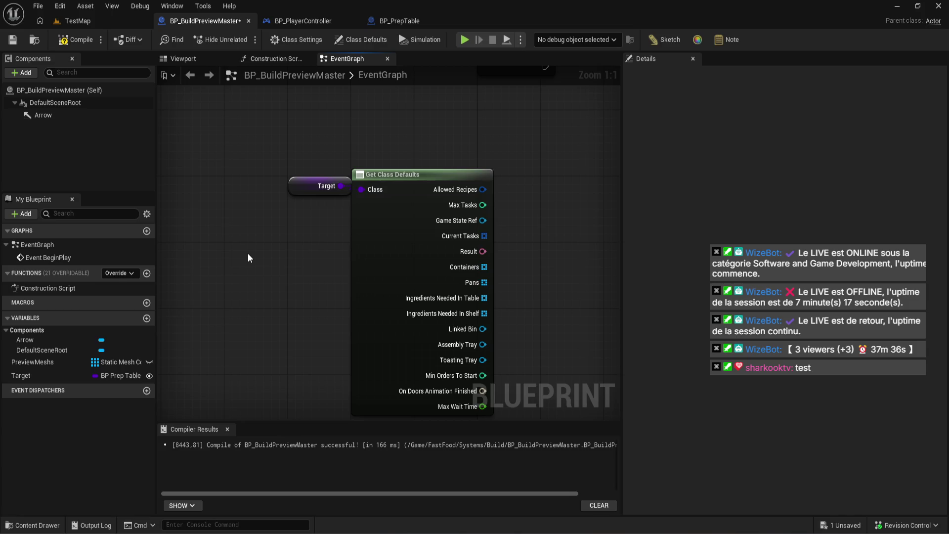
{"action": "left_click_drag", "start_coordinate": [443, 238], "coordinate": [447, 194]}
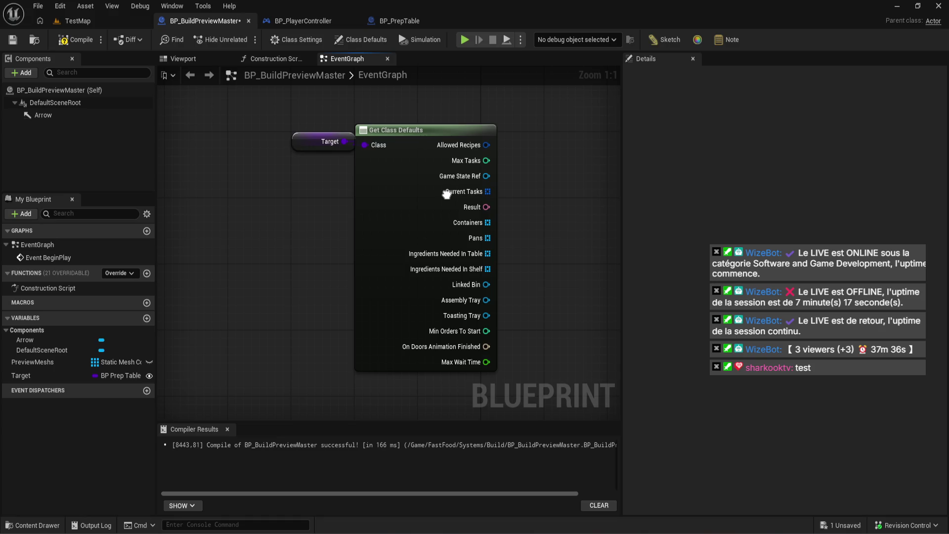
{"action": "mouse_move", "coordinate": [184, 509]}
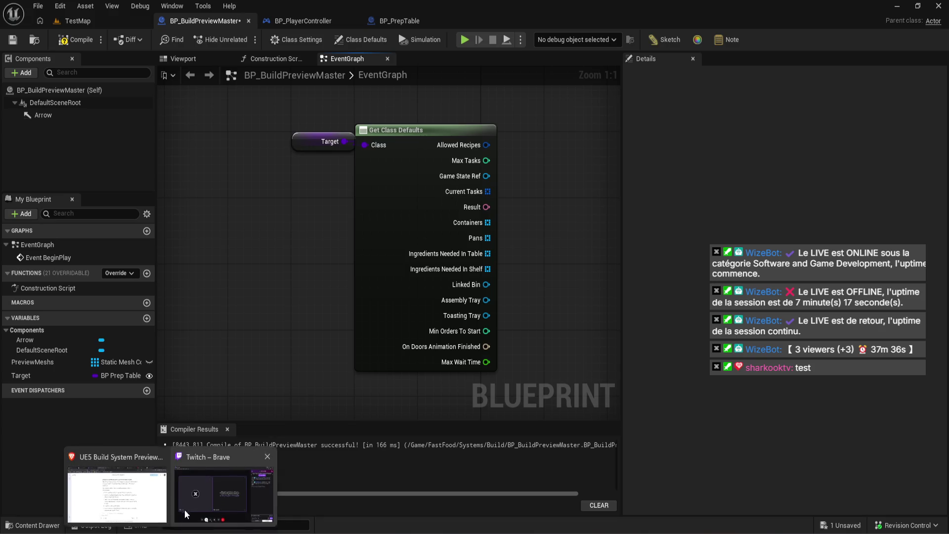
{"action": "left_click", "coordinate": [226, 466]}
{"action": "left_click_drag", "start_coordinate": [490, 270], "coordinate": [551, 271]}
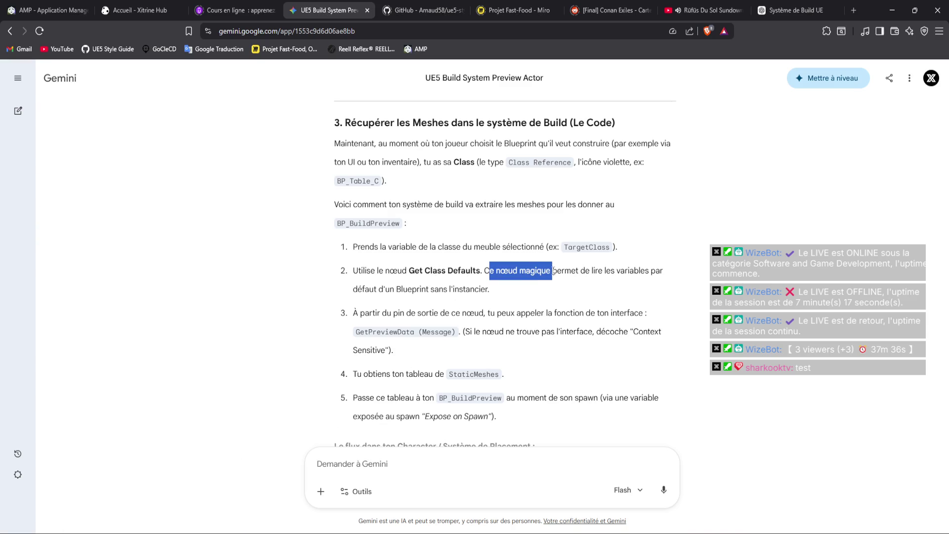
{"action": "left_click_drag", "start_coordinate": [365, 289], "coordinate": [489, 290]}
{"action": "left_click_drag", "start_coordinate": [369, 313], "coordinate": [571, 312]}
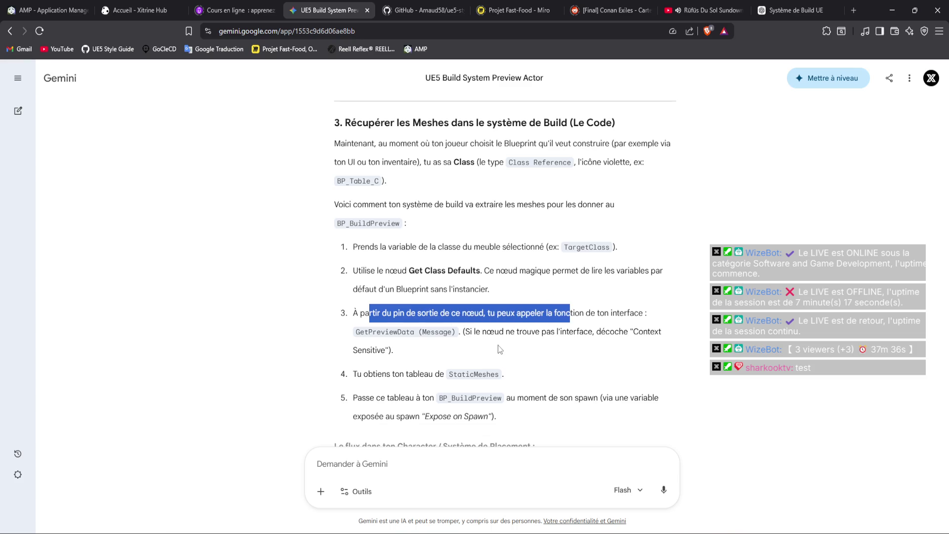
{"action": "scroll", "coordinate": [498, 349], "scroll_direction": "down", "scroll_amount": 3}
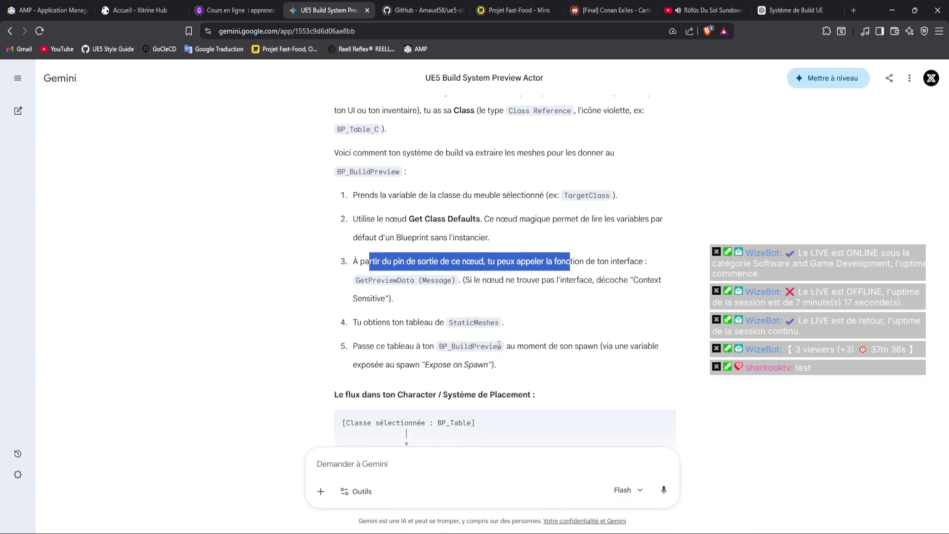
{"action": "scroll", "coordinate": [498, 340], "scroll_direction": "down", "scroll_amount": 2}
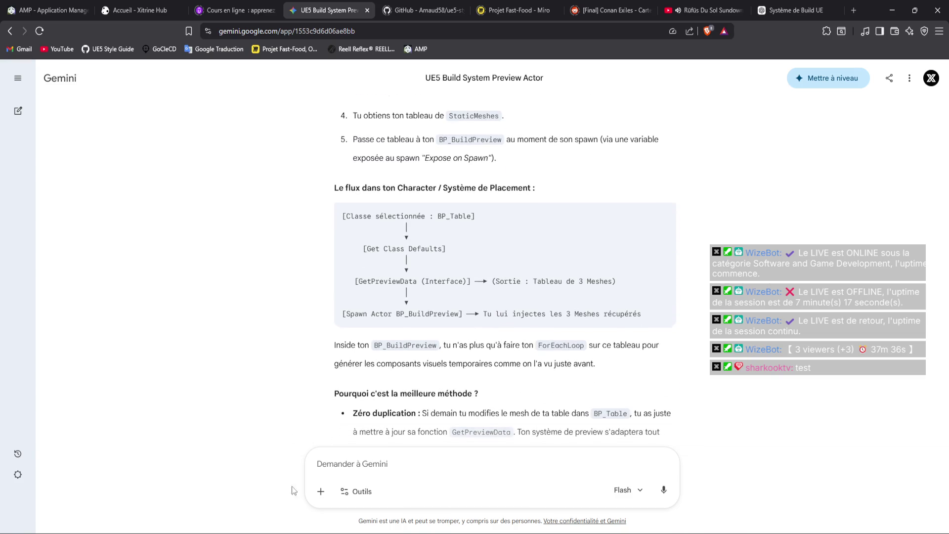
{"action": "key", "text": "alt+Tab"}
{"action": "left_click_drag", "start_coordinate": [361, 343], "coordinate": [290, 316]}
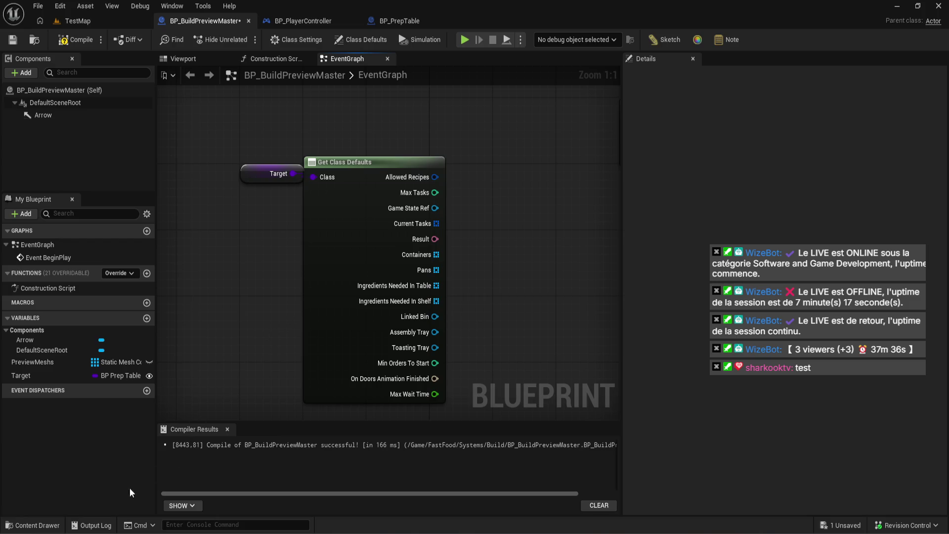
Delete BP_BuildableTable from the Systems > Build folder, then open BP_BuildableMaster.
{"action": "left_click", "coordinate": [37, 525]}
{"action": "left_click", "coordinate": [70, 406]}
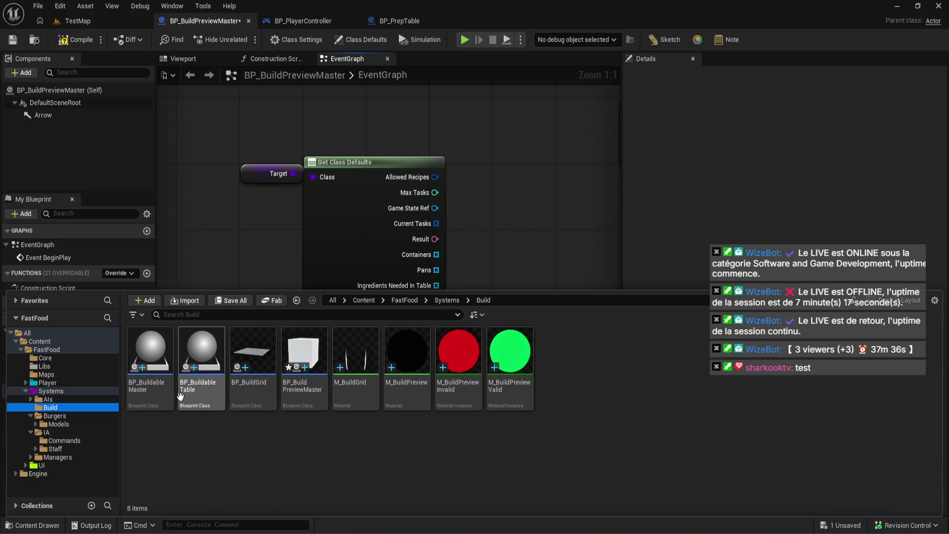
{"action": "left_click", "coordinate": [186, 398]}
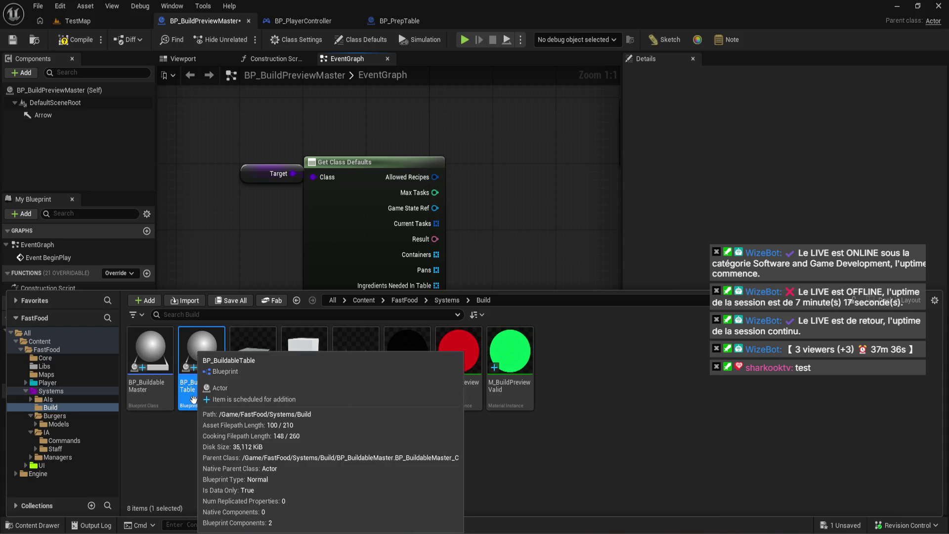
{"action": "key", "text": "Delete"}
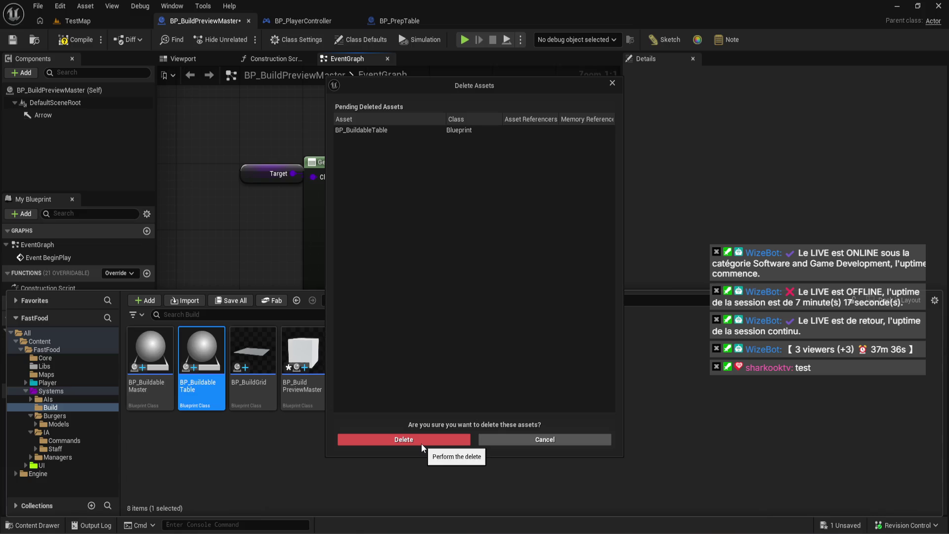
{"action": "left_click", "coordinate": [421, 443]}
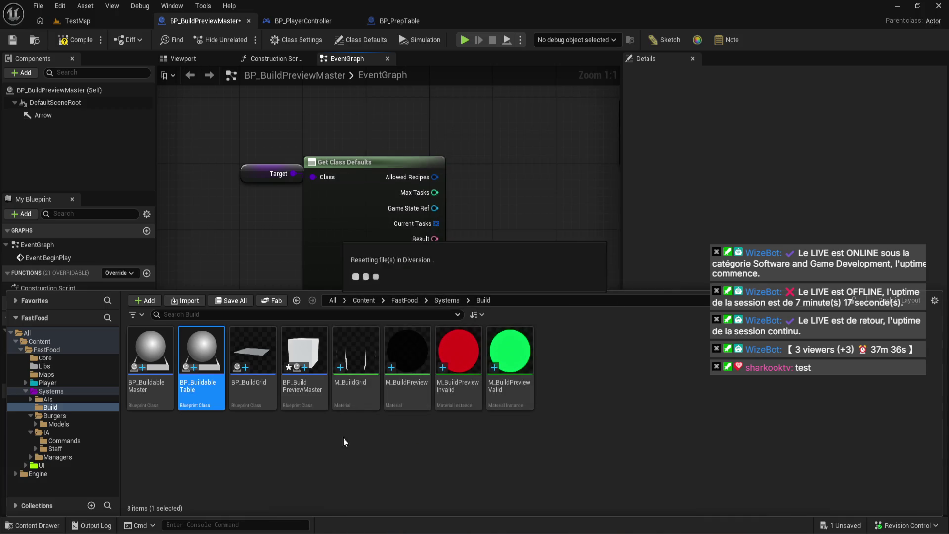
{"action": "double_click", "coordinate": [161, 362]}
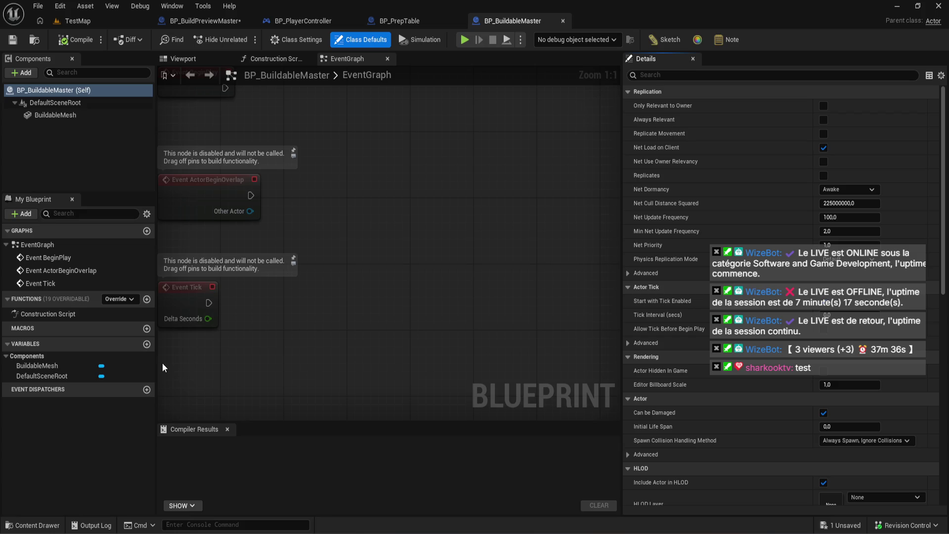
Check the BuildableMesh component's Details in BP_BuildableMaster, then return to BP_BuildPreviewMaster.
{"action": "left_click_drag", "start_coordinate": [229, 238], "coordinate": [301, 237]}
{"action": "left_click", "coordinate": [94, 115]}
{"action": "mouse_move", "coordinate": [420, 294]}
{"action": "left_mouse_down"}
{"action": "mouse_move", "coordinate": [468, 268]}
{"action": "mouse_move", "coordinate": [466, 256]}
{"action": "left_mouse_up"}
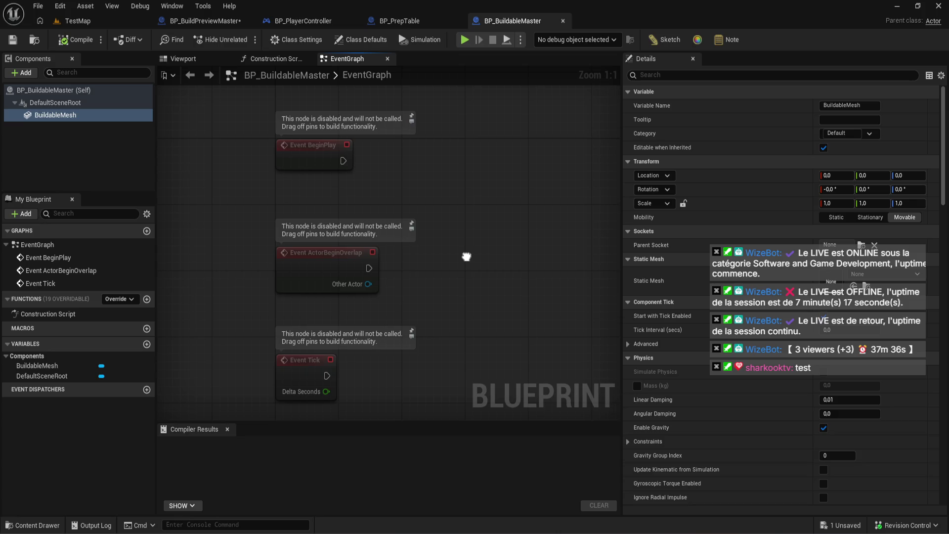
{"action": "left_click_drag", "start_coordinate": [466, 256], "coordinate": [472, 259]}
{"action": "left_click", "coordinate": [55, 119]}
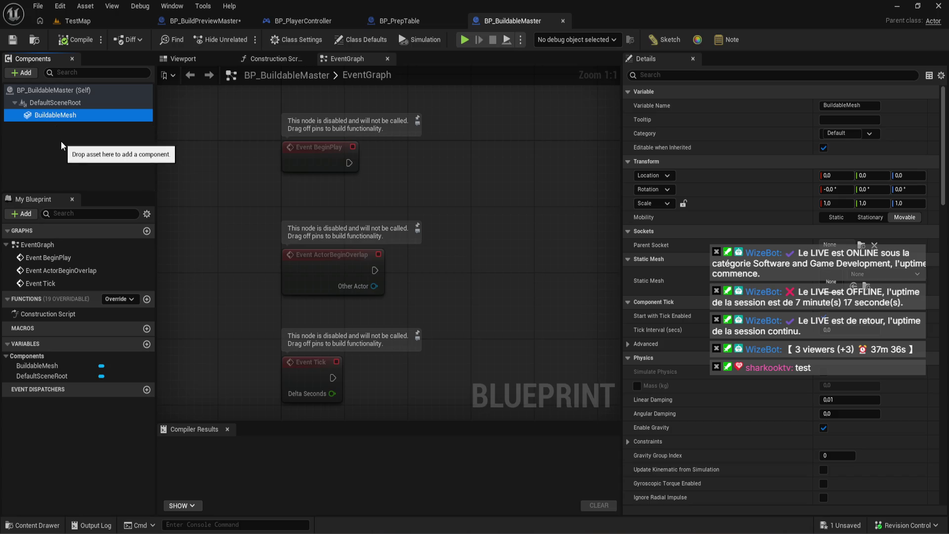
{"action": "left_click", "coordinate": [193, 24]}
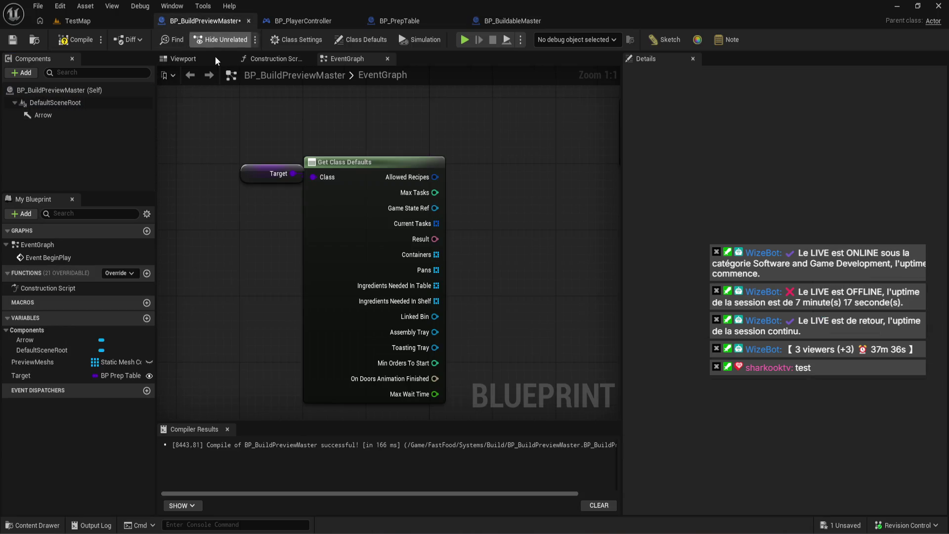
Make Target a BP Buildable Master class reference and wire it into Get Class Defaults' Class input.
{"action": "left_click", "coordinate": [271, 174]}
{"action": "left_click", "coordinate": [848, 120]}
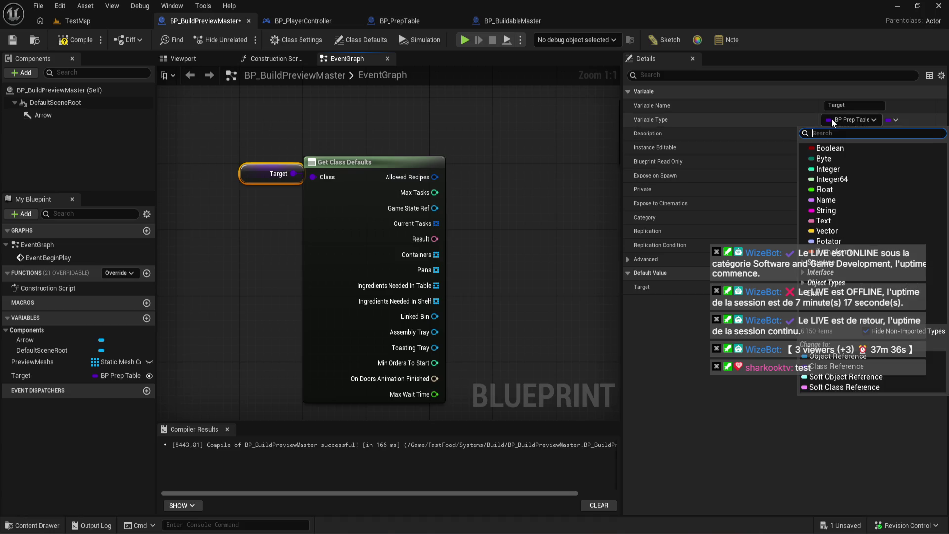
{"action": "type", "text": "builda"}
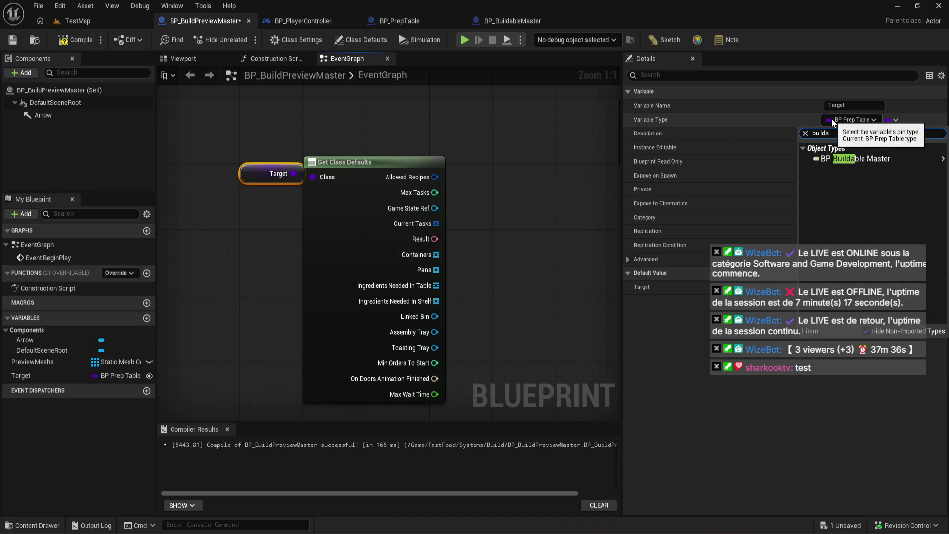
{"action": "mouse_move", "coordinate": [830, 158]}
{"action": "left_click", "coordinate": [804, 171]}
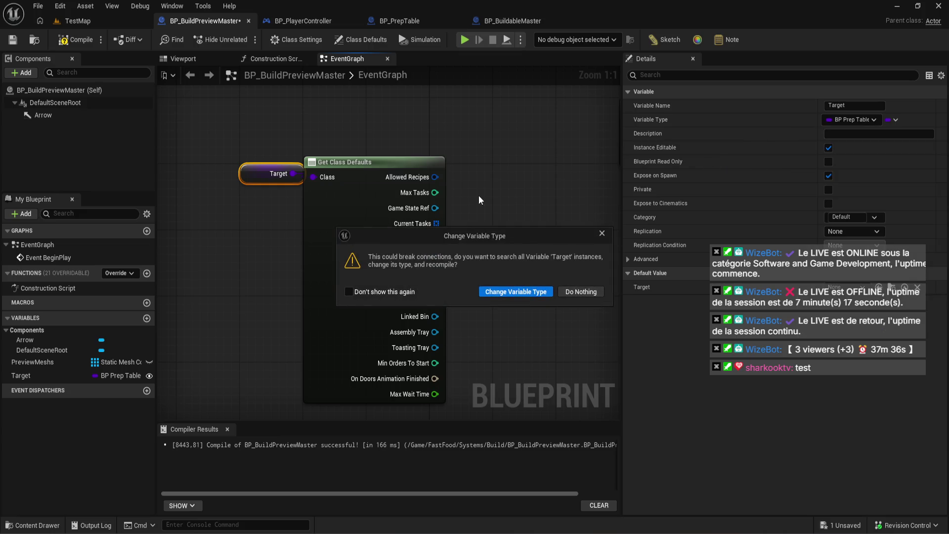
{"action": "left_click", "coordinate": [518, 291]}
{"action": "left_click_drag", "start_coordinate": [283, 183], "coordinate": [390, 167]}
Compile and save the Blueprint, then bring up BP_BuildableMaster's event graph.
{"action": "left_click", "coordinate": [67, 44]}
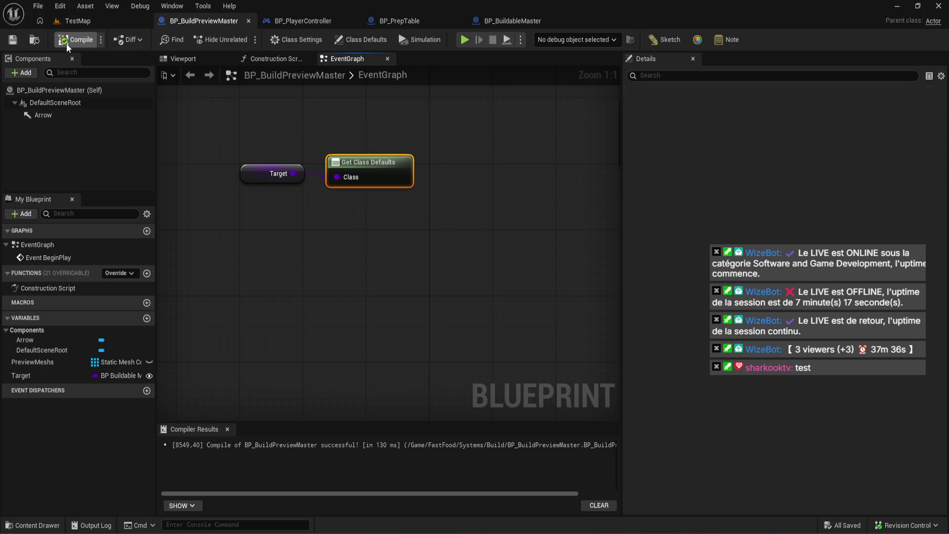
{"action": "left_click", "coordinate": [314, 23]}
{"action": "left_click", "coordinate": [513, 20]}
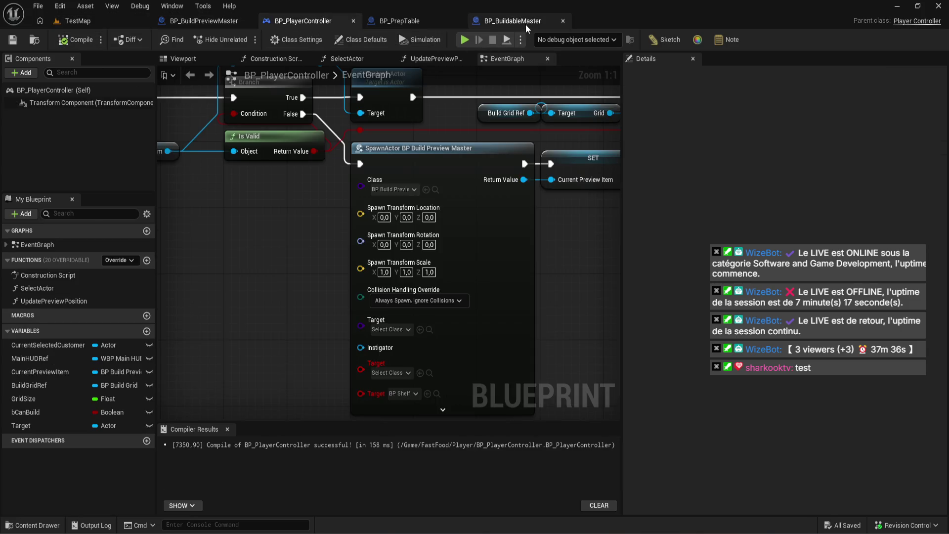
{"action": "mouse_move", "coordinate": [233, 265]}
{"action": "left_mouse_down"}
{"action": "mouse_move", "coordinate": [306, 255]}
{"action": "mouse_move", "coordinate": [357, 286]}
{"action": "left_mouse_up"}
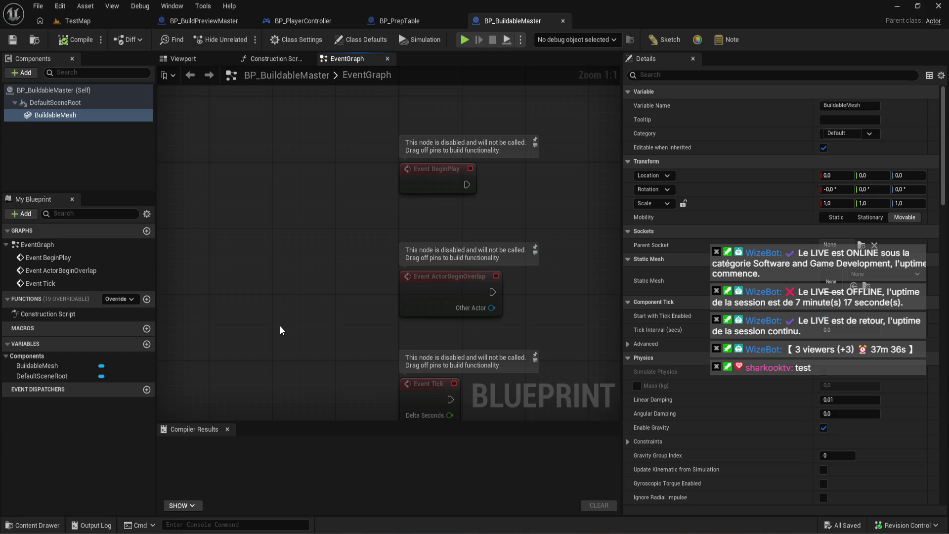
Read Gemini's answer on Get Class Defaults and GetPreviewData, then return to the Unreal editor.
{"action": "mouse_move", "coordinate": [170, 528]}
{"action": "left_click", "coordinate": [146, 475]}
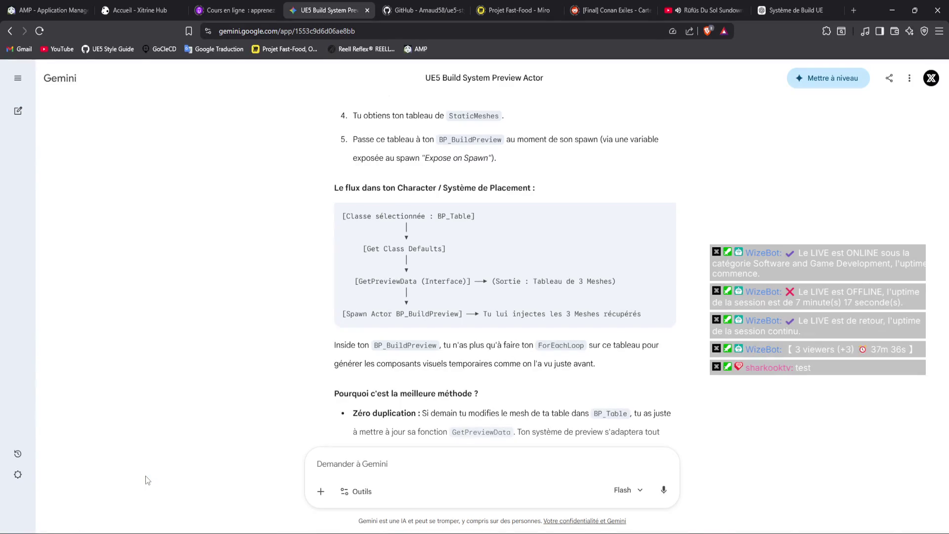
{"action": "scroll", "coordinate": [528, 358], "scroll_direction": "down", "scroll_amount": 2}
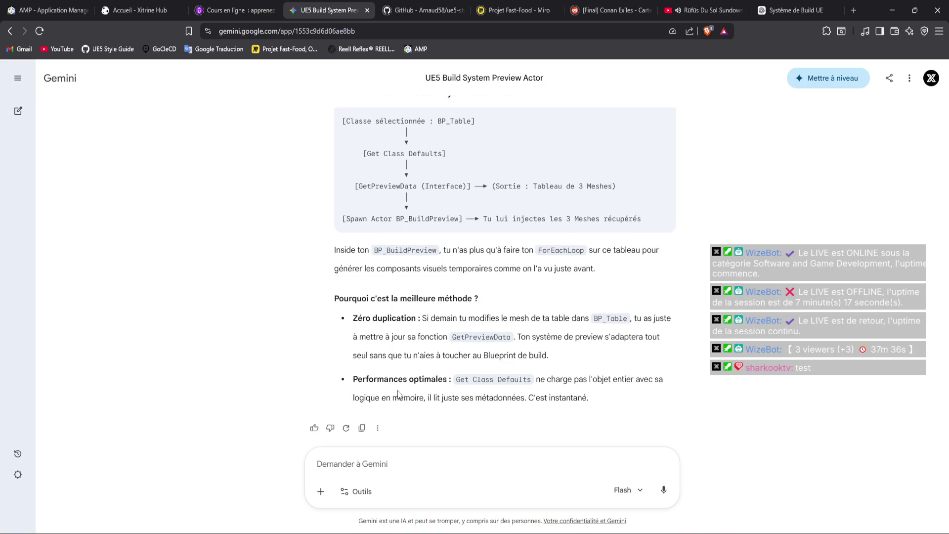
{"action": "scroll", "coordinate": [403, 393], "scroll_direction": "up", "scroll_amount": 3}
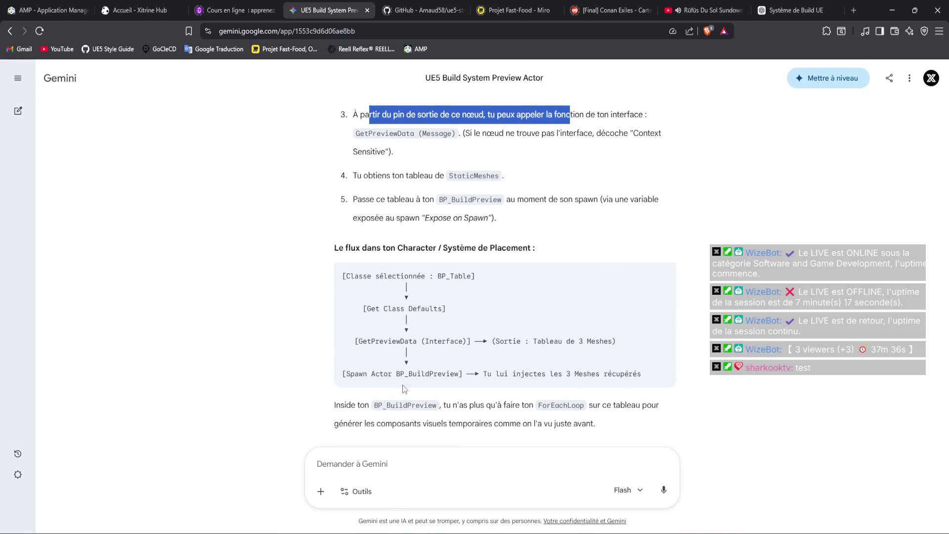
{"action": "scroll", "coordinate": [402, 385], "scroll_direction": "up", "scroll_amount": 1}
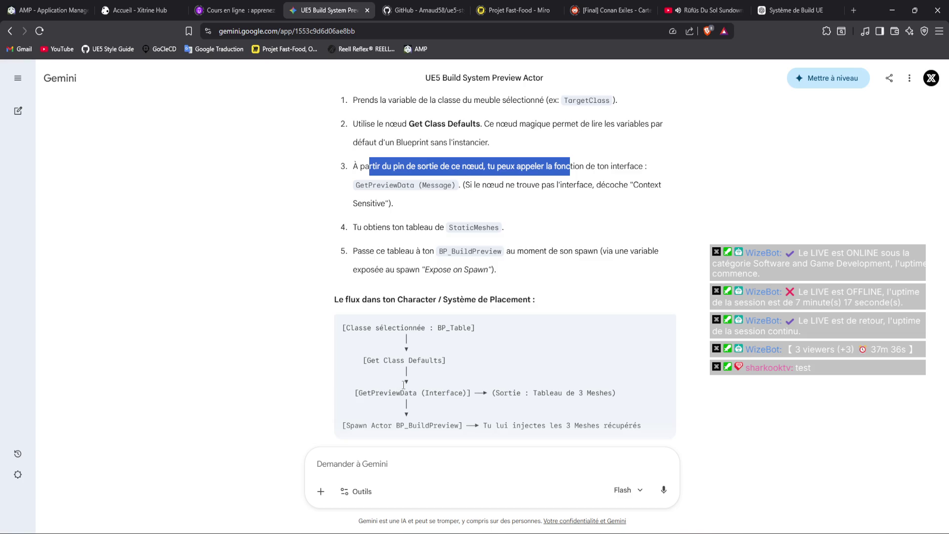
{"action": "scroll", "coordinate": [403, 384], "scroll_direction": "up", "scroll_amount": 5}
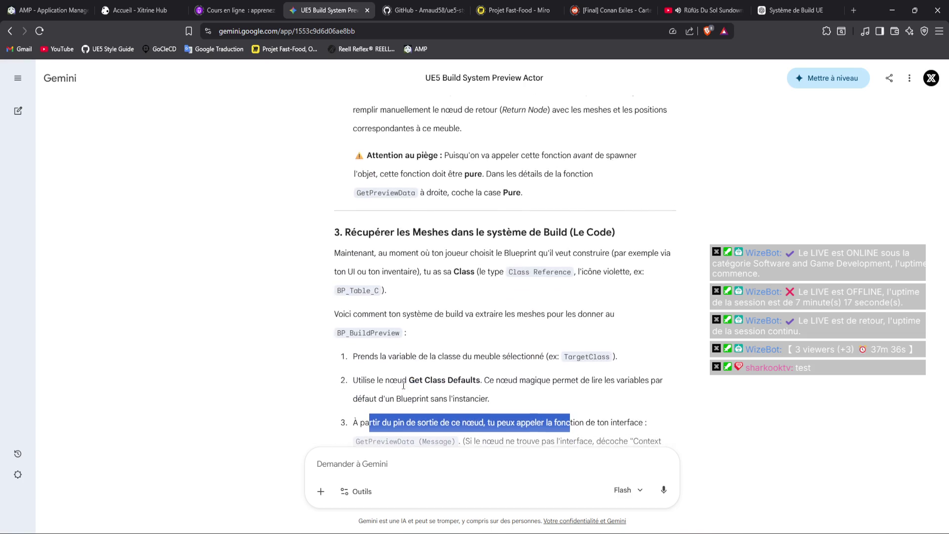
{"action": "scroll", "coordinate": [403, 385], "scroll_direction": "up", "scroll_amount": 6}
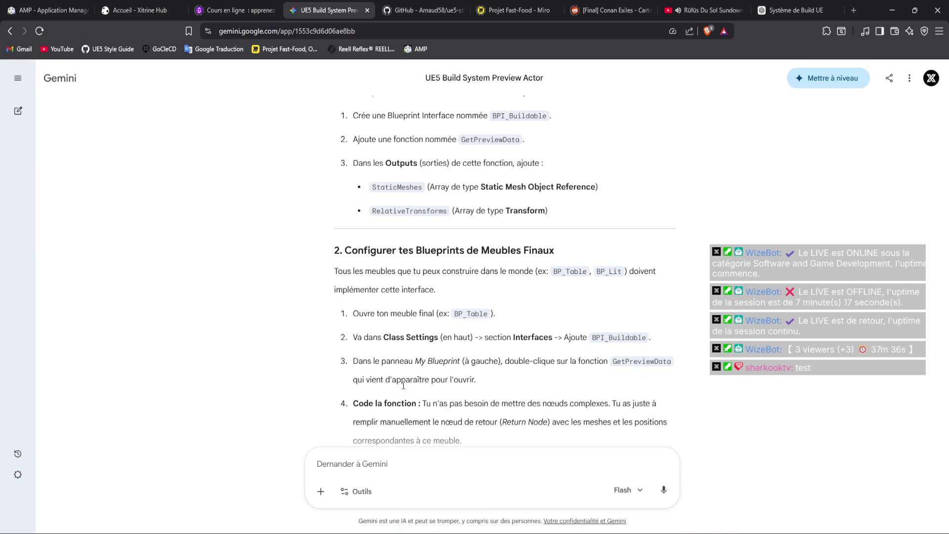
{"action": "scroll", "coordinate": [404, 384], "scroll_direction": "down", "scroll_amount": 3}
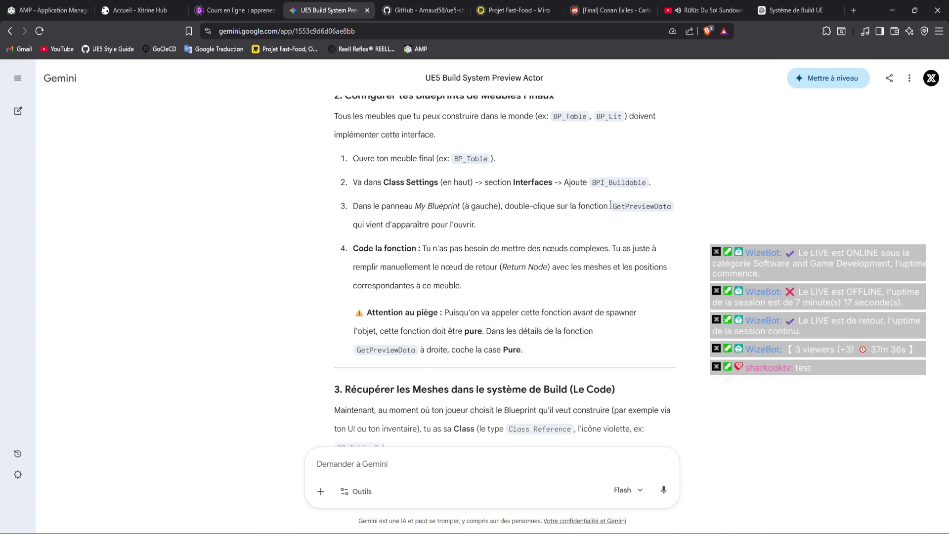
{"action": "left_click", "coordinate": [300, 523]}
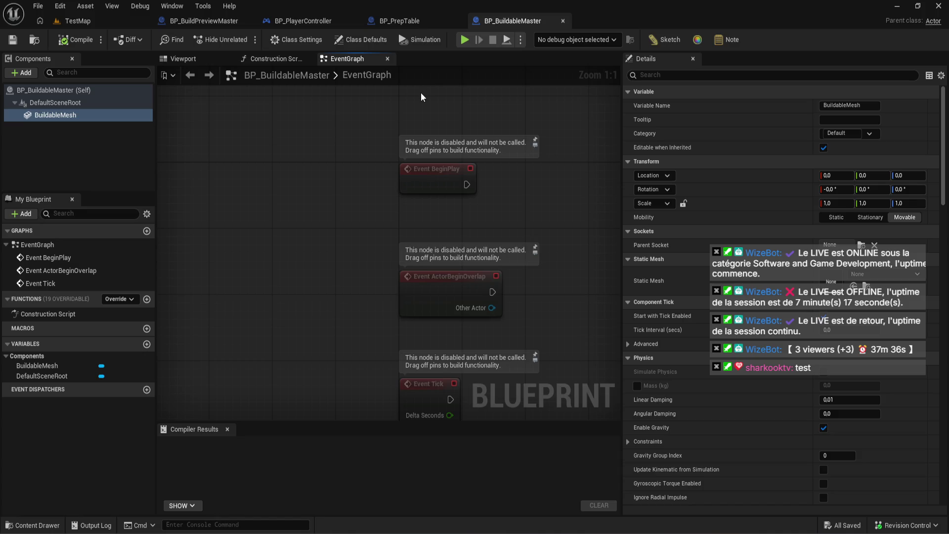
Look over the BP_PrepTable, BP_PlayerController and BP_BuildPreviewMaster graphs, then bring Gemini forward.
{"action": "left_click", "coordinate": [414, 22]}
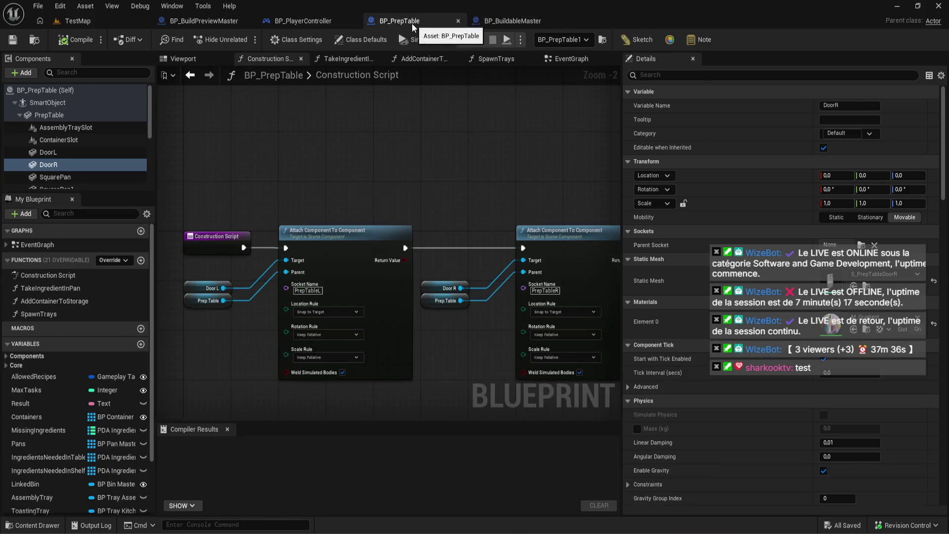
{"action": "left_click", "coordinate": [302, 21]}
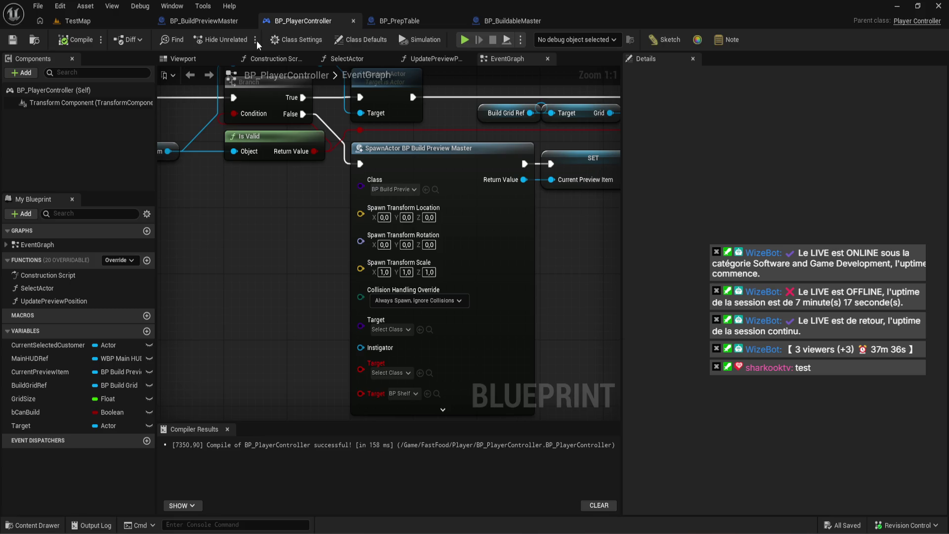
{"action": "left_click", "coordinate": [206, 24]}
{"action": "key", "text": "Home"}
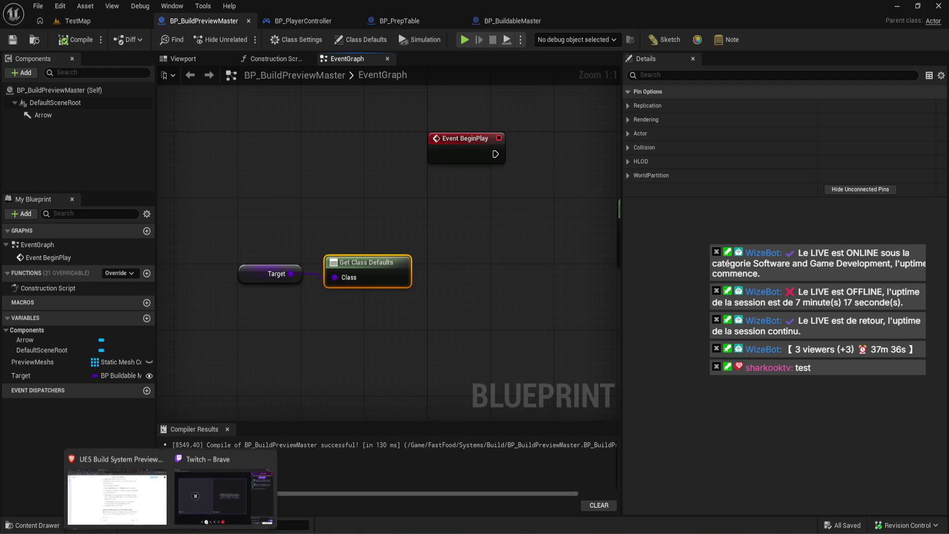
{"action": "left_click", "coordinate": [147, 510]}
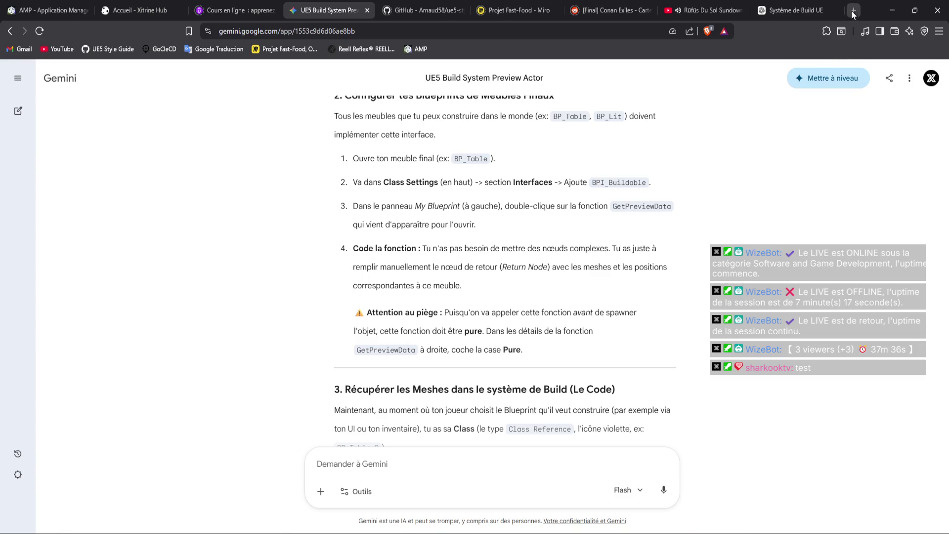
Search YouTube in a new tab for 'build system unreal engine 5'.
{"action": "middle_click", "coordinate": [60, 48]}
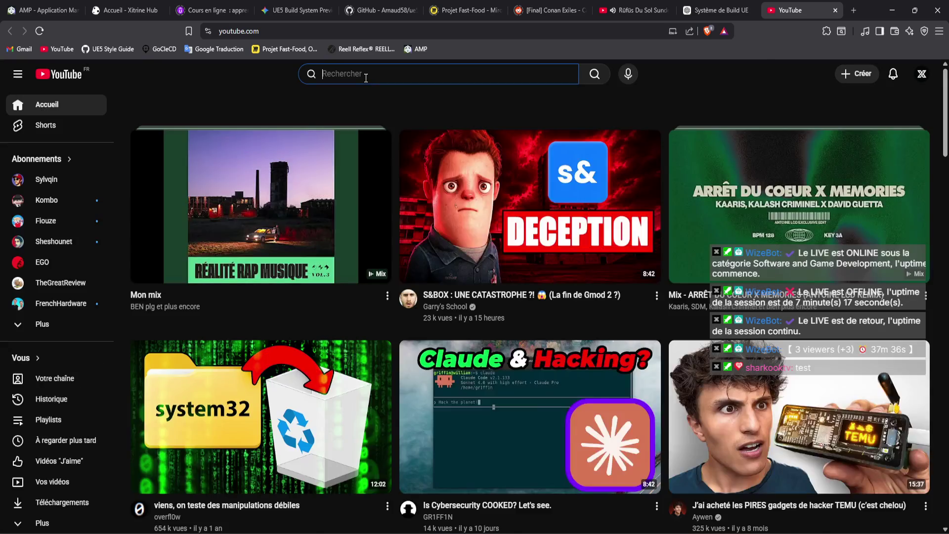
{"action": "left_click", "coordinate": [366, 75]}
{"action": "left_click", "coordinate": [388, 130]}
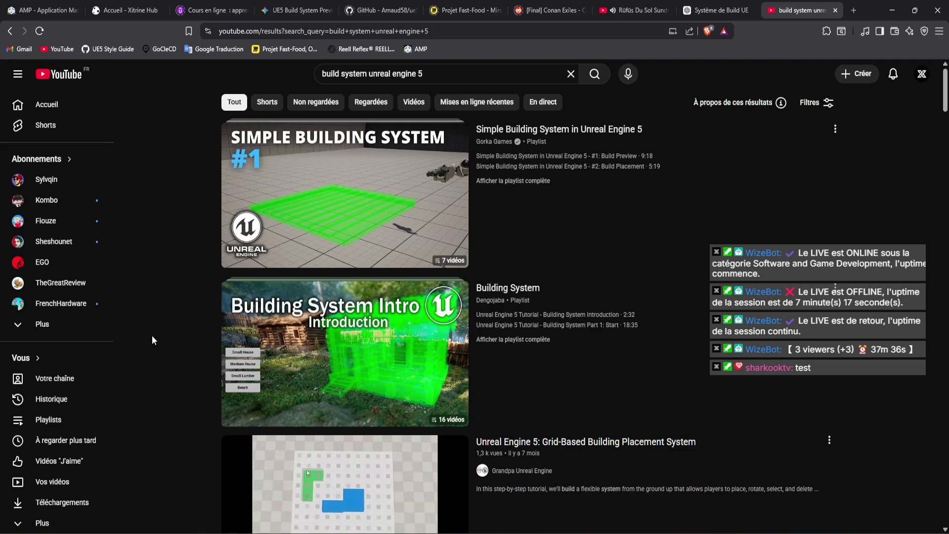
Browse the results down and back up to the Building Component and Simple Building System entries.
{"action": "scroll", "coordinate": [152, 336], "scroll_direction": "down", "scroll_amount": 7}
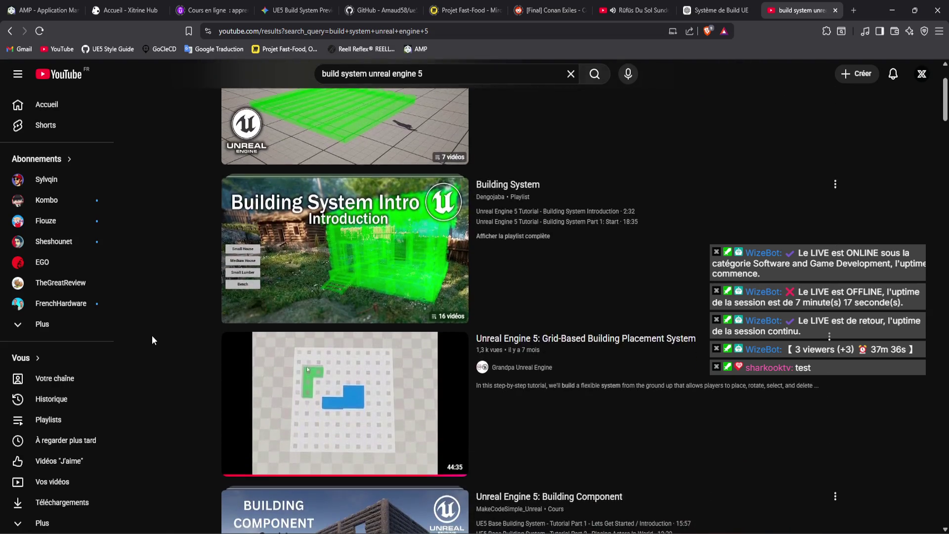
{"action": "scroll", "coordinate": [152, 339], "scroll_direction": "down", "scroll_amount": 1}
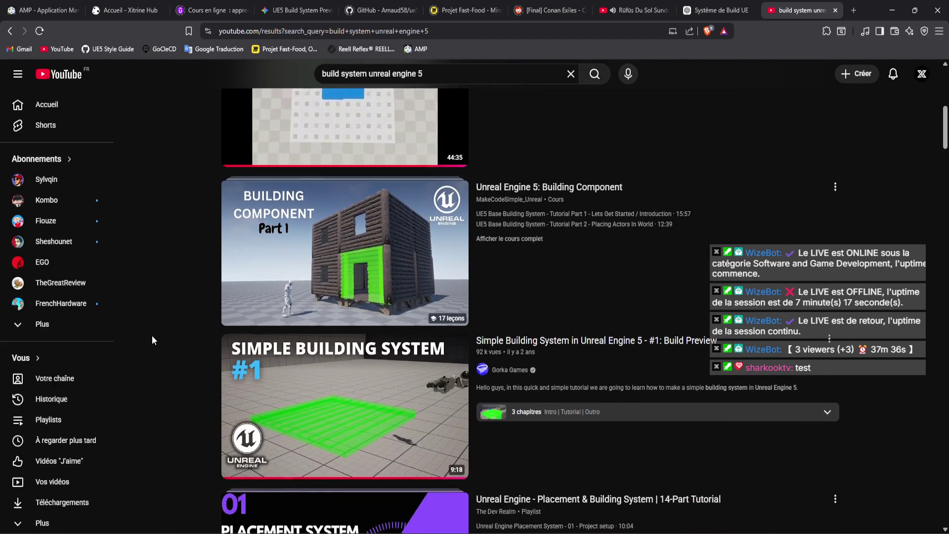
{"action": "scroll", "coordinate": [152, 339], "scroll_direction": "down", "scroll_amount": 7}
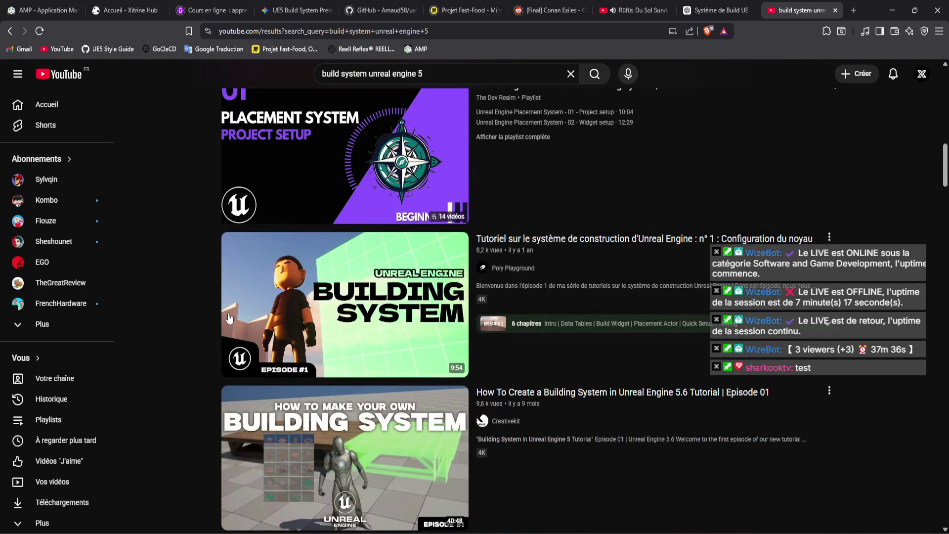
{"action": "mouse_move", "coordinate": [228, 318]}
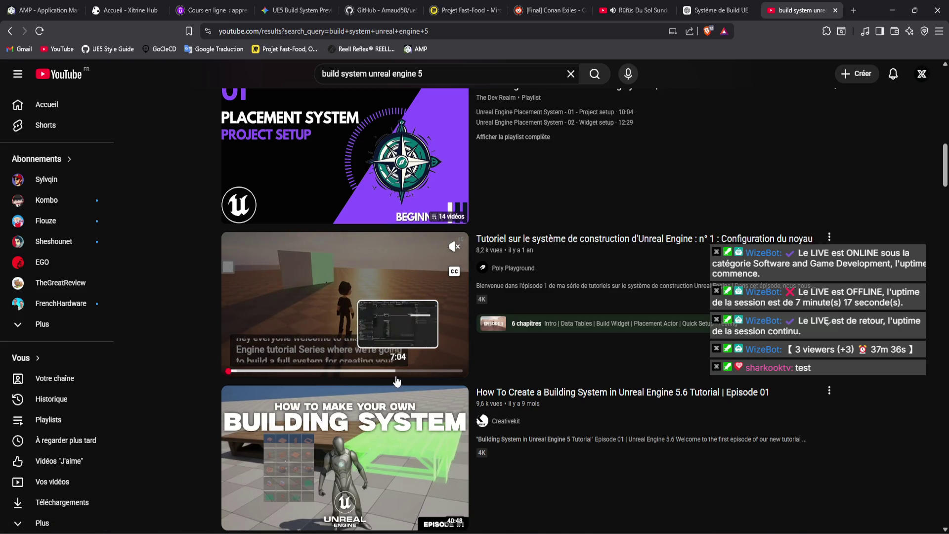
{"action": "scroll", "coordinate": [401, 379], "scroll_direction": "down", "scroll_amount": 3}
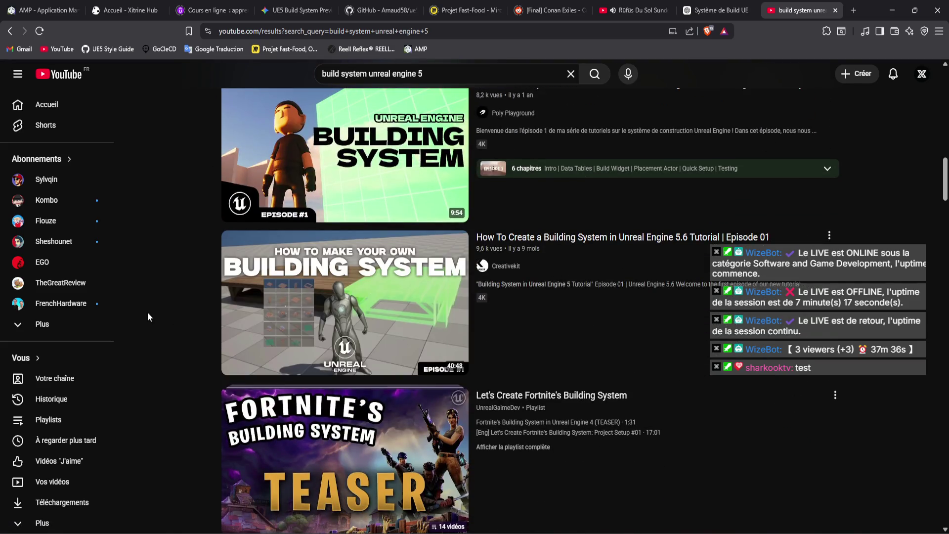
{"action": "scroll", "coordinate": [147, 312], "scroll_direction": "down", "scroll_amount": 10}
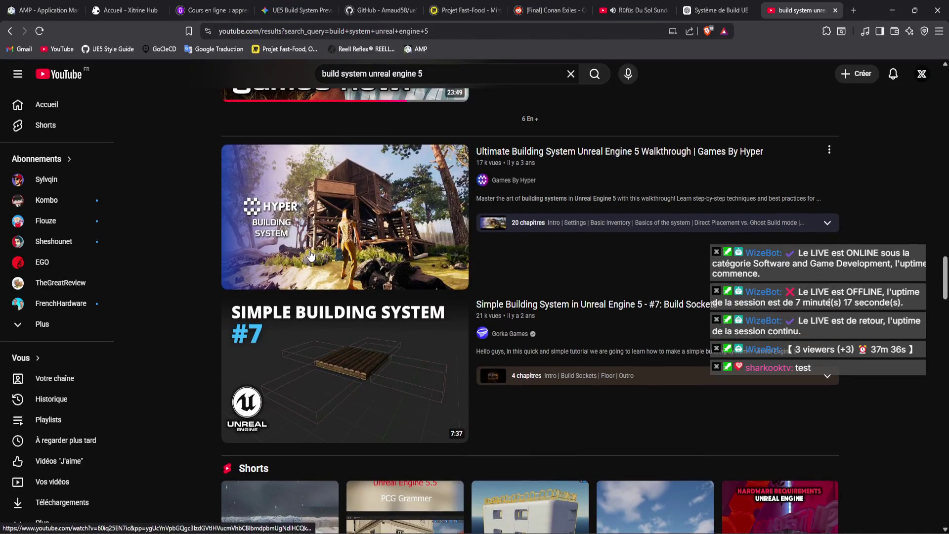
{"action": "mouse_move", "coordinate": [307, 255]}
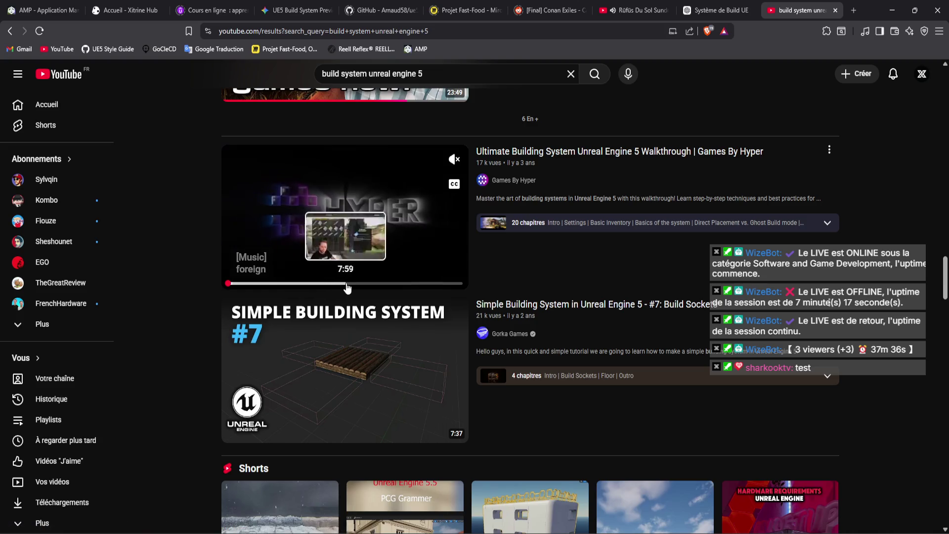
{"action": "scroll", "coordinate": [239, 284], "scroll_direction": "down", "scroll_amount": 2}
{"action": "scroll", "coordinate": [215, 282], "scroll_direction": "down", "scroll_amount": 15}
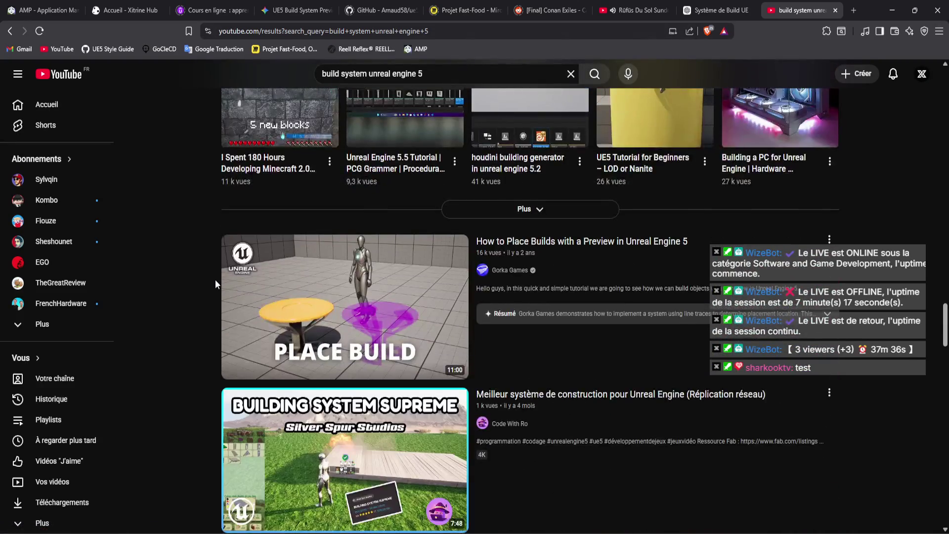
{"action": "scroll", "coordinate": [216, 284], "scroll_direction": "down", "scroll_amount": 10}
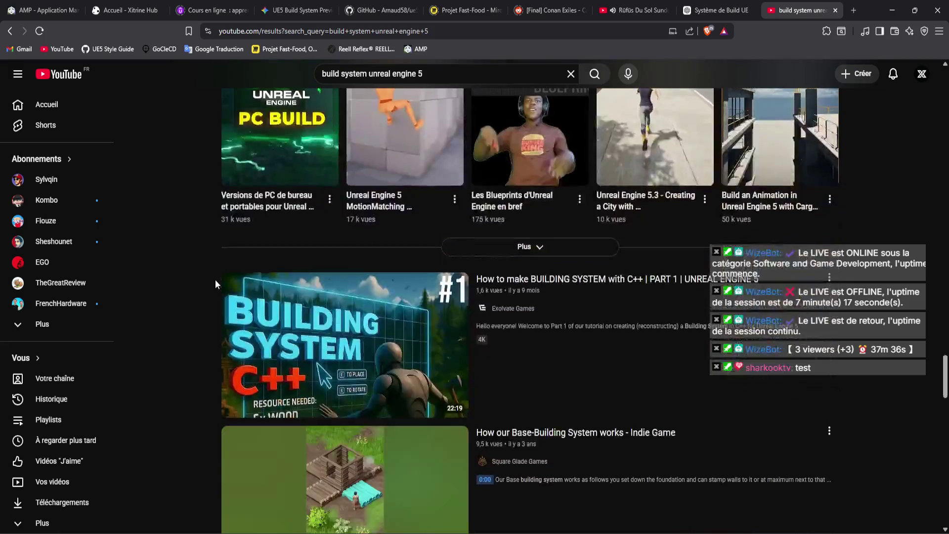
{"action": "scroll", "coordinate": [215, 280], "scroll_direction": "down", "scroll_amount": 2}
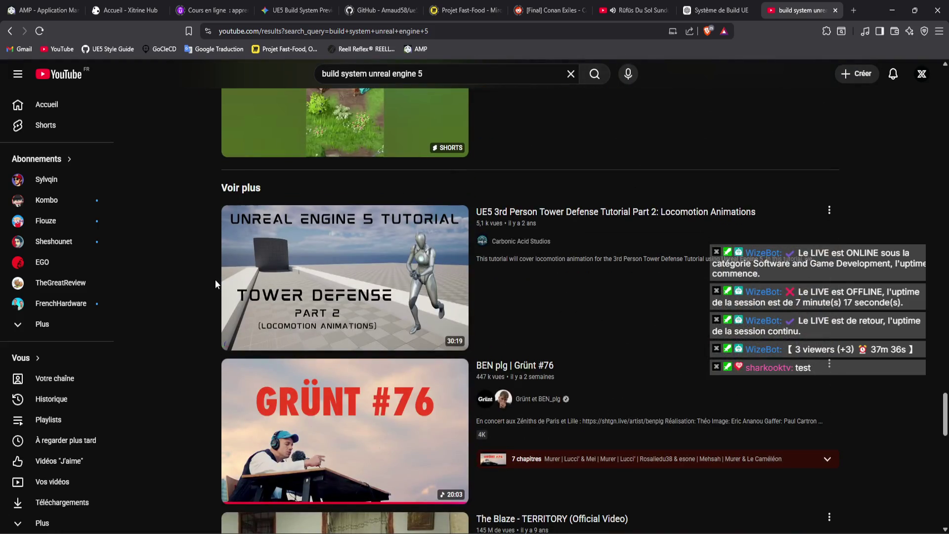
{"action": "scroll", "coordinate": [215, 279], "scroll_direction": "down", "scroll_amount": 10}
{"action": "scroll", "coordinate": [215, 280], "scroll_direction": "down", "scroll_amount": 5}
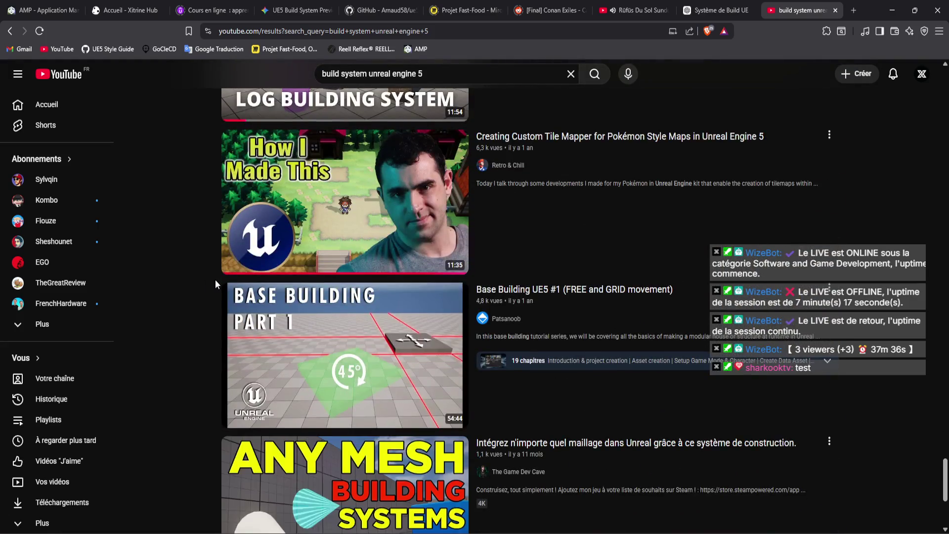
{"action": "scroll", "coordinate": [215, 280], "scroll_direction": "down", "scroll_amount": 4}
{"action": "scroll", "coordinate": [214, 284], "scroll_direction": "down", "scroll_amount": 1}
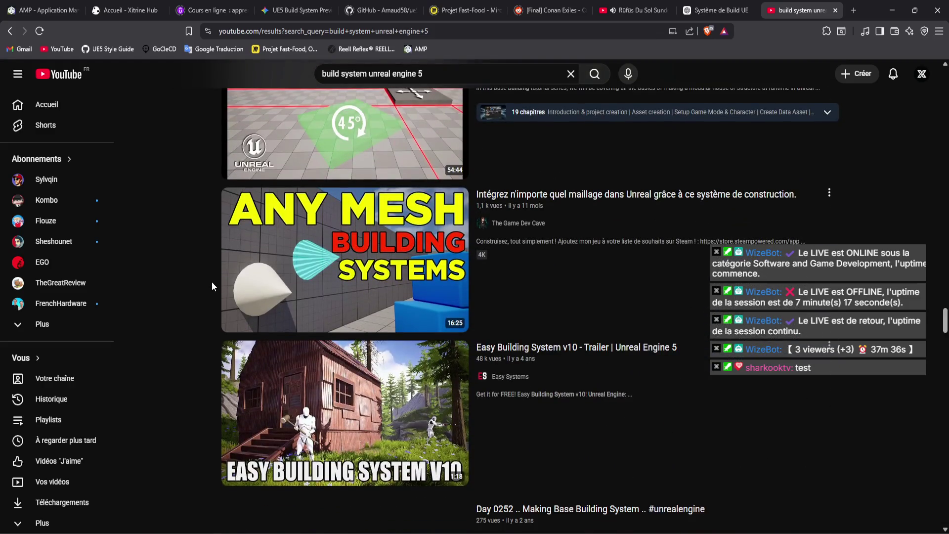
{"action": "scroll", "coordinate": [218, 268], "scroll_direction": "down", "scroll_amount": 7}
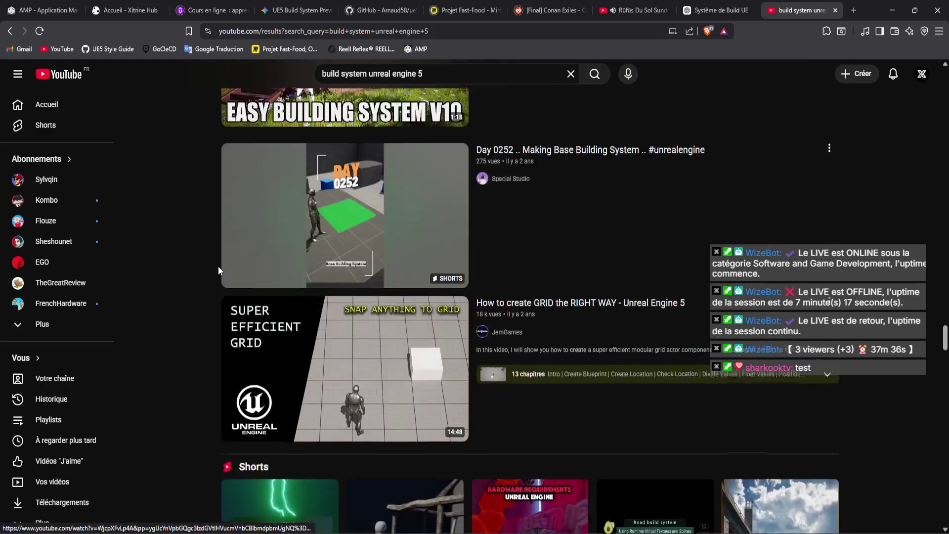
{"action": "scroll", "coordinate": [218, 266], "scroll_direction": "down", "scroll_amount": 11}
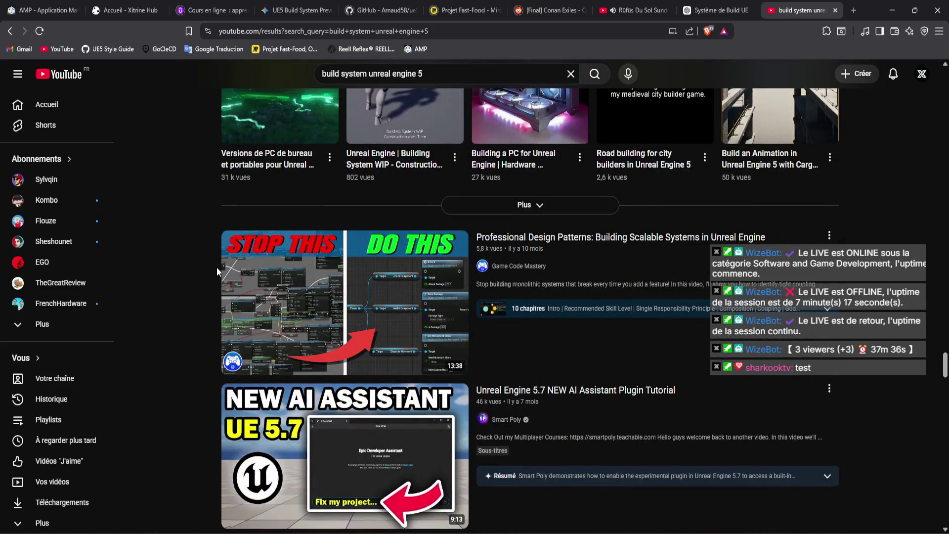
{"action": "scroll", "coordinate": [216, 267], "scroll_direction": "down", "scroll_amount": 5}
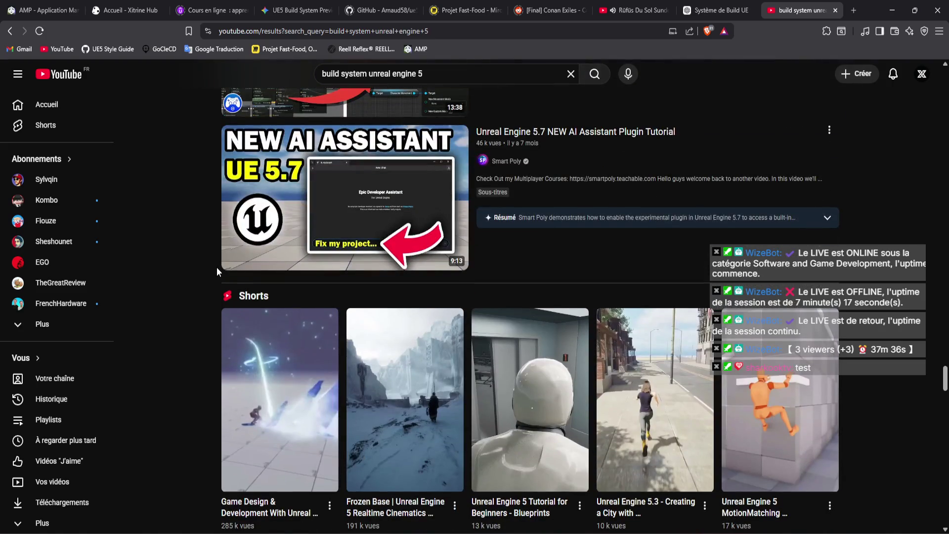
{"action": "scroll", "coordinate": [217, 268], "scroll_direction": "down", "scroll_amount": 7}
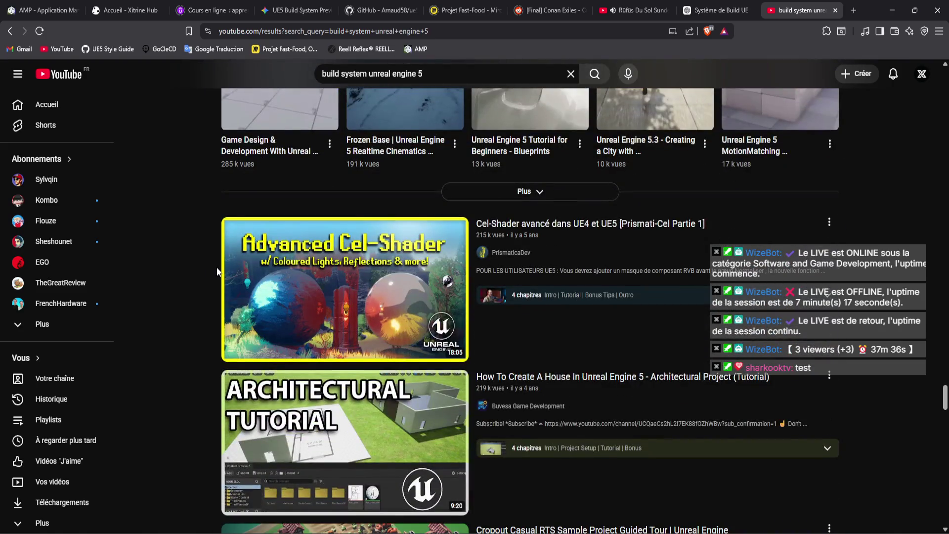
{"action": "scroll", "coordinate": [217, 272], "scroll_direction": "down", "scroll_amount": 8}
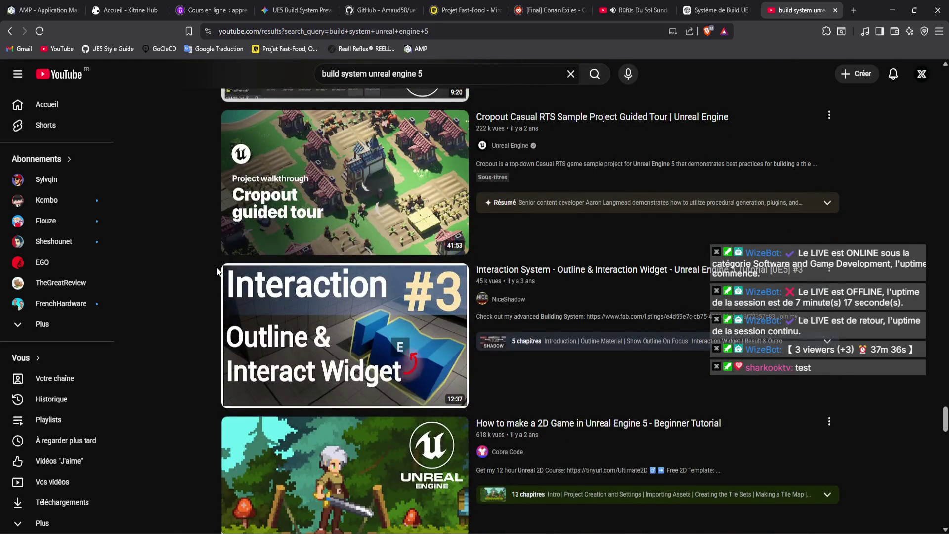
{"action": "scroll", "coordinate": [218, 271], "scroll_direction": "down", "scroll_amount": 2}
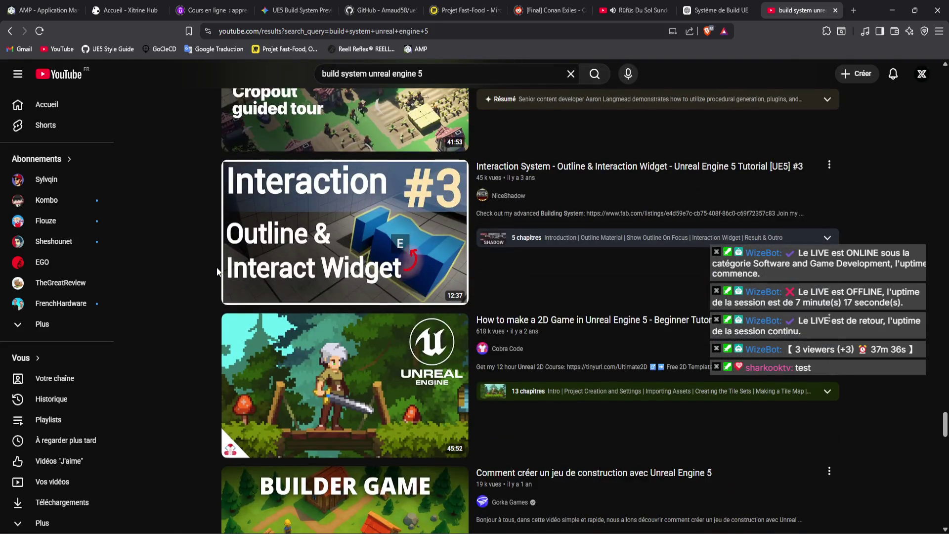
{"action": "scroll", "coordinate": [217, 270], "scroll_direction": "down", "scroll_amount": 2}
{"action": "scroll", "coordinate": [217, 271], "scroll_direction": "up", "scroll_amount": 2}
{"action": "scroll", "coordinate": [217, 271], "scroll_direction": "down", "scroll_amount": 10}
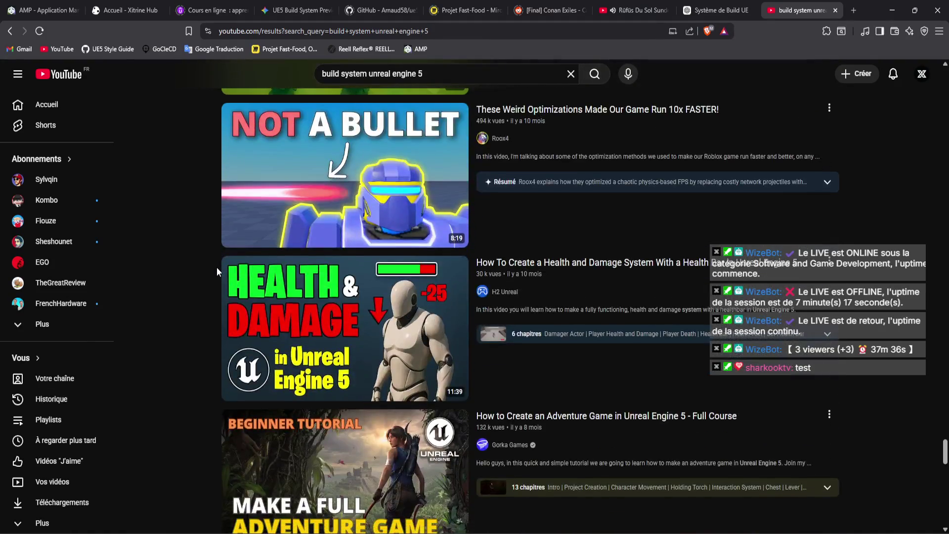
{"action": "scroll", "coordinate": [216, 271], "scroll_direction": "down", "scroll_amount": 9}
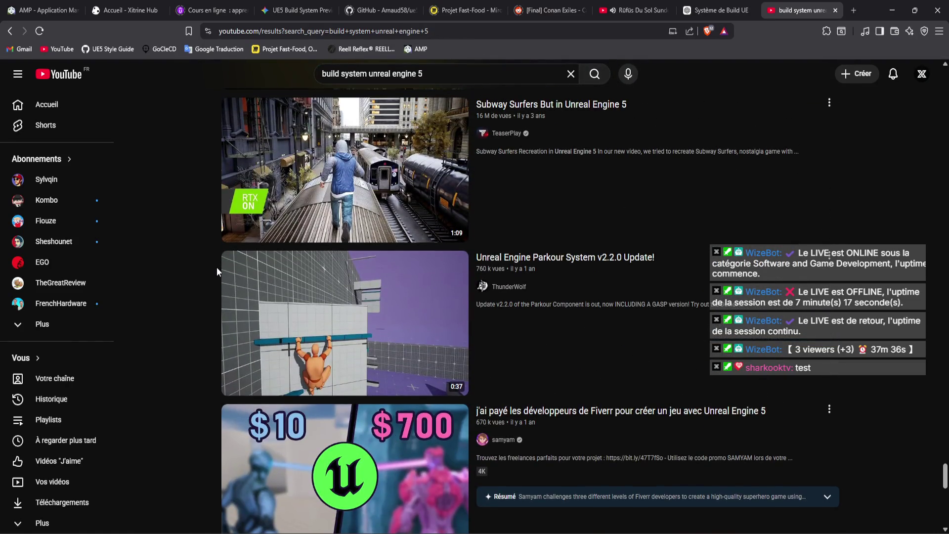
{"action": "scroll", "coordinate": [217, 267], "scroll_direction": "down", "scroll_amount": 3}
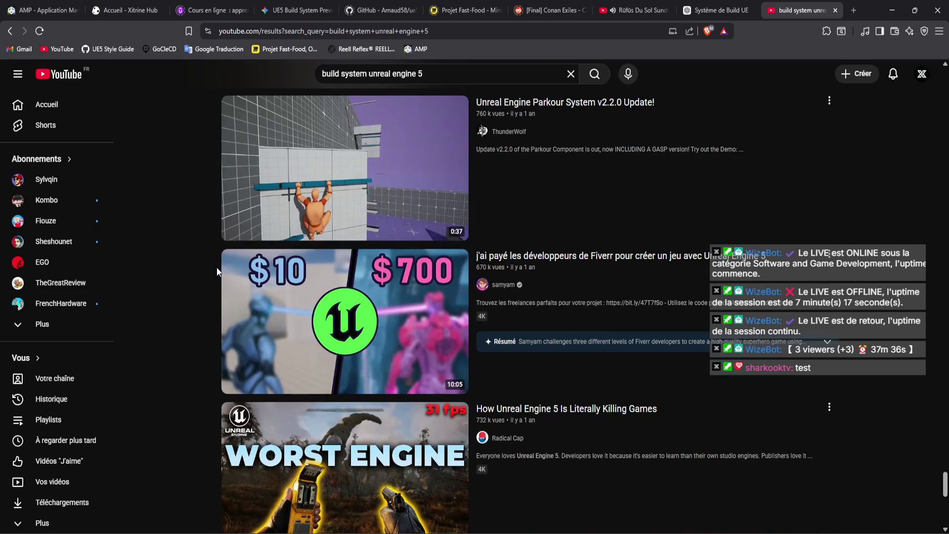
{"action": "scroll", "coordinate": [216, 271], "scroll_direction": "down", "scroll_amount": 6}
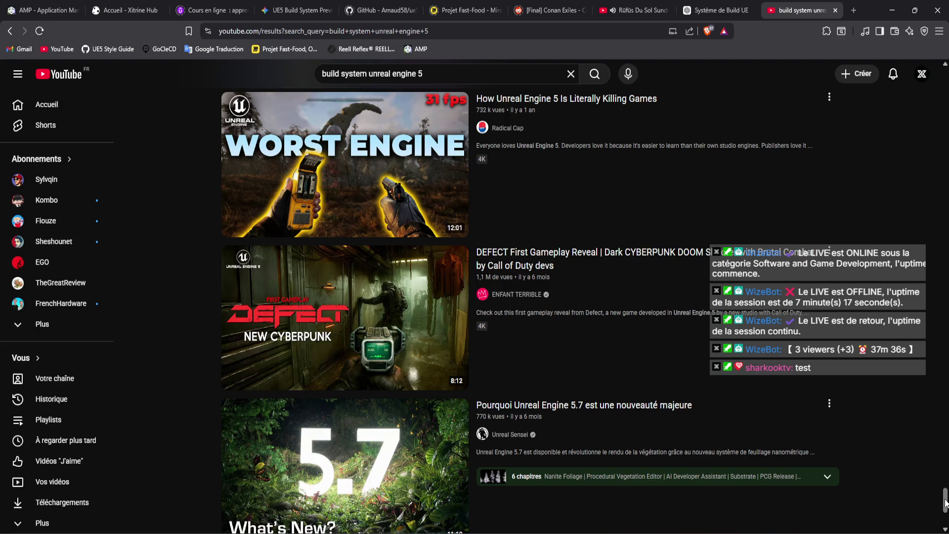
{"action": "left_click_drag", "start_coordinate": [945, 503], "coordinate": [945, 92]}
{"action": "scroll", "coordinate": [553, 214], "scroll_direction": "up", "scroll_amount": 3}
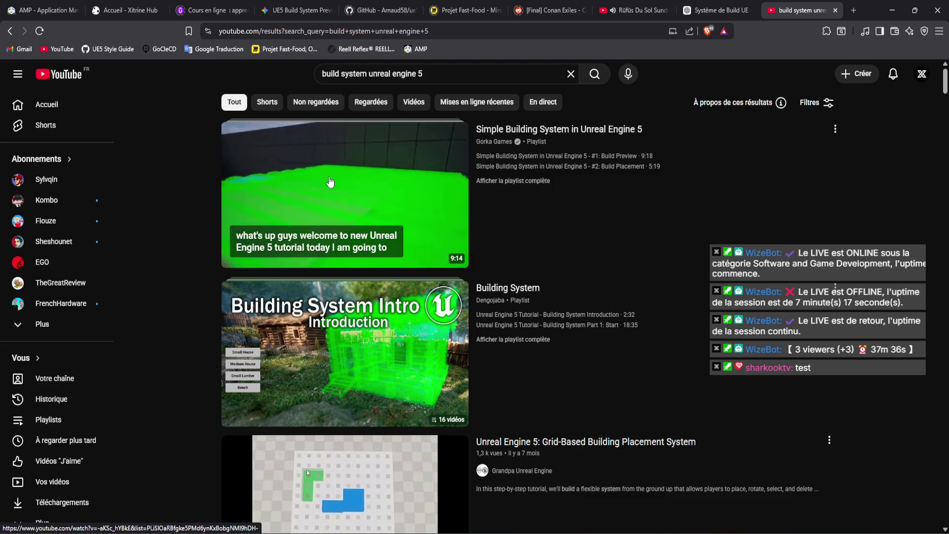
{"action": "mouse_move", "coordinate": [294, 343]}
{"action": "scroll", "coordinate": [295, 343], "scroll_direction": "down", "scroll_amount": 1}
{"action": "scroll", "coordinate": [201, 285], "scroll_direction": "down", "scroll_amount": 9}
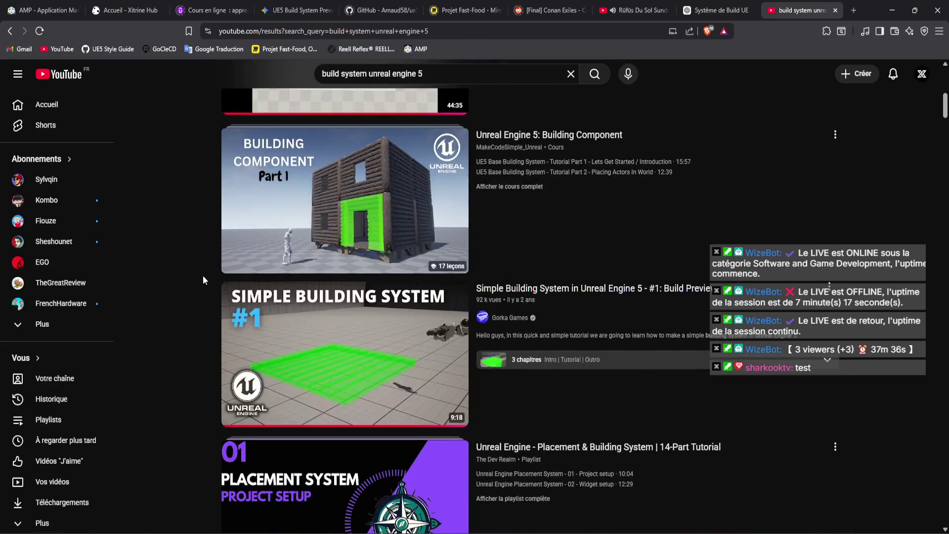
Open the Building Component playlist and skim its first video from 3:44 to the Set Material step.
{"action": "left_click", "coordinate": [267, 232]}
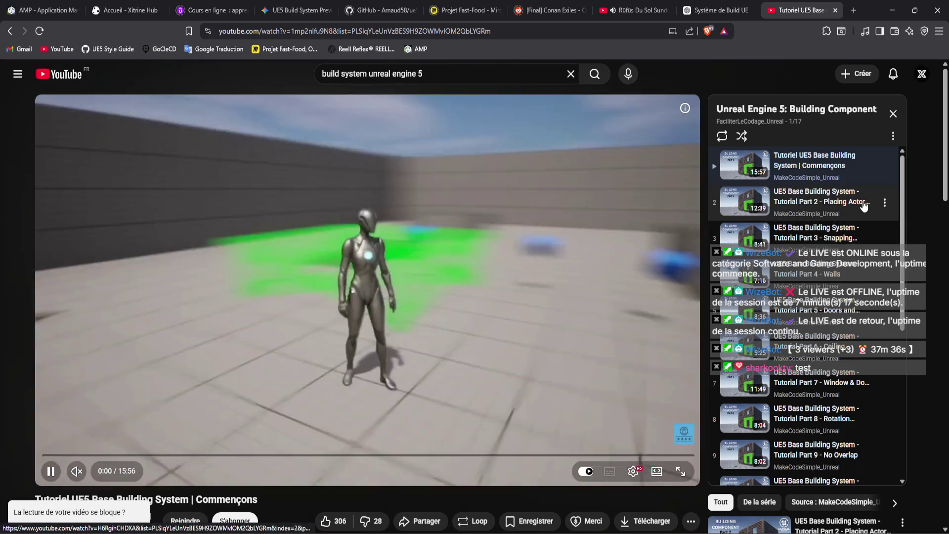
{"action": "left_click", "coordinate": [194, 455]}
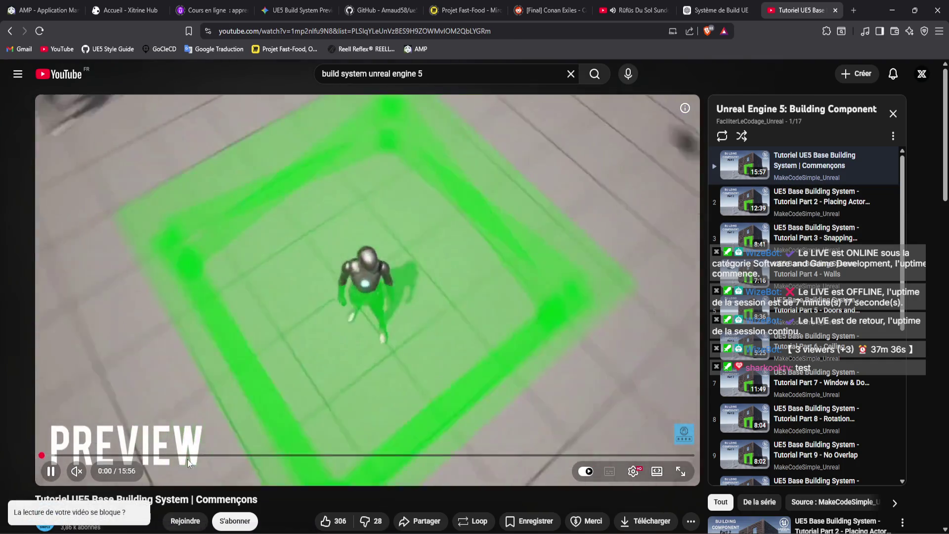
{"action": "mouse_move", "coordinate": [267, 458]}
{"action": "left_mouse_down"}
{"action": "mouse_move", "coordinate": [334, 455]}
{"action": "mouse_move", "coordinate": [316, 454]}
{"action": "left_mouse_up"}
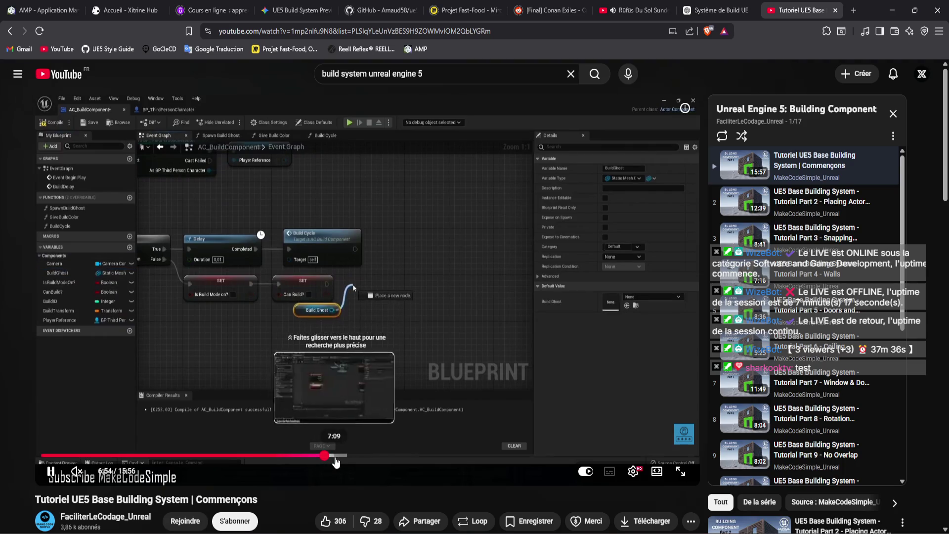
{"action": "left_click", "coordinate": [408, 455]}
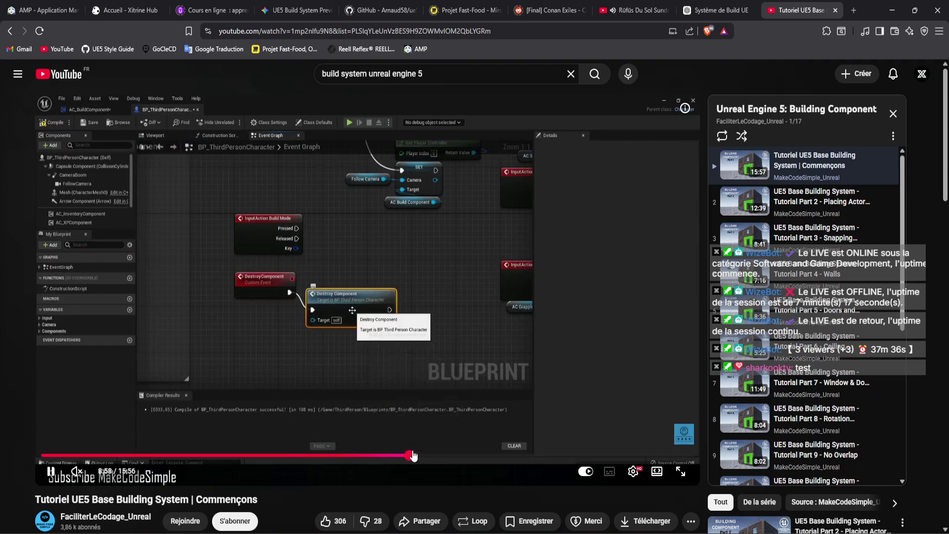
{"action": "left_click", "coordinate": [437, 455]}
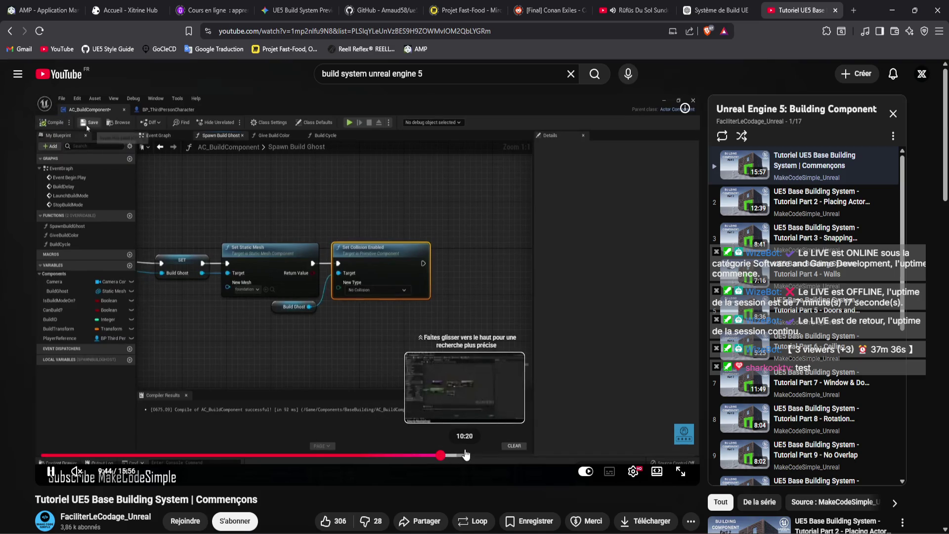
{"action": "left_click", "coordinate": [460, 458]}
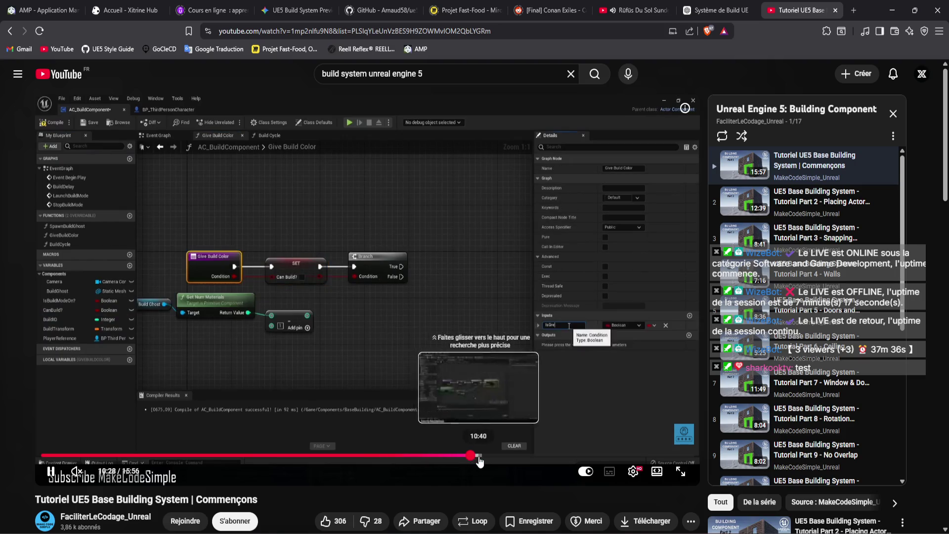
{"action": "left_click", "coordinate": [479, 459]}
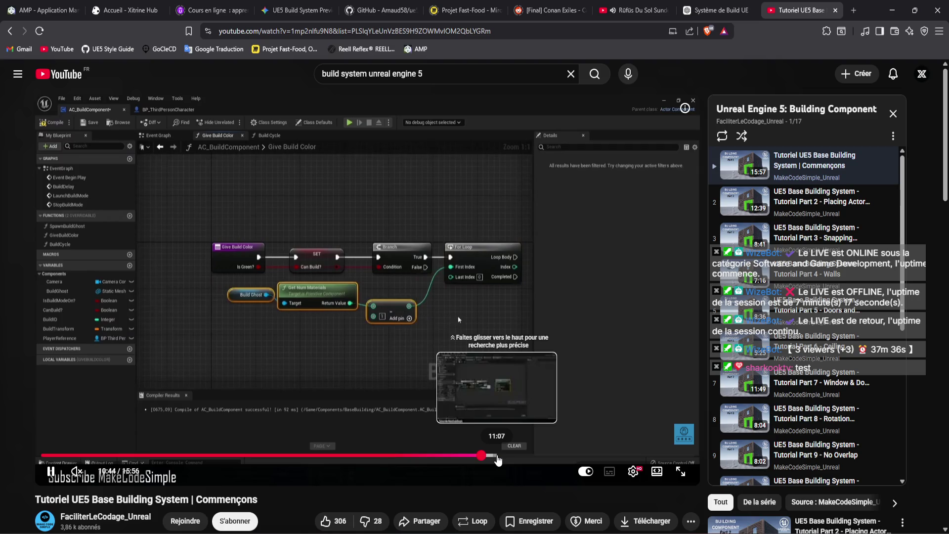
{"action": "left_click", "coordinate": [498, 460]}
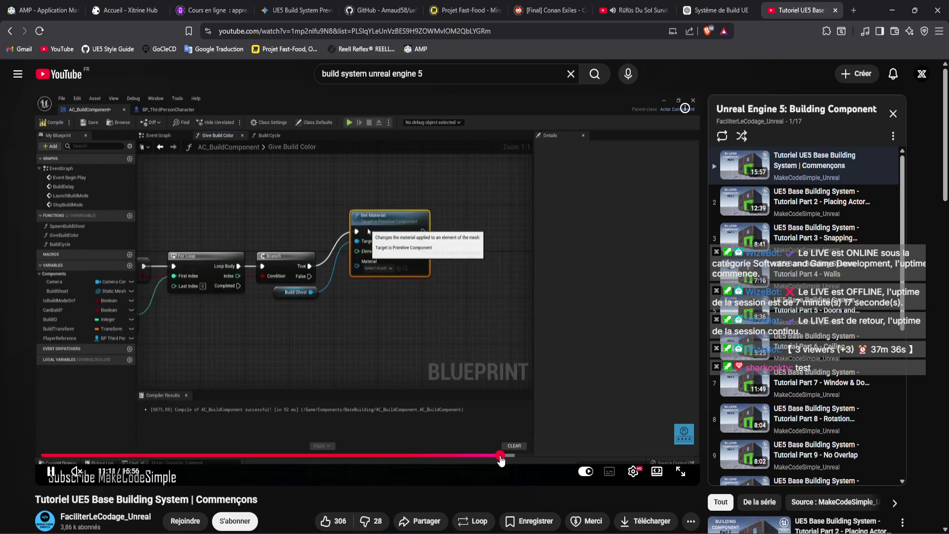
Glance at the Steam profile page, then close Steam to return to the tutorial.
{"action": "key", "text": "alt+Tab"}
{"action": "left_click", "coordinate": [855, 9]}
{"action": "left_click", "coordinate": [859, 22]}
{"action": "scroll", "coordinate": [665, 269], "scroll_direction": "down", "scroll_amount": 12}
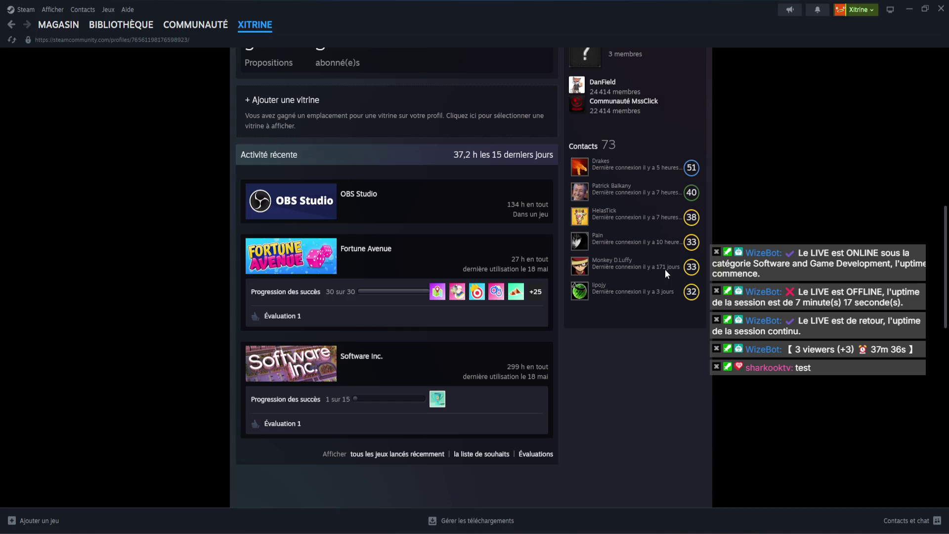
{"action": "left_click", "coordinate": [940, 9]}
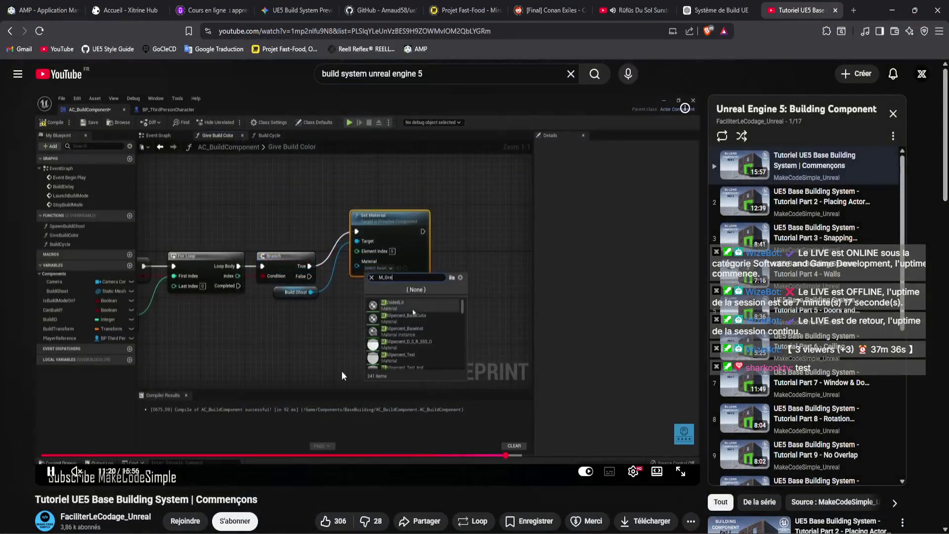
Skim the first tutorial from 11:31 through the SET build transform nodes to 14:53.
{"action": "left_click", "coordinate": [513, 455]}
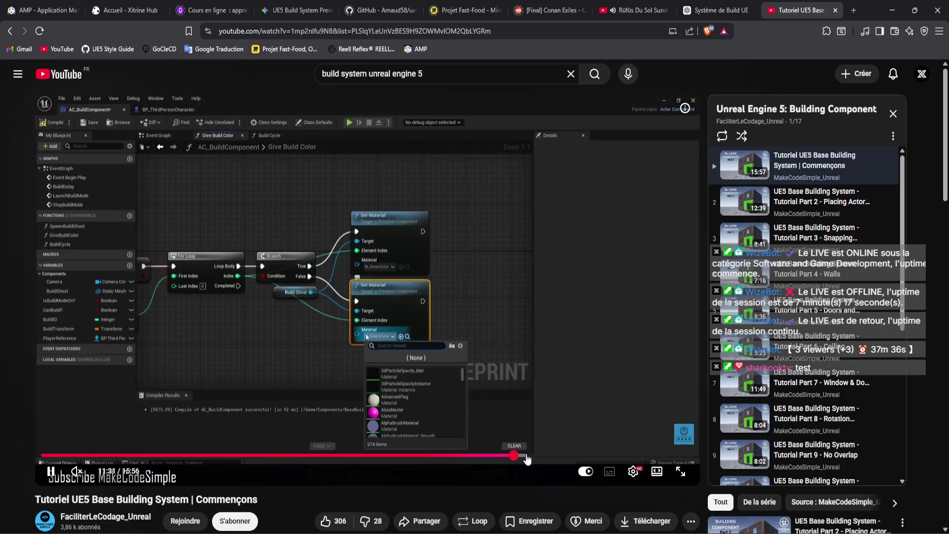
{"action": "left_click", "coordinate": [542, 457]}
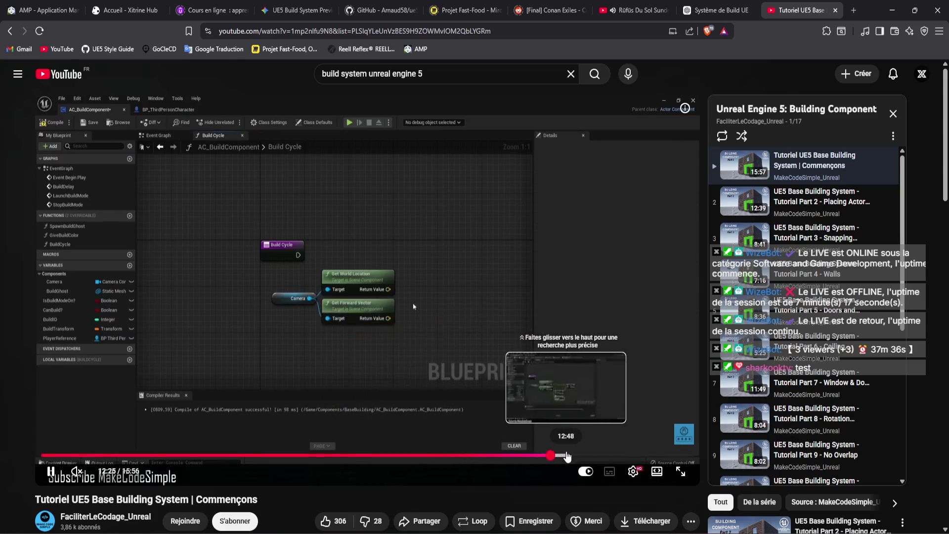
{"action": "left_click", "coordinate": [566, 455]}
{"action": "left_click", "coordinate": [601, 456]}
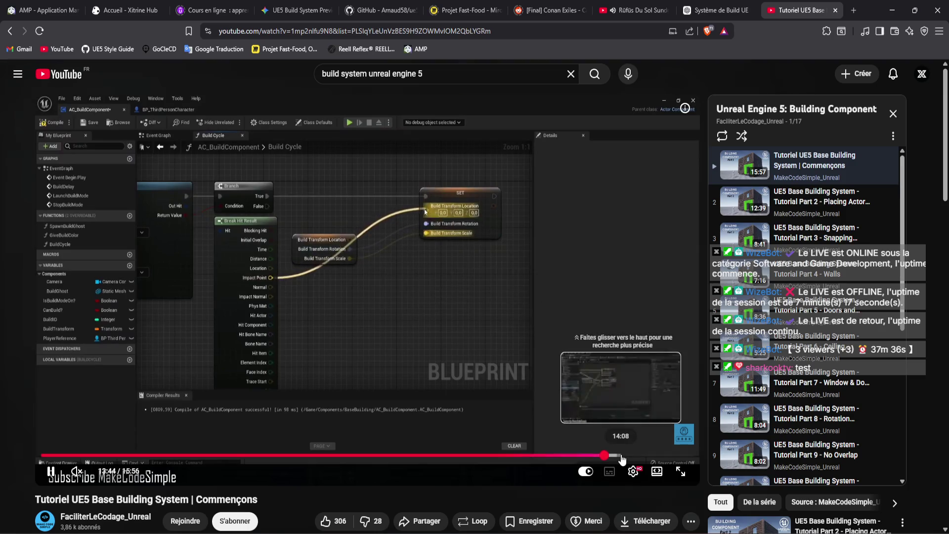
{"action": "left_click", "coordinate": [624, 455]}
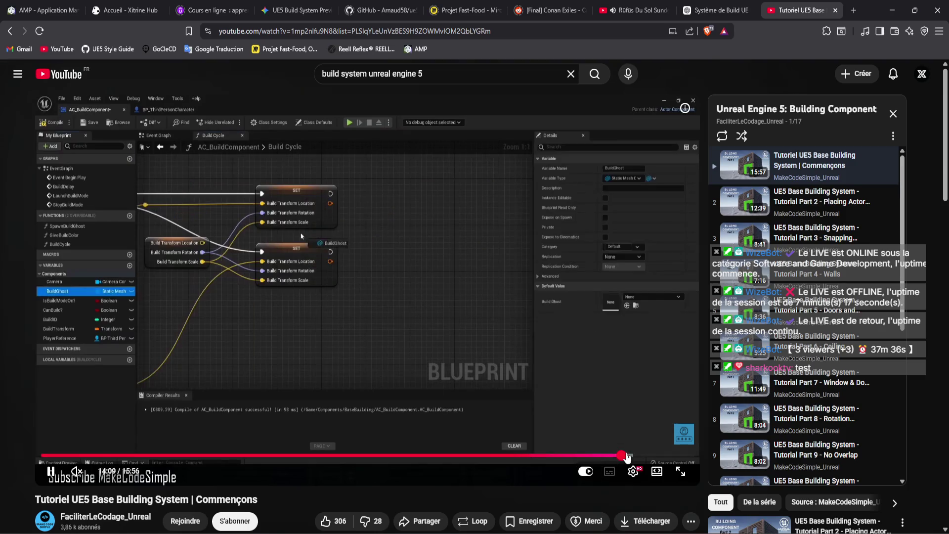
{"action": "left_click", "coordinate": [638, 455]}
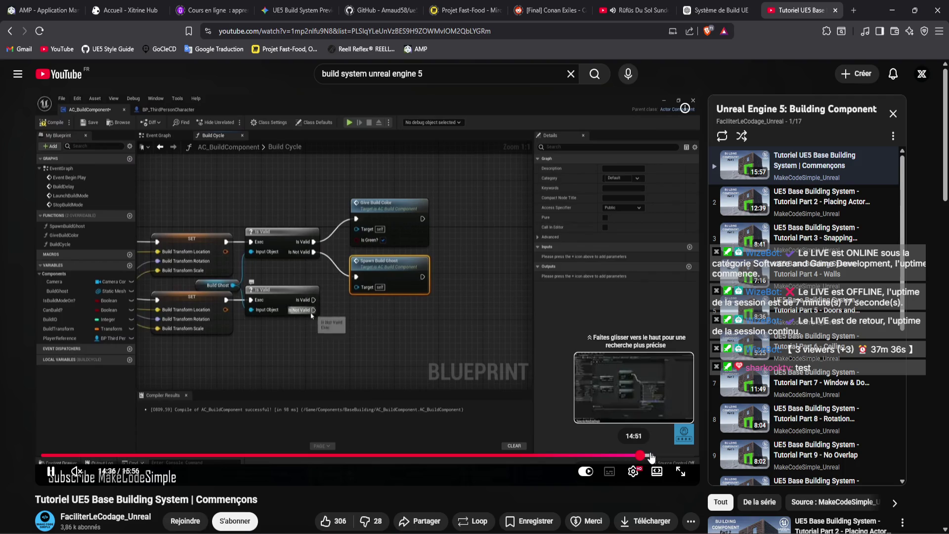
{"action": "left_click", "coordinate": [651, 455]}
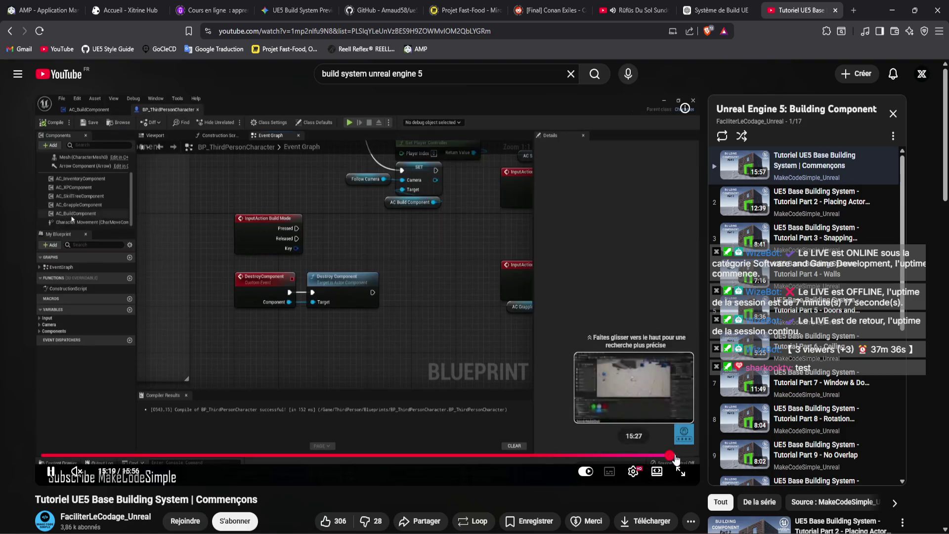
Jump to the closing in-level demo, then start Part 2, Placing Actors In World, at 1:37.
{"action": "left_click", "coordinate": [680, 455]}
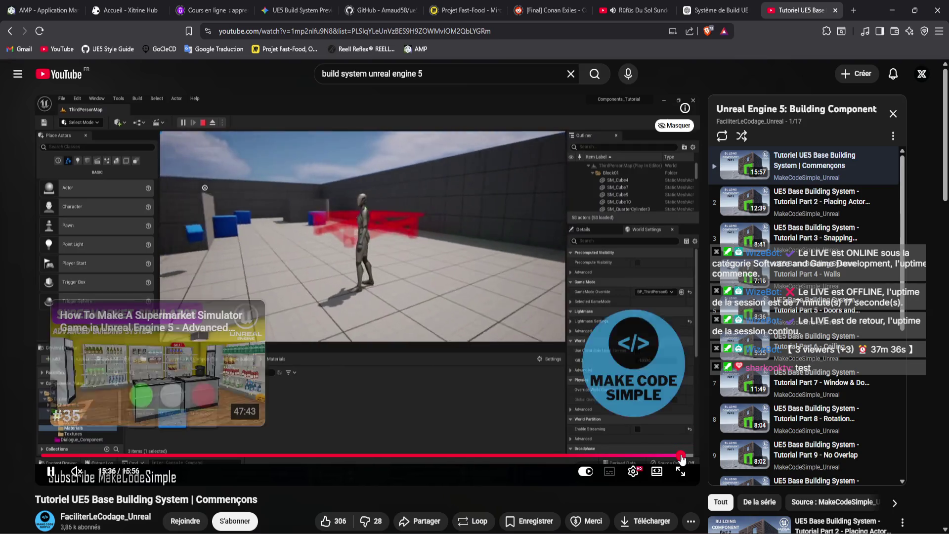
{"action": "left_click", "coordinate": [789, 199]}
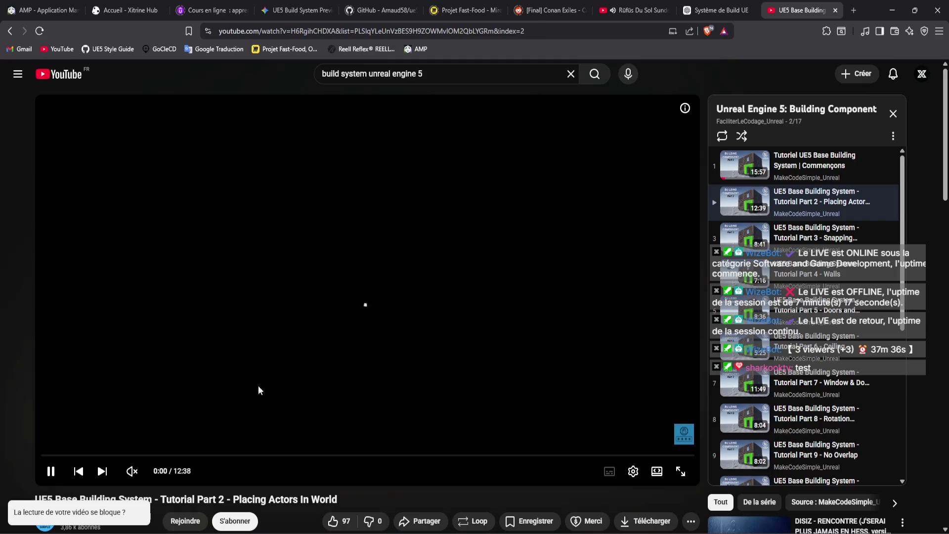
{"action": "left_click", "coordinate": [125, 454]}
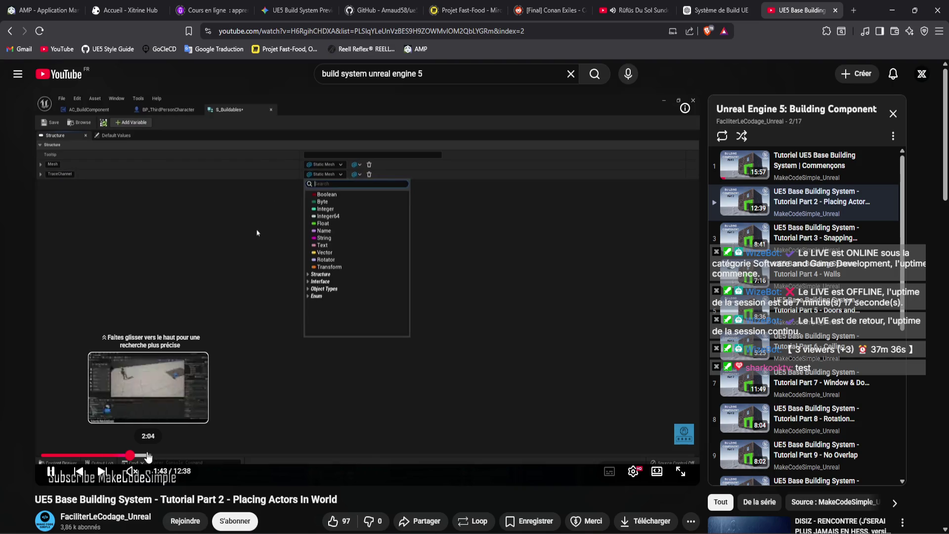
Seek Part 2 from 2:02 past 4:09 to about 5:03, reaching the BuildablesDB data table.
{"action": "left_click", "coordinate": [149, 456]}
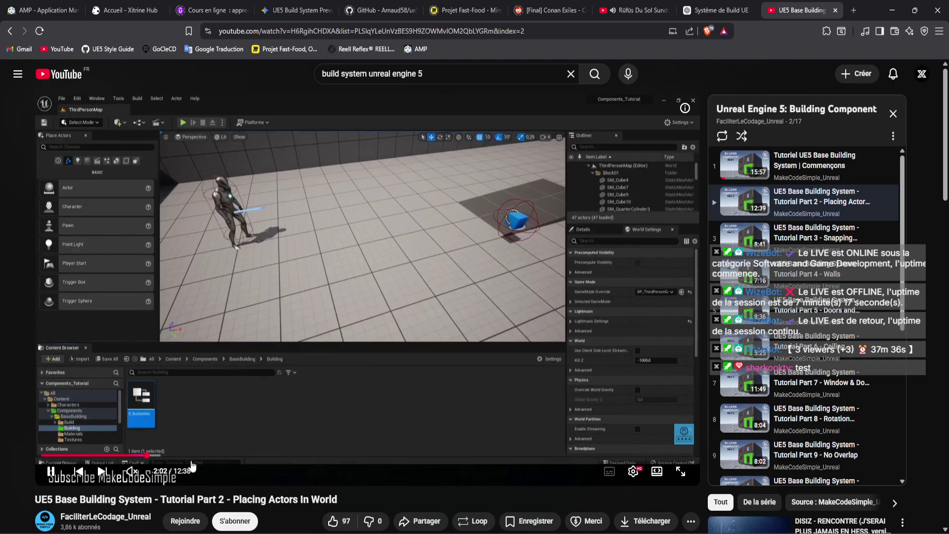
{"action": "key", "text": "l"}
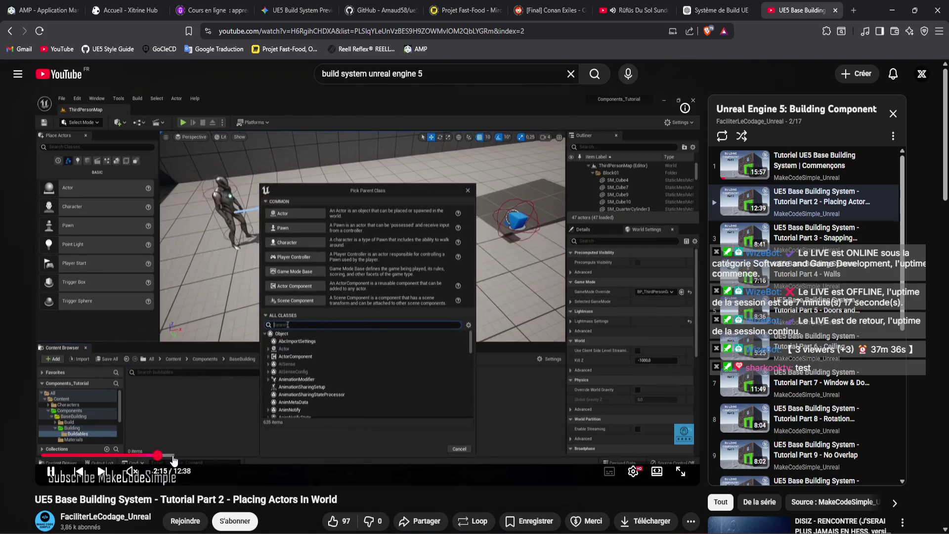
{"action": "left_click_drag", "start_coordinate": [173, 457], "coordinate": [191, 453]}
{"action": "left_click_drag", "start_coordinate": [193, 455], "coordinate": [288, 455]}
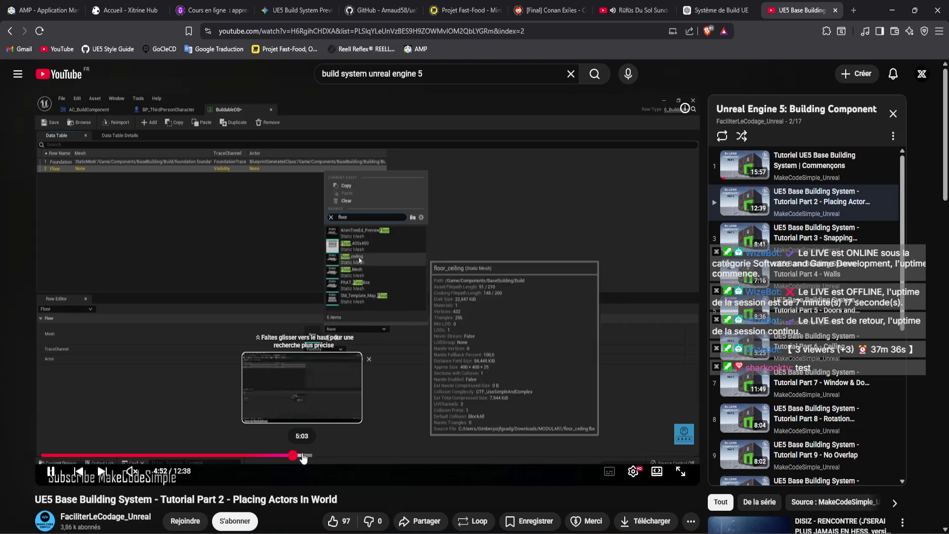
{"action": "left_click", "coordinate": [302, 457]}
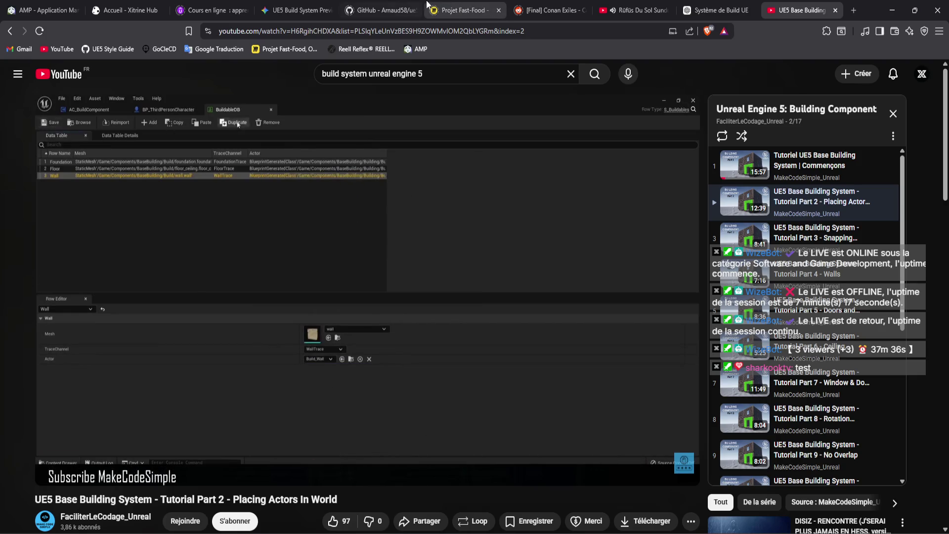
Skip through Part 2 from 5:35 past Spawn Build and left-mouse logic to the 12:26 ending.
{"action": "left_click_drag", "start_coordinate": [330, 455], "coordinate": [351, 457]}
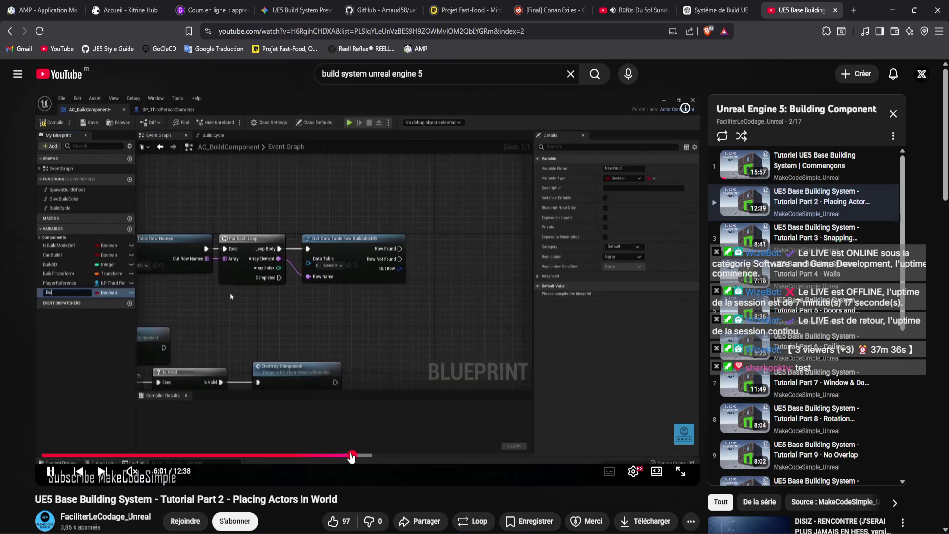
{"action": "mouse_move", "coordinate": [352, 456]}
{"action": "left_mouse_down"}
{"action": "mouse_move", "coordinate": [386, 437]}
{"action": "mouse_move", "coordinate": [397, 405]}
{"action": "left_mouse_up"}
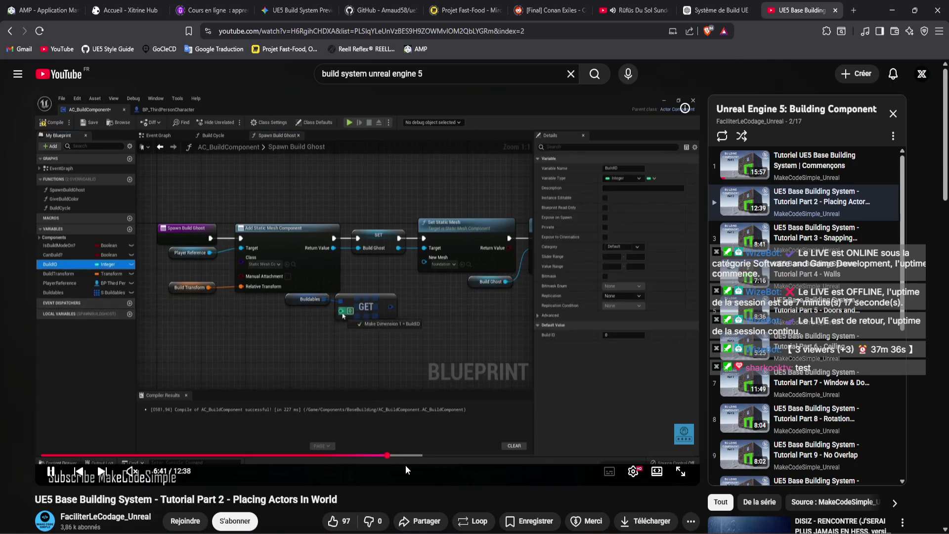
{"action": "mouse_move", "coordinate": [425, 455]}
{"action": "left_mouse_down"}
{"action": "mouse_move", "coordinate": [414, 462]}
{"action": "mouse_move", "coordinate": [428, 459]}
{"action": "left_mouse_up"}
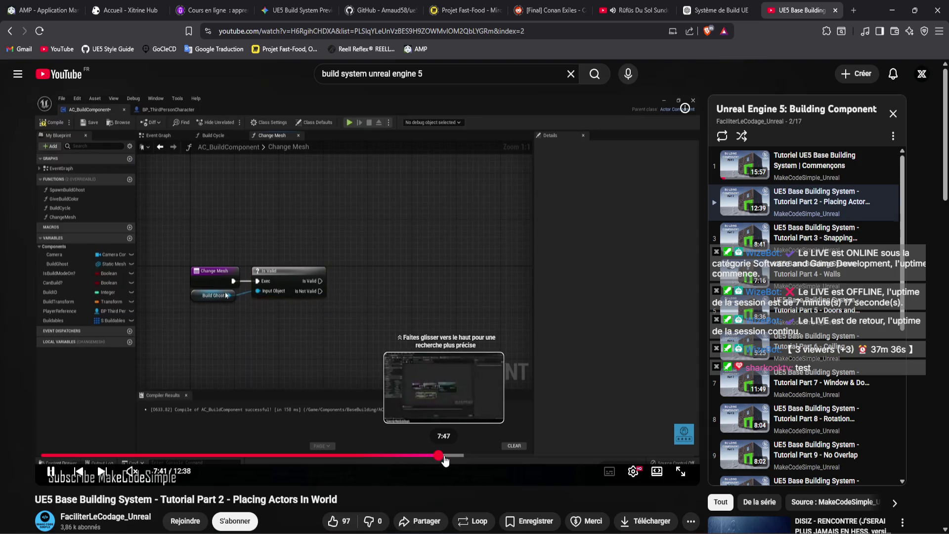
{"action": "left_click", "coordinate": [447, 460]}
{"action": "left_click", "coordinate": [465, 459]}
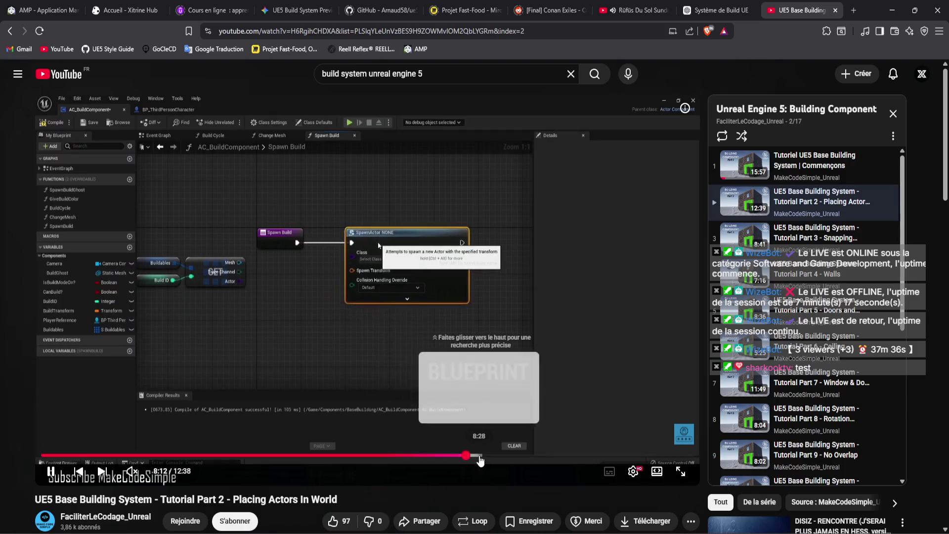
{"action": "left_click_drag", "start_coordinate": [473, 458], "coordinate": [506, 458]}
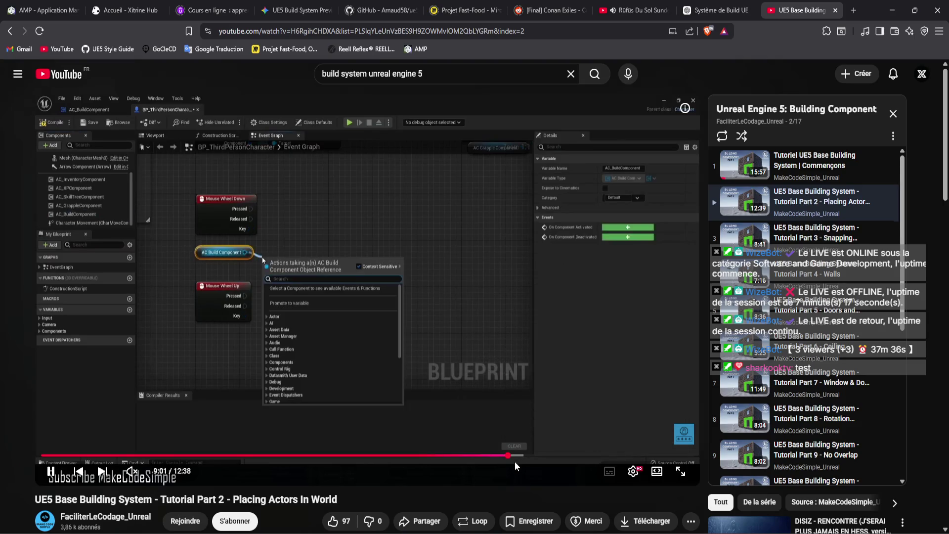
{"action": "left_click_drag", "start_coordinate": [514, 461], "coordinate": [560, 460]}
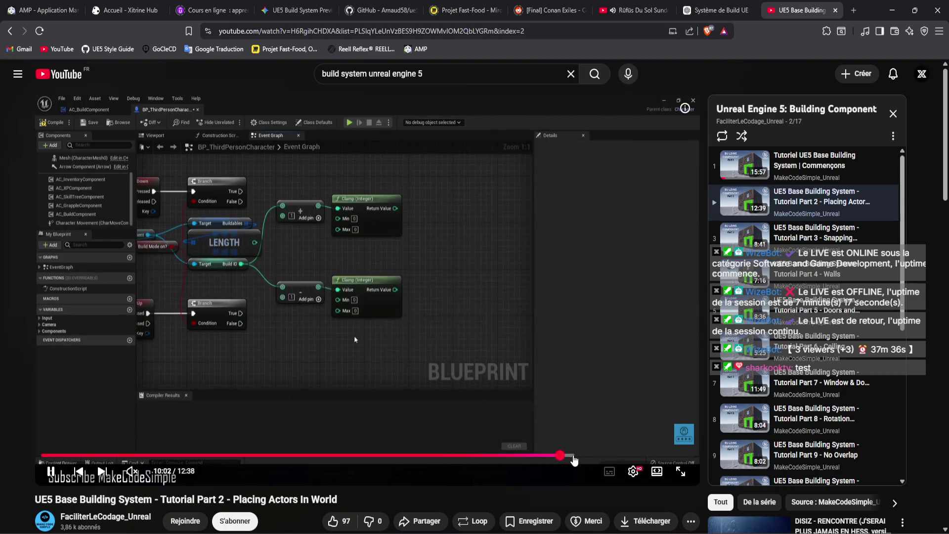
{"action": "left_click", "coordinate": [589, 460]}
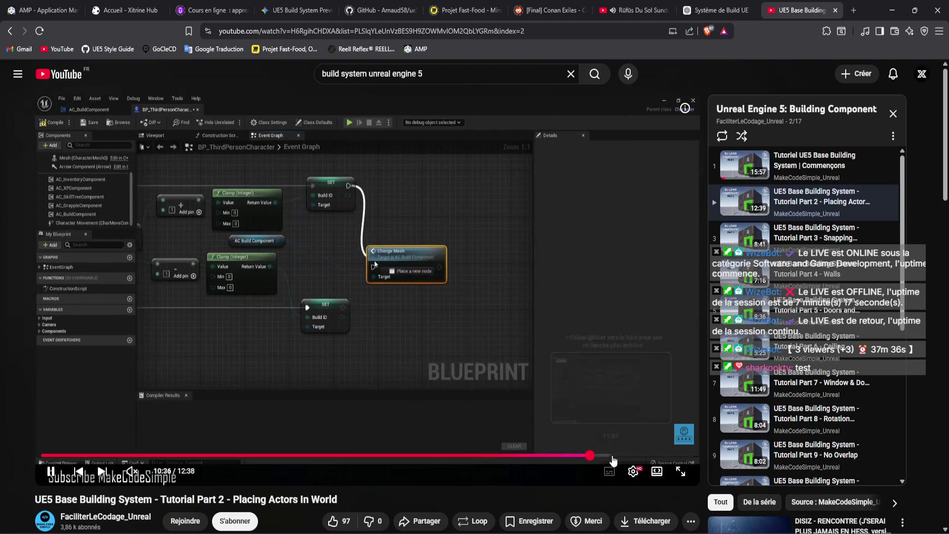
{"action": "left_click", "coordinate": [609, 460]}
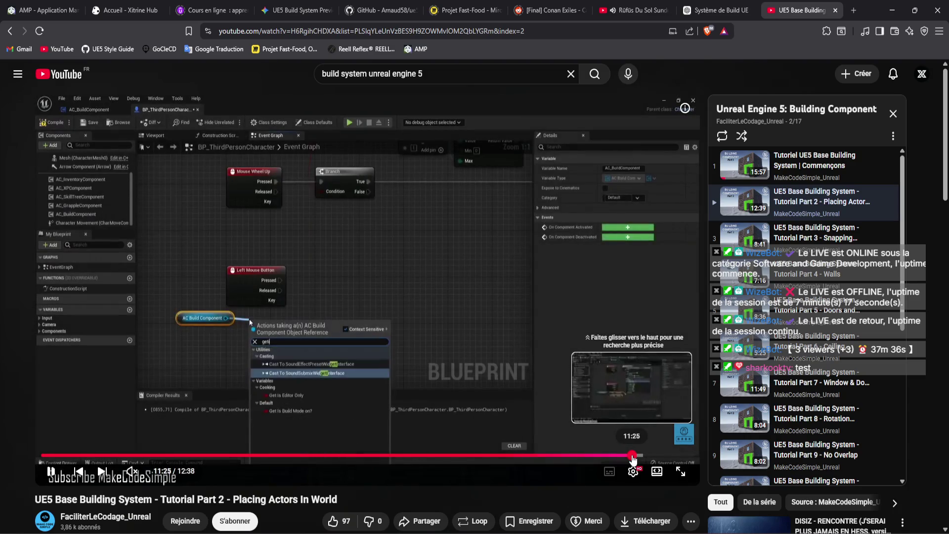
{"action": "left_click", "coordinate": [645, 458]}
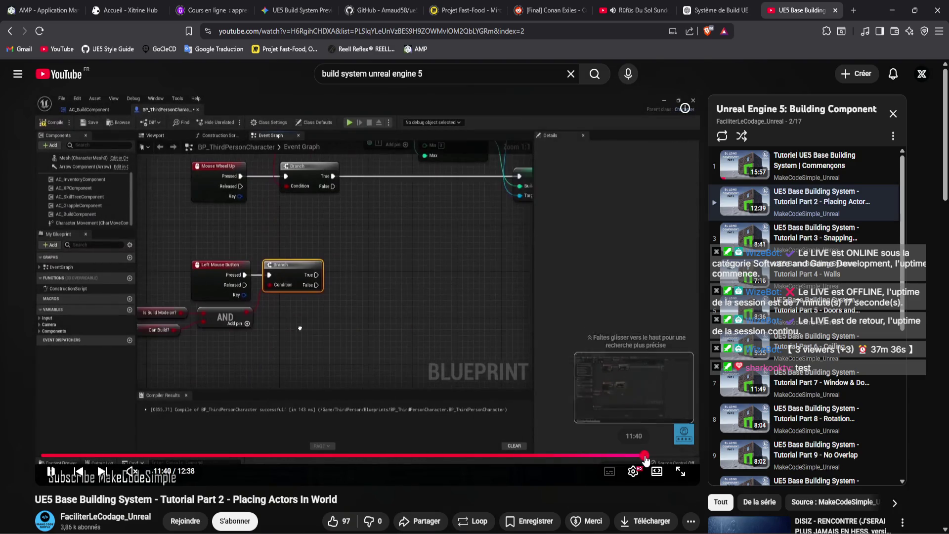
{"action": "left_click", "coordinate": [665, 457]}
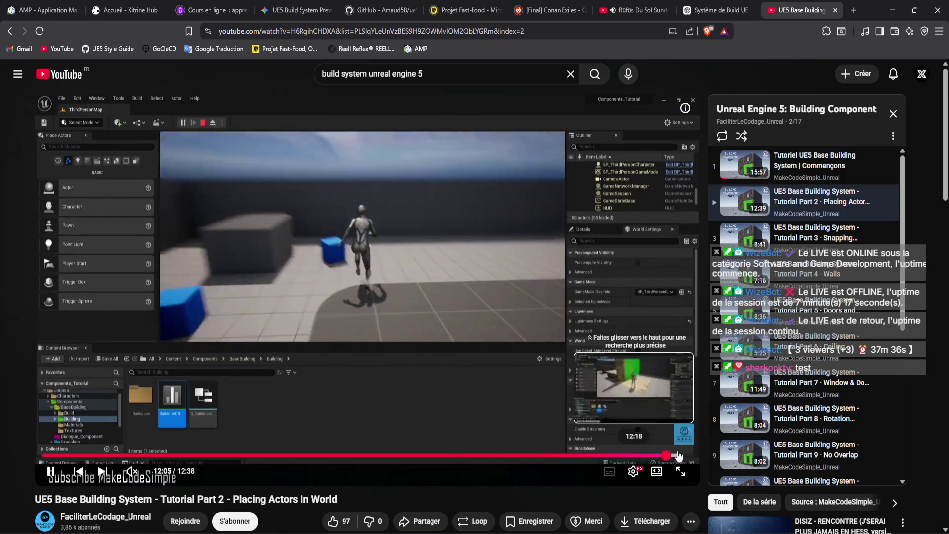
{"action": "left_click", "coordinate": [680, 456]}
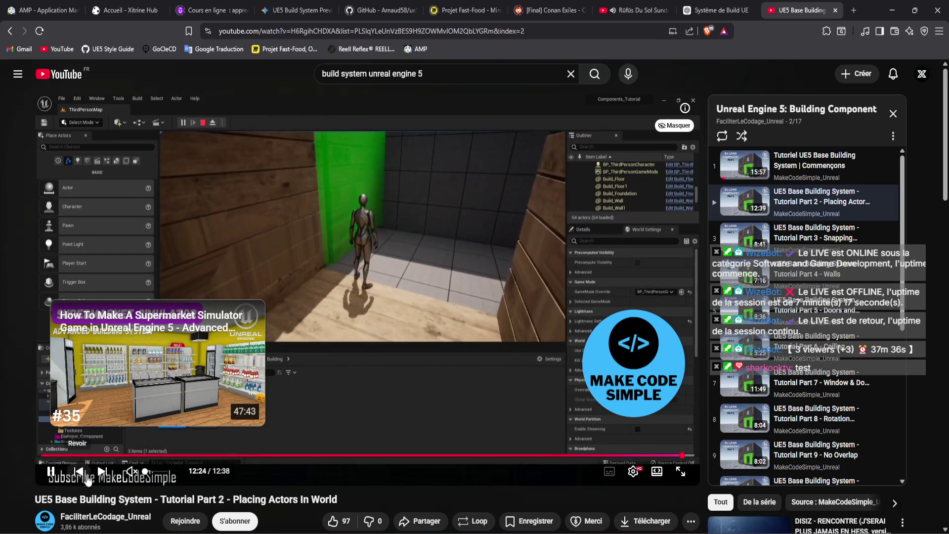
Open the Supermarket Simulator building video from the end screen and skim ahead to about 28:51.
{"action": "left_click", "coordinate": [205, 404]}
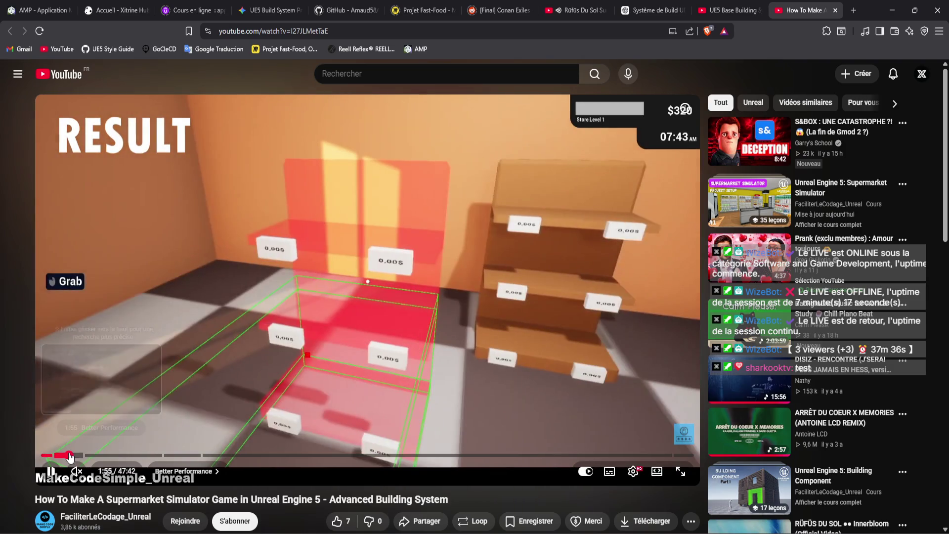
{"action": "left_click", "coordinate": [69, 455]}
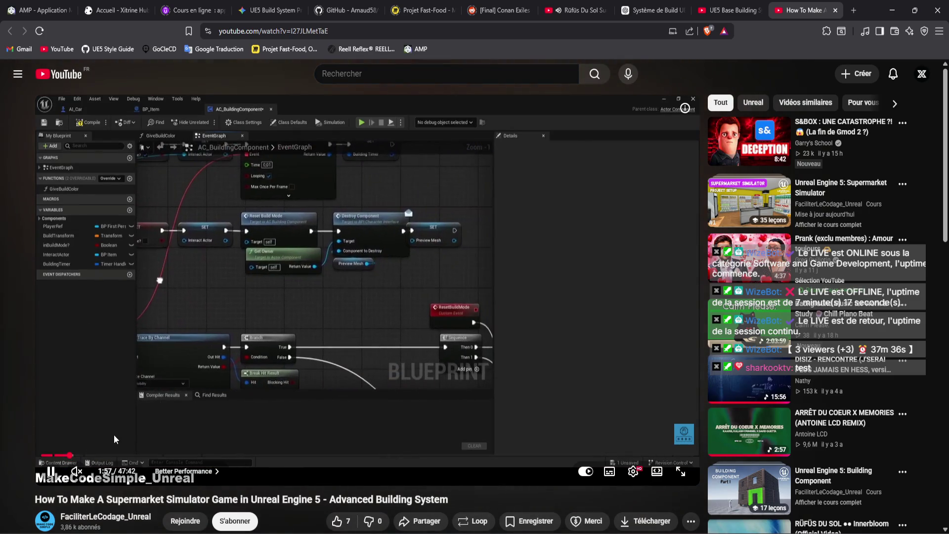
{"action": "left_click_drag", "start_coordinate": [132, 458], "coordinate": [437, 458]}
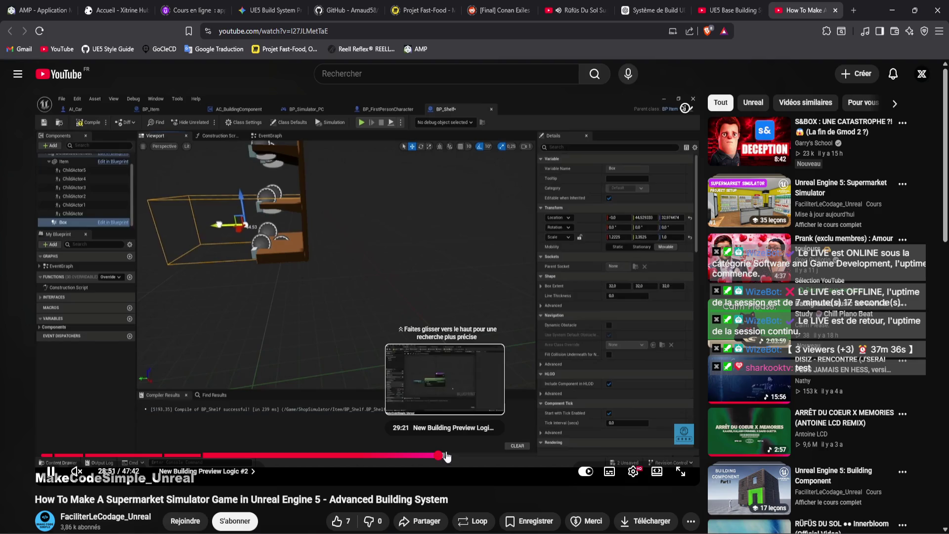
Glance at the Base Building tutorial tab, then return to the supermarket building video.
{"action": "left_click", "coordinate": [732, 10]}
{"action": "left_click", "coordinate": [809, 10]}
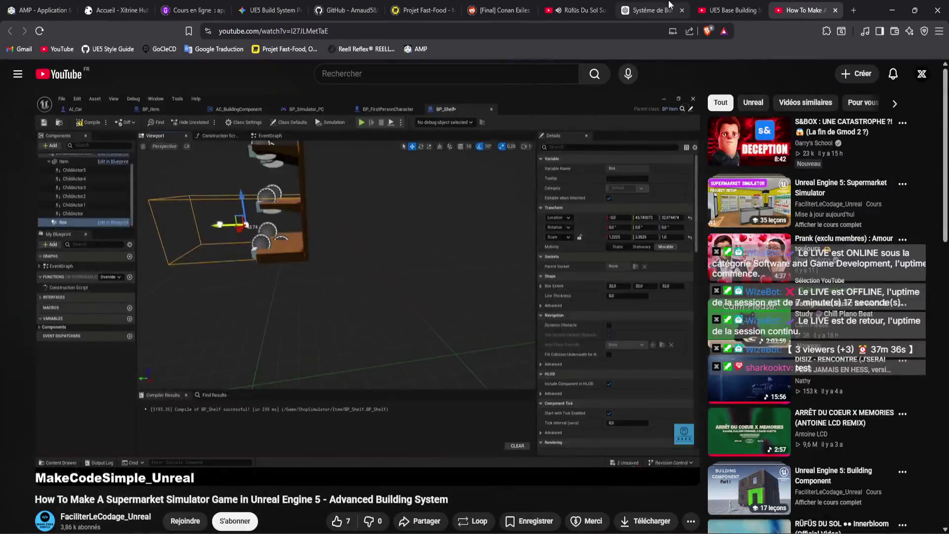
{"action": "left_click", "coordinate": [753, 5]}
{"action": "left_click", "coordinate": [803, 8]}
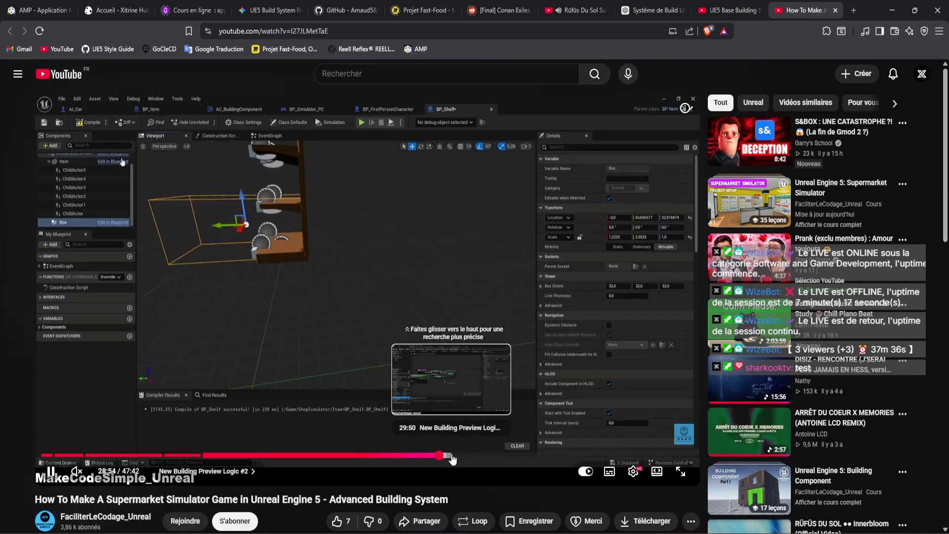
Skim the supermarket video from 29:50 through the IsOnGround and IsValidPlacement function graphs.
{"action": "left_click", "coordinate": [451, 456]}
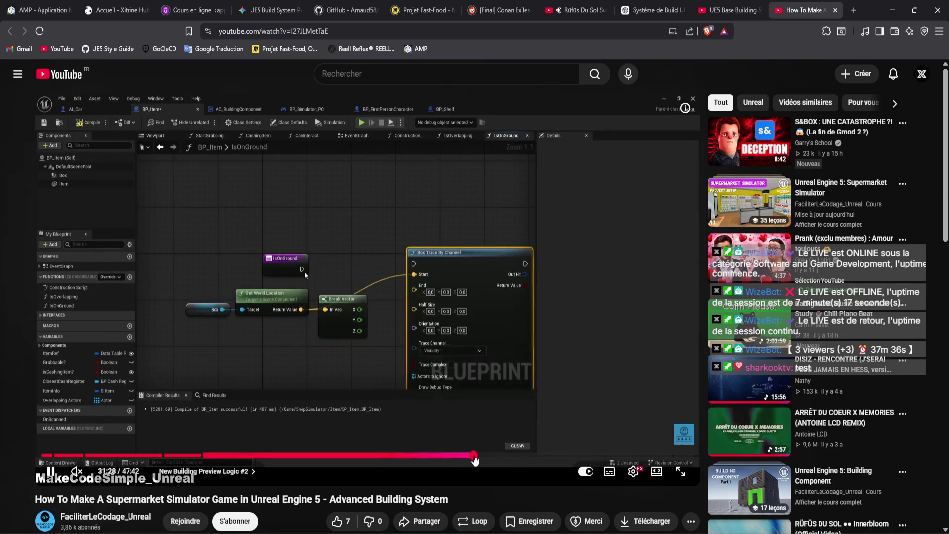
{"action": "left_click", "coordinate": [492, 457]}
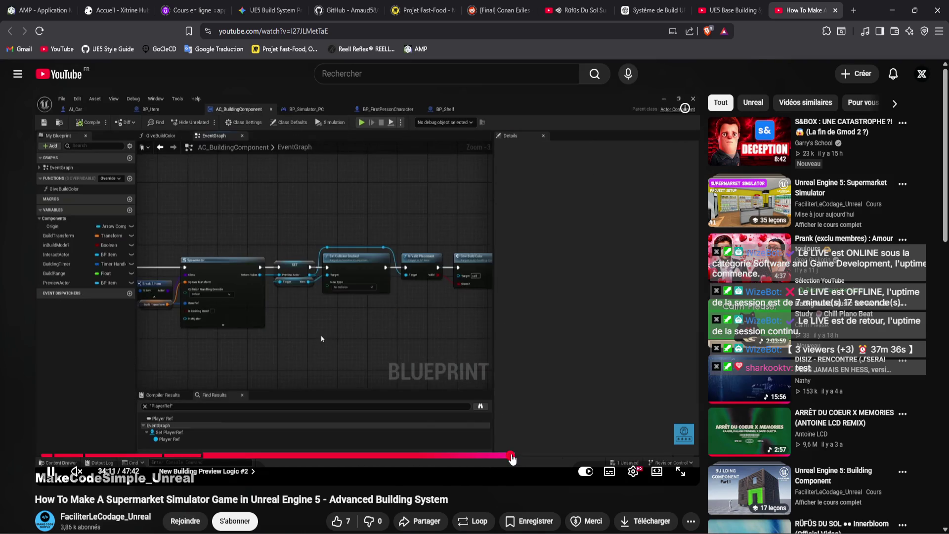
{"action": "left_click", "coordinate": [490, 457]}
{"action": "left_click", "coordinate": [498, 457]}
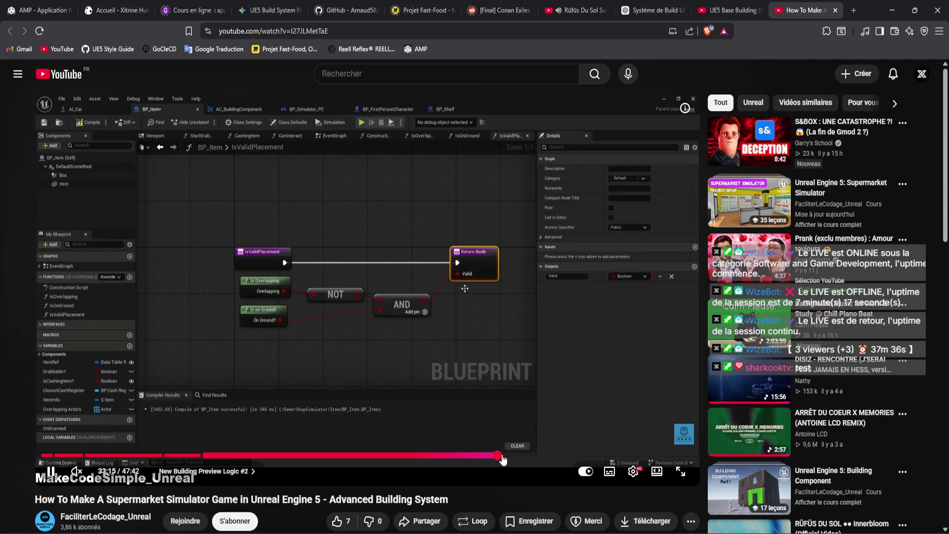
{"action": "left_click", "coordinate": [502, 456]}
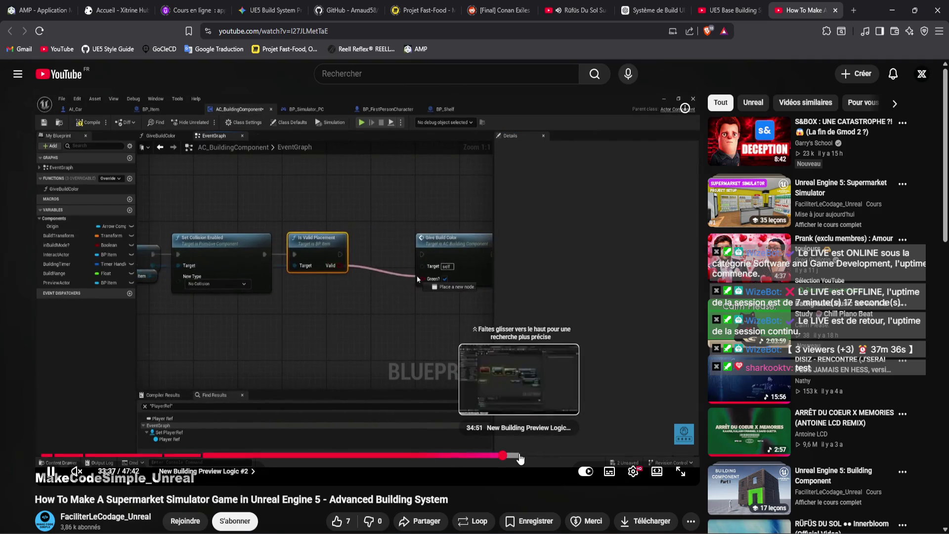
Close the Base Building tab and skim past the Build event and demo to the collision channel setup.
{"action": "left_click", "coordinate": [761, 11]}
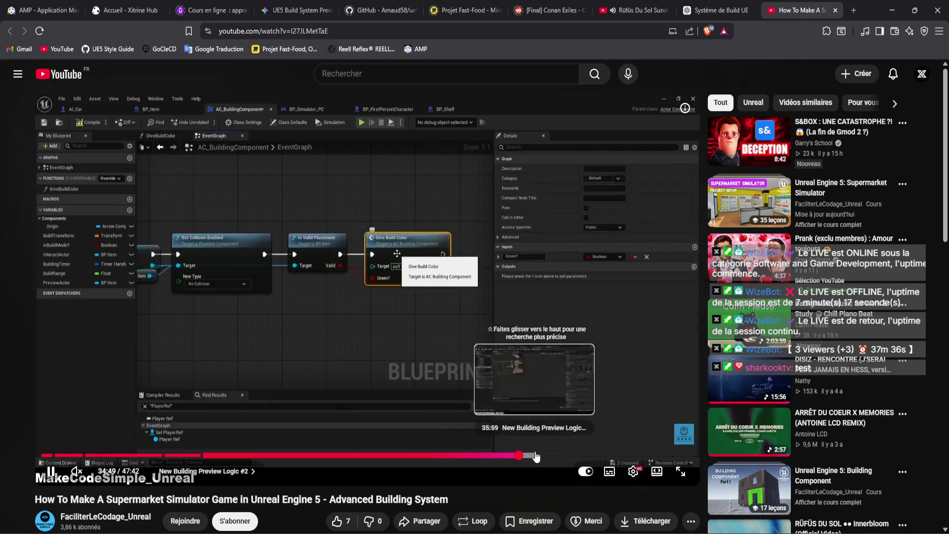
{"action": "left_click", "coordinate": [520, 457]}
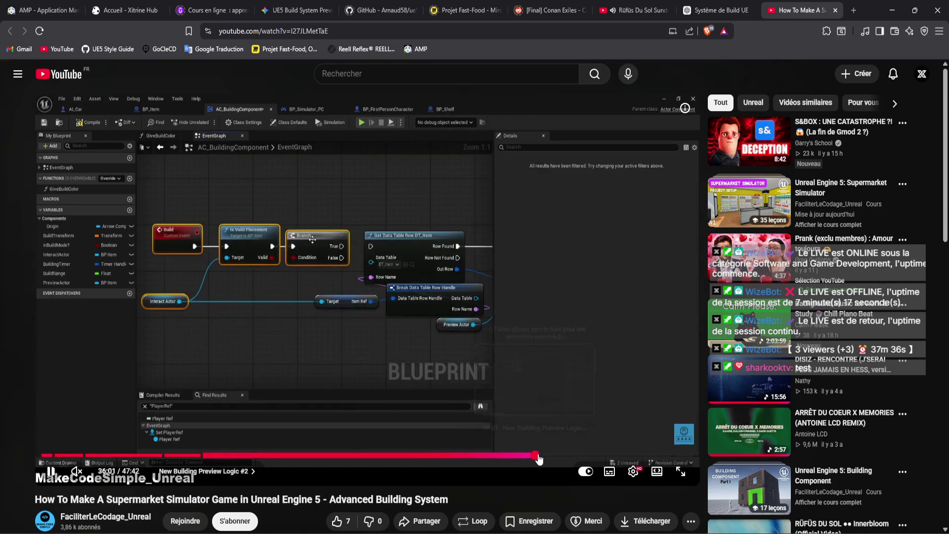
{"action": "left_click", "coordinate": [535, 456]}
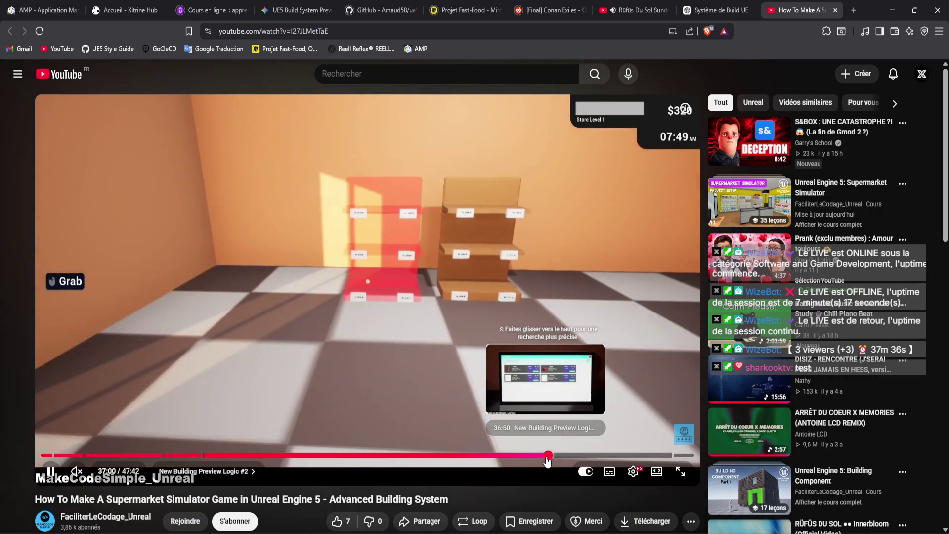
{"action": "left_click", "coordinate": [561, 455]}
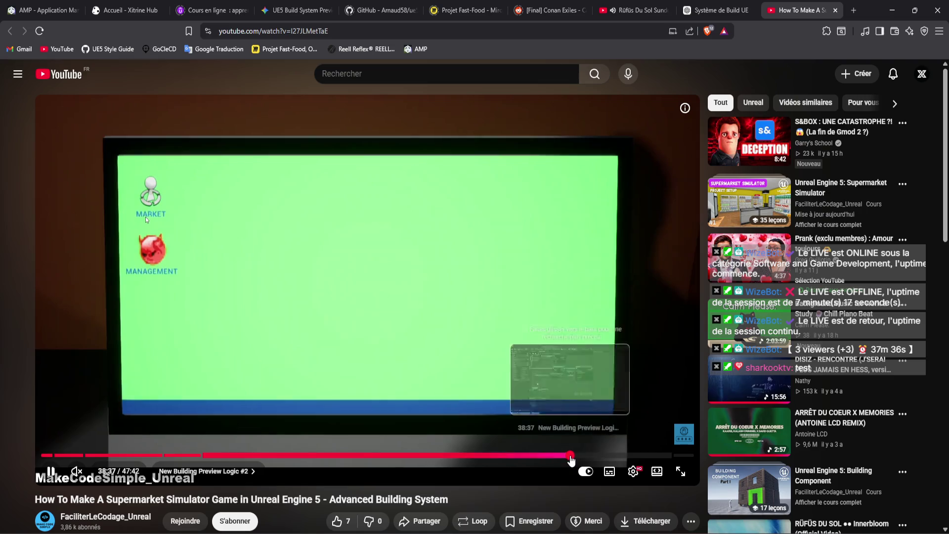
{"action": "left_click", "coordinate": [590, 455]}
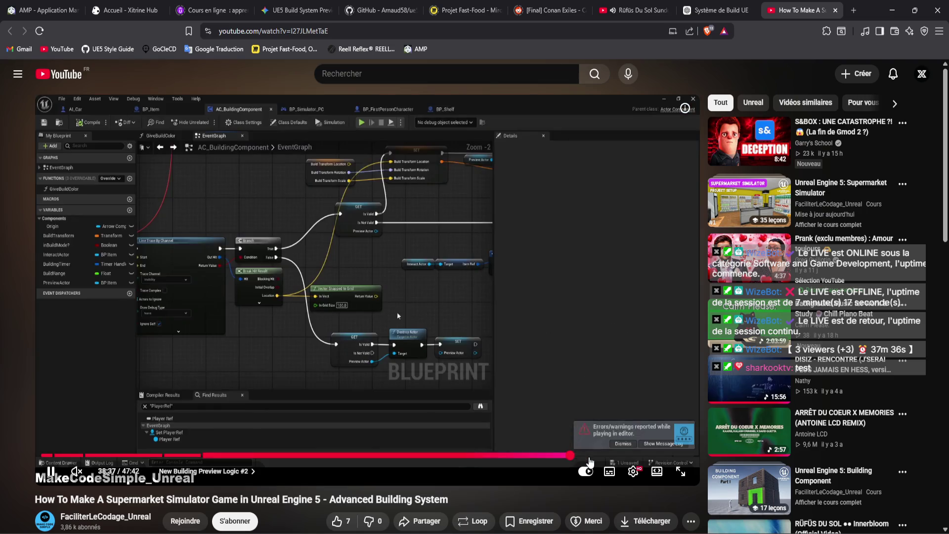
{"action": "left_click", "coordinate": [598, 455]}
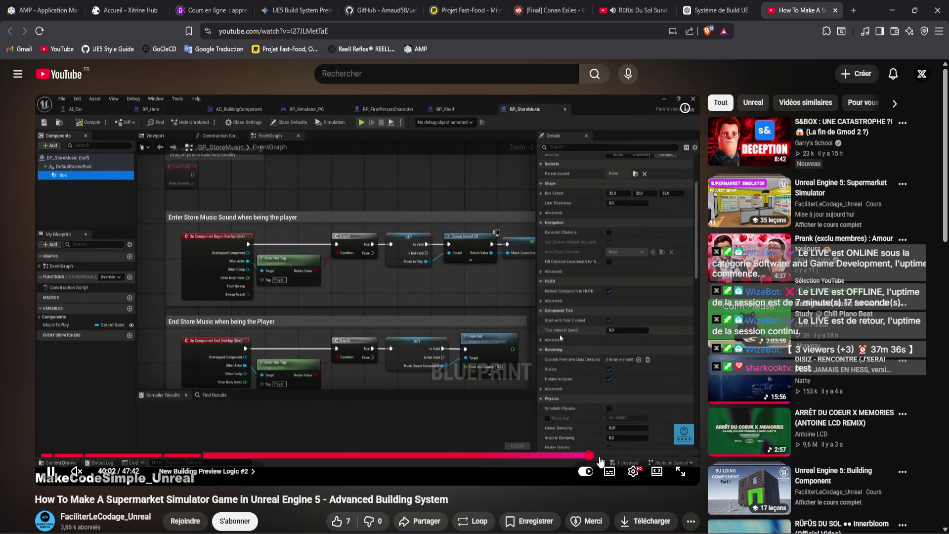
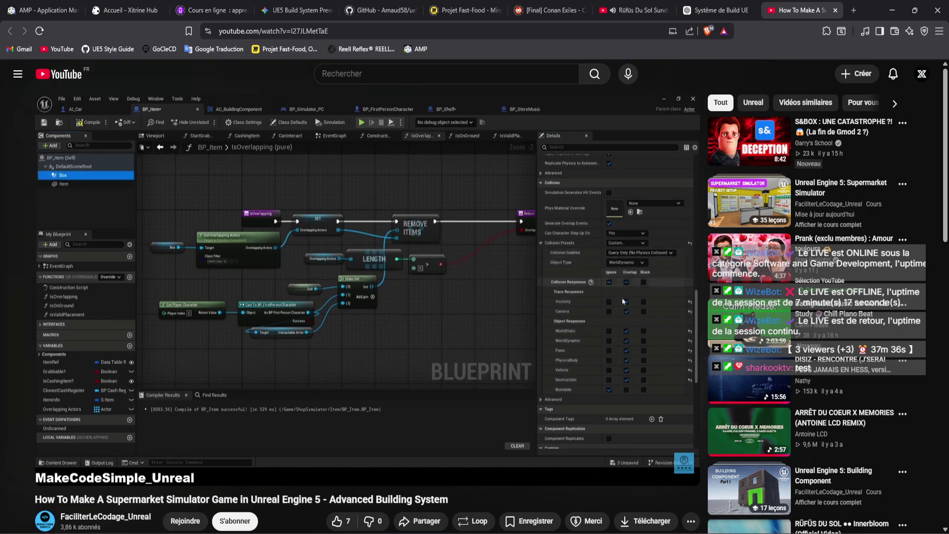
Scrub the tutorial to about 43:39, then browse the author's channel page and description in a new tab.
{"action": "left_click_drag", "start_coordinate": [637, 455], "coordinate": [638, 456]}
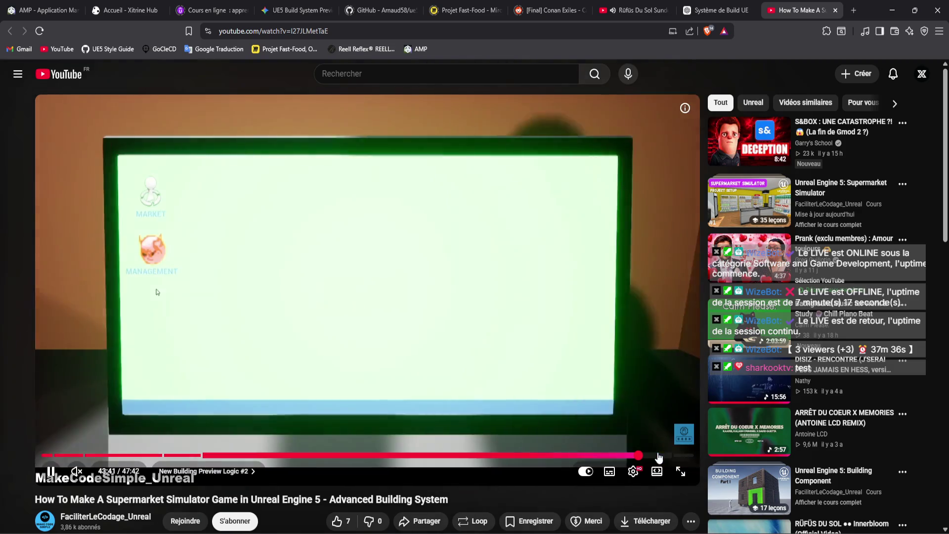
{"action": "scroll", "coordinate": [449, 349], "scroll_direction": "down", "scroll_amount": 3}
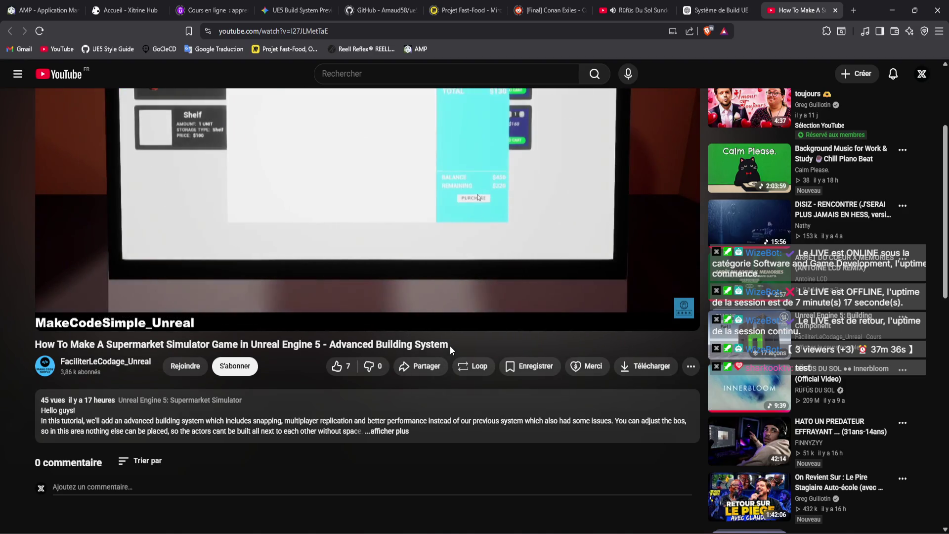
{"action": "middle_click", "coordinate": [114, 361]}
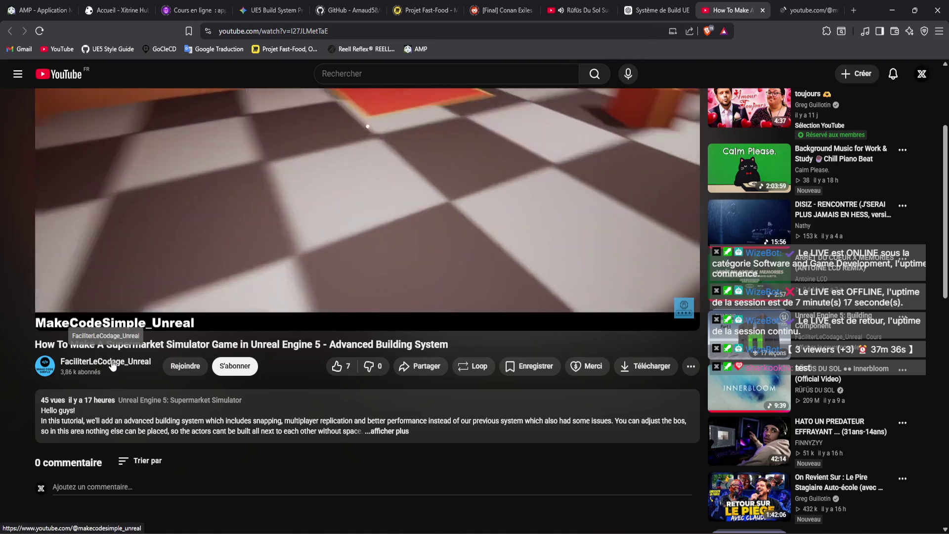
{"action": "left_click", "coordinate": [822, 4]}
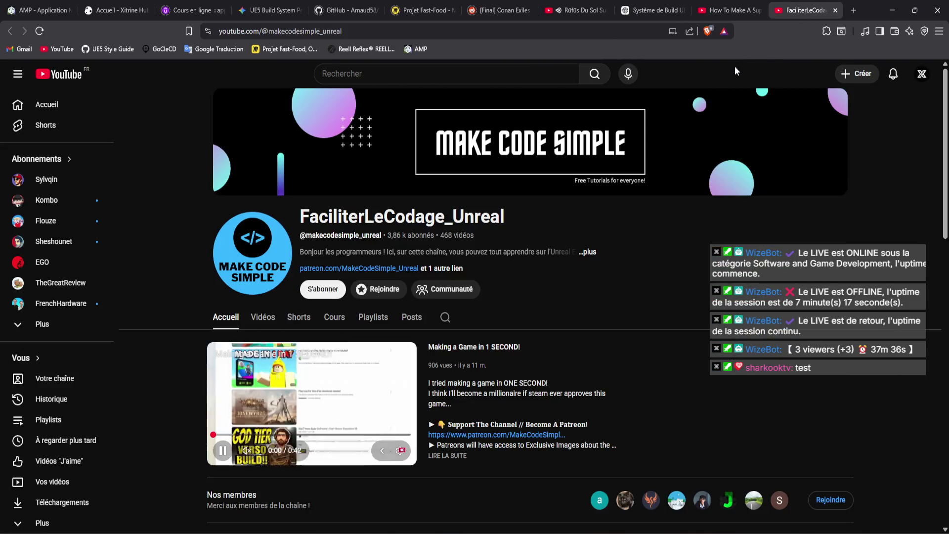
{"action": "left_click", "coordinate": [588, 252]}
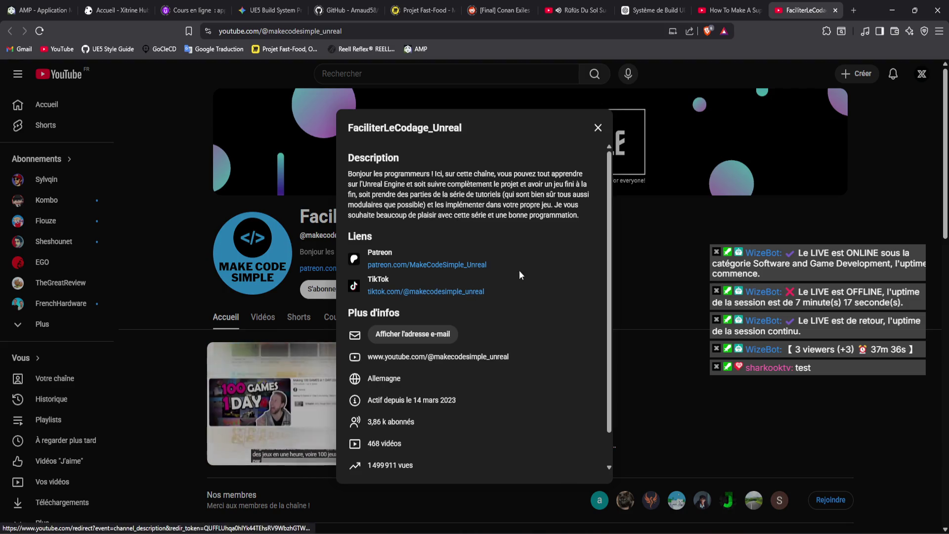
{"action": "key", "text": "Escape"}
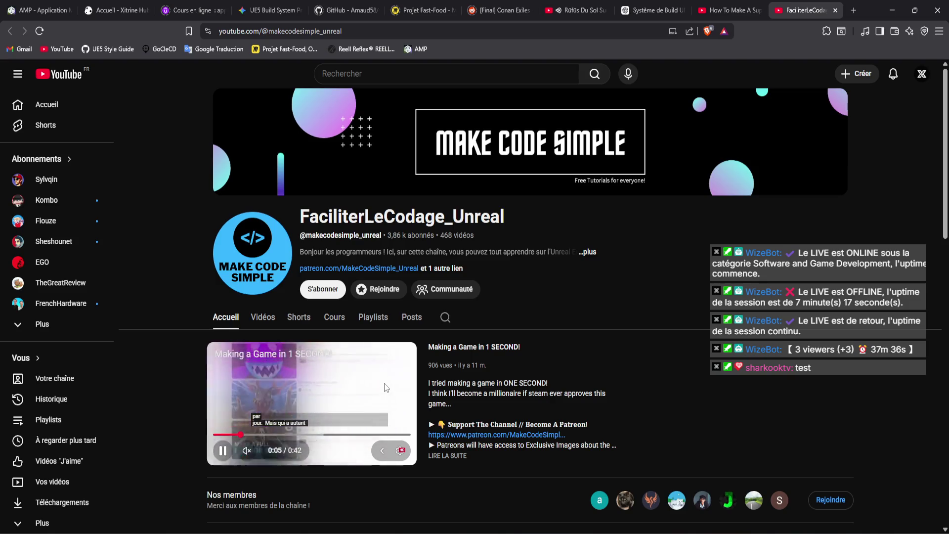
{"action": "key", "text": "space"}
{"action": "scroll", "coordinate": [518, 301], "scroll_direction": "down", "scroll_amount": 5}
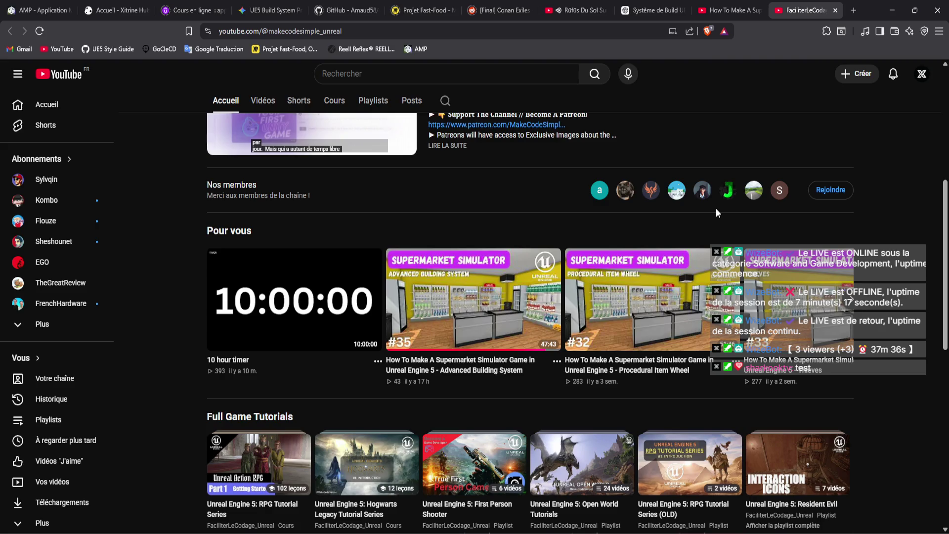
{"action": "left_click", "coordinate": [835, 9]}
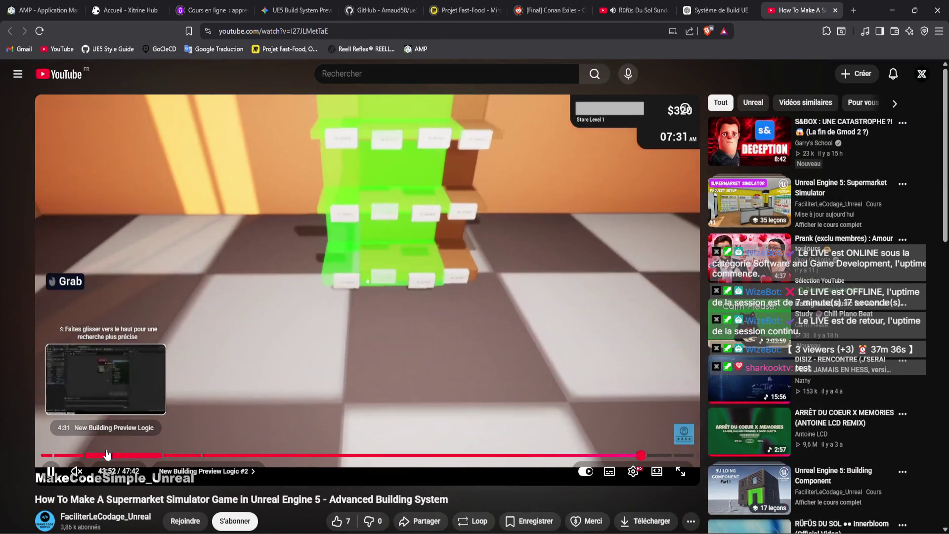
Rewind the tutorial to the Better Performance chapter near 1:40 and play it fullscreen.
{"action": "left_click", "coordinate": [106, 454]}
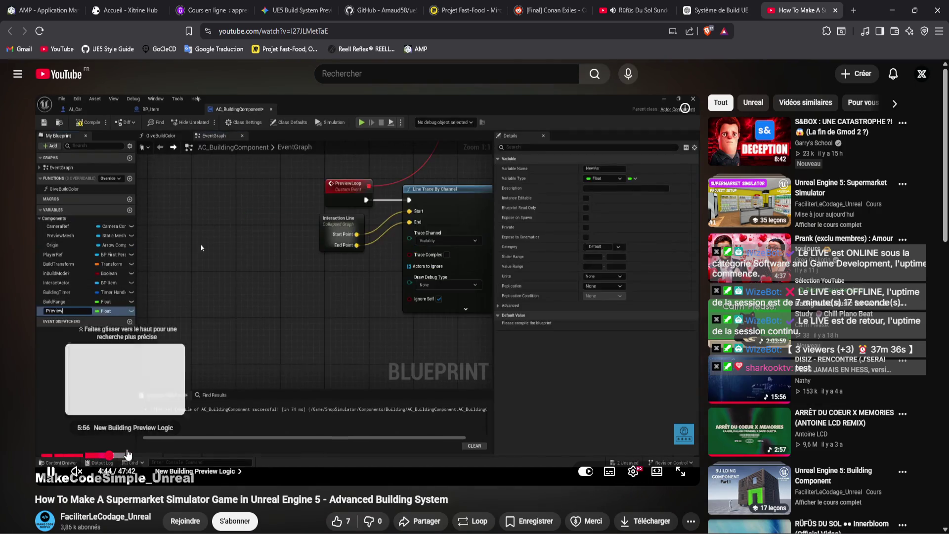
{"action": "left_click", "coordinate": [131, 453]}
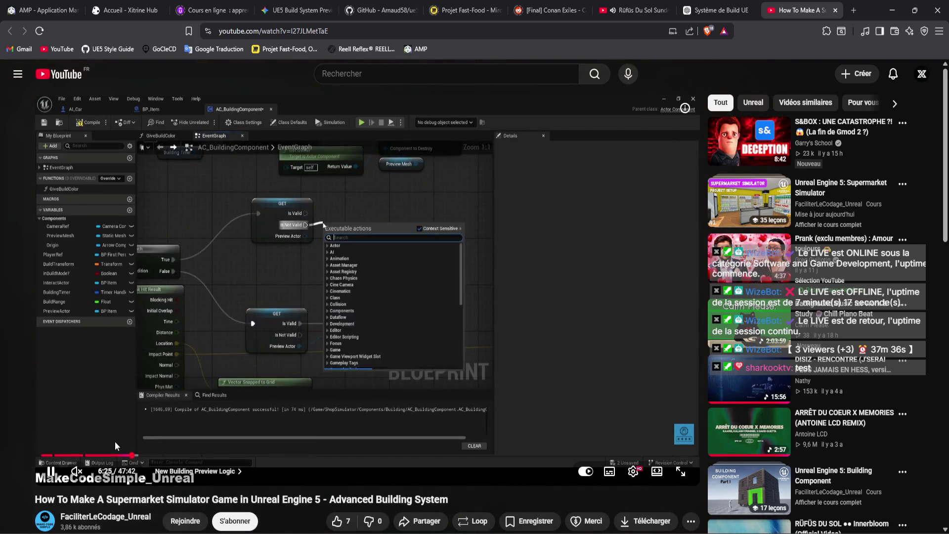
{"action": "left_click_drag", "start_coordinate": [114, 445], "coordinate": [65, 459]}
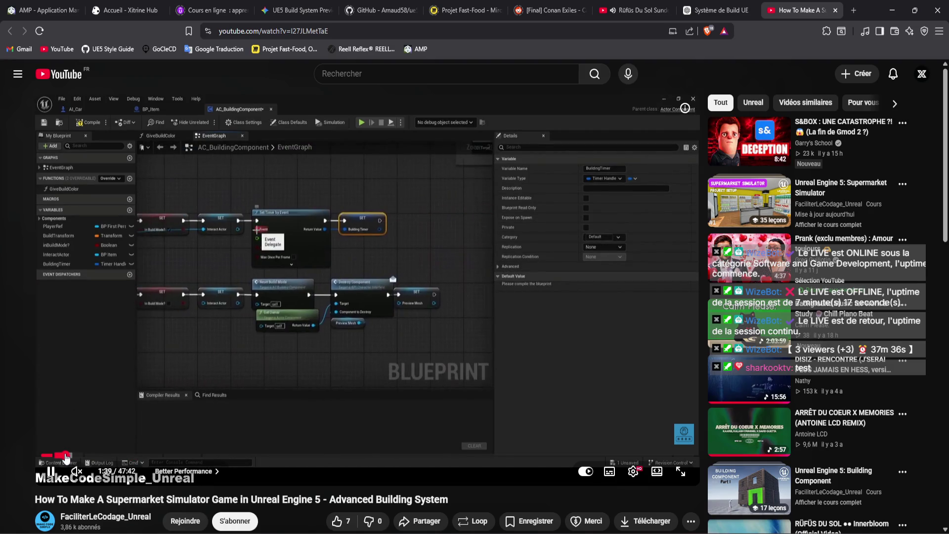
{"action": "double_click", "coordinate": [121, 378]}
{"action": "left_click", "coordinate": [121, 378]}
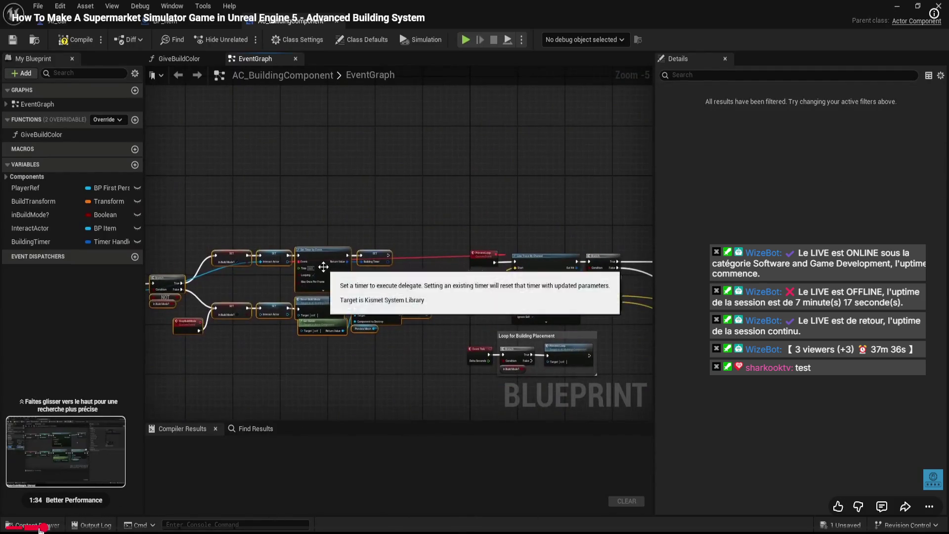
Pause the tutorial where BuildingTimer is renamed, then start a Windows app search with 'ca'.
{"action": "left_click", "coordinate": [40, 527]}
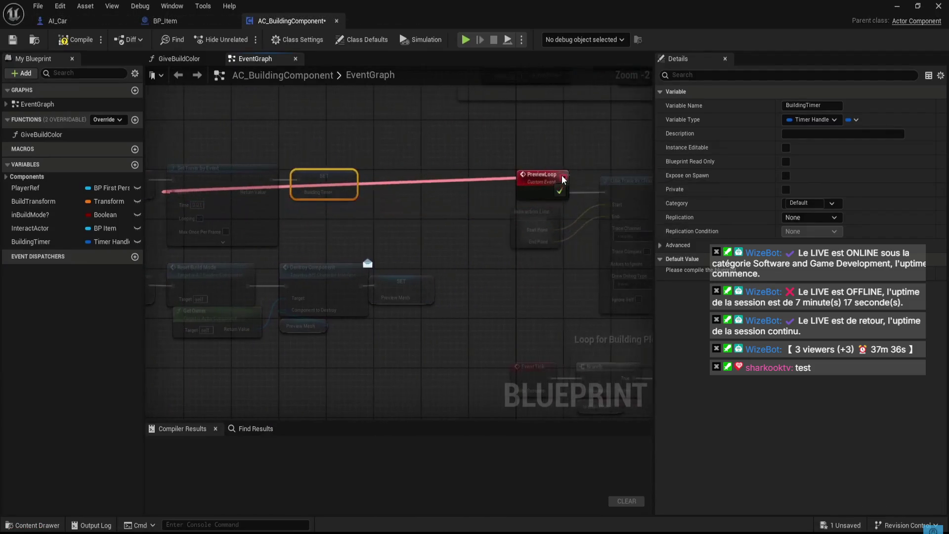
{"action": "left_click", "coordinate": [304, 361]}
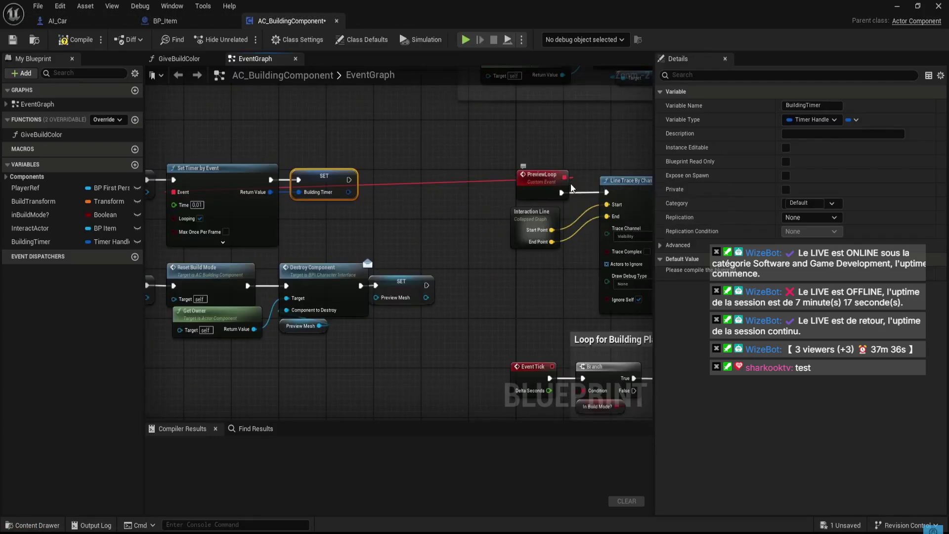
{"action": "key", "text": "super"}
{"action": "type", "text": "ca"}
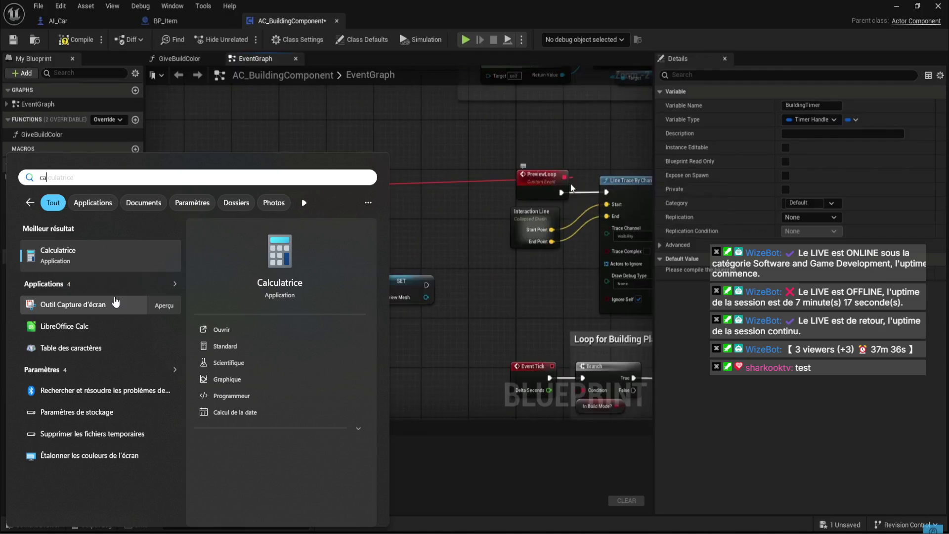
Snip the paused graph, annotate it with the red pen, copy the image, and exit fullscreen.
{"action": "left_click", "coordinate": [112, 310]}
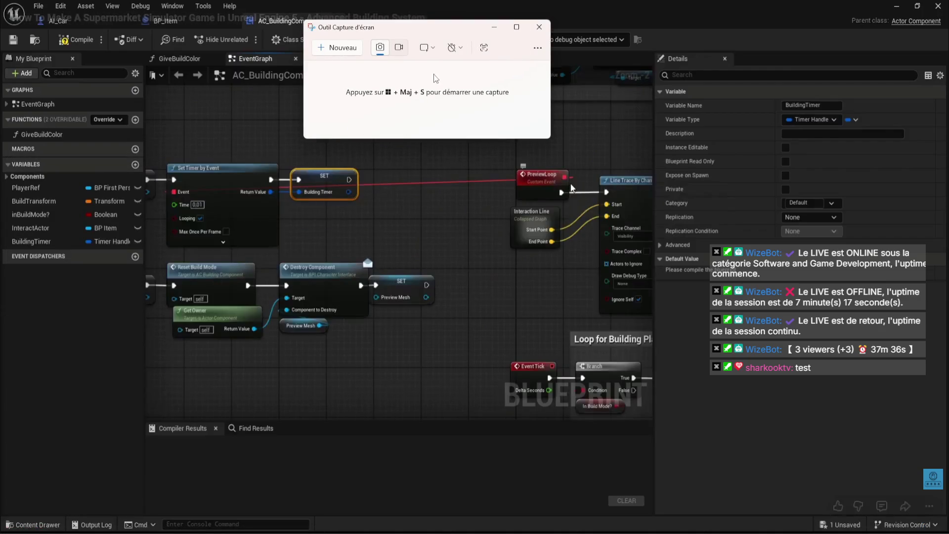
{"action": "left_click", "coordinate": [455, 48]}
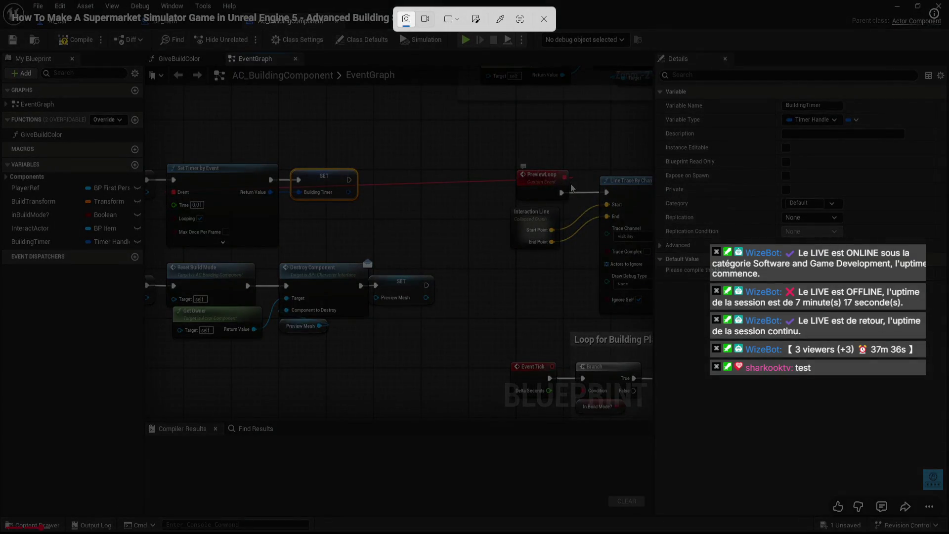
{"action": "mouse_move", "coordinate": [110, 533]}
{"action": "left_mouse_down"}
{"action": "mouse_move", "coordinate": [159, 475]}
{"action": "mouse_move", "coordinate": [561, 159]}
{"action": "mouse_move", "coordinate": [581, 157]}
{"action": "left_mouse_up"}
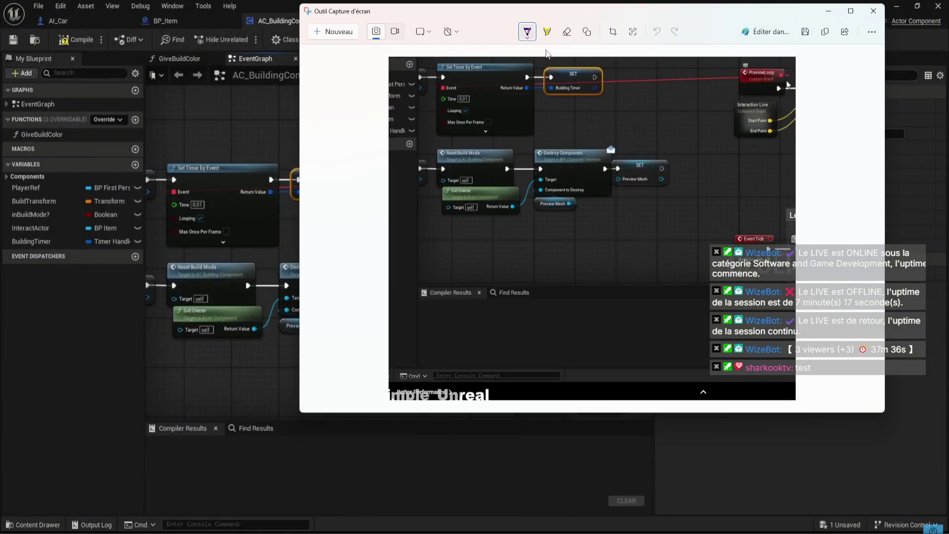
{"action": "left_click", "coordinate": [528, 38]}
{"action": "left_click", "coordinate": [479, 120]}
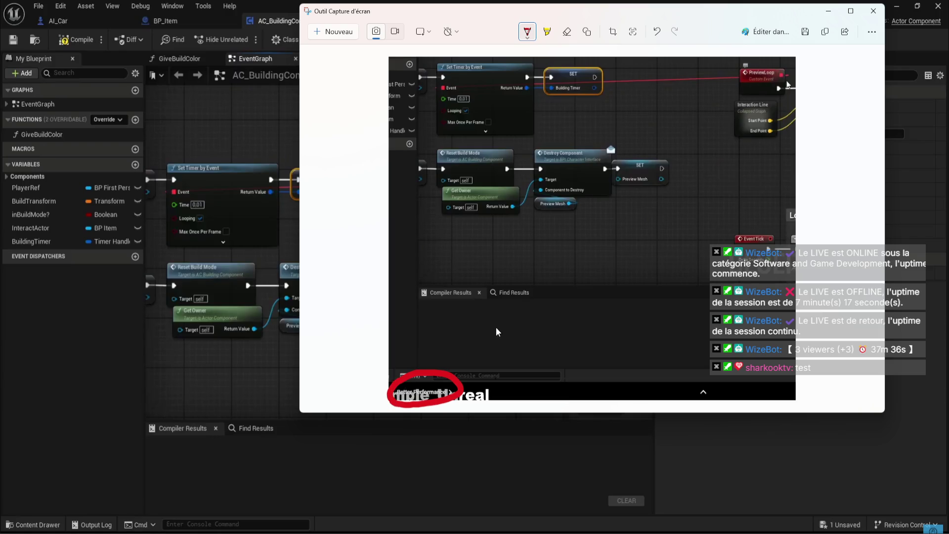
{"action": "left_click", "coordinate": [825, 31]}
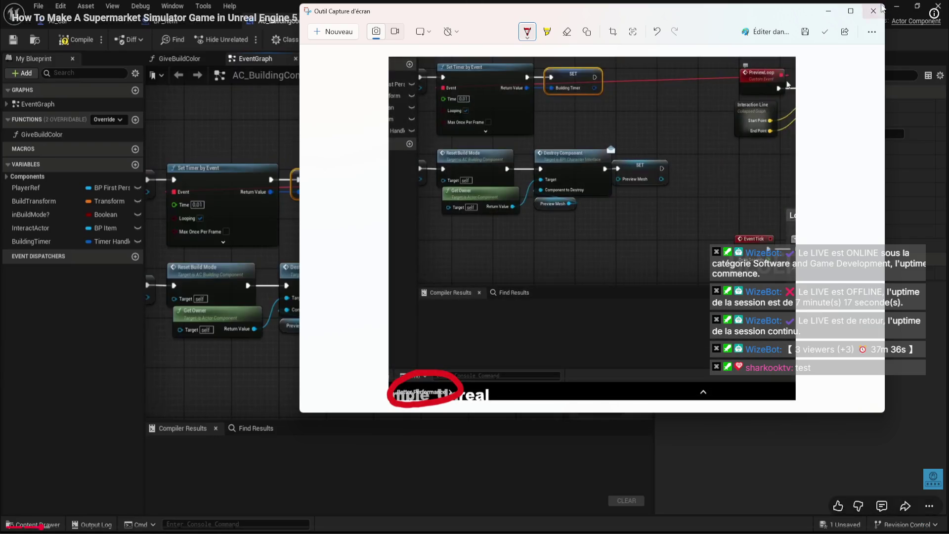
{"action": "left_click", "coordinate": [519, 389]}
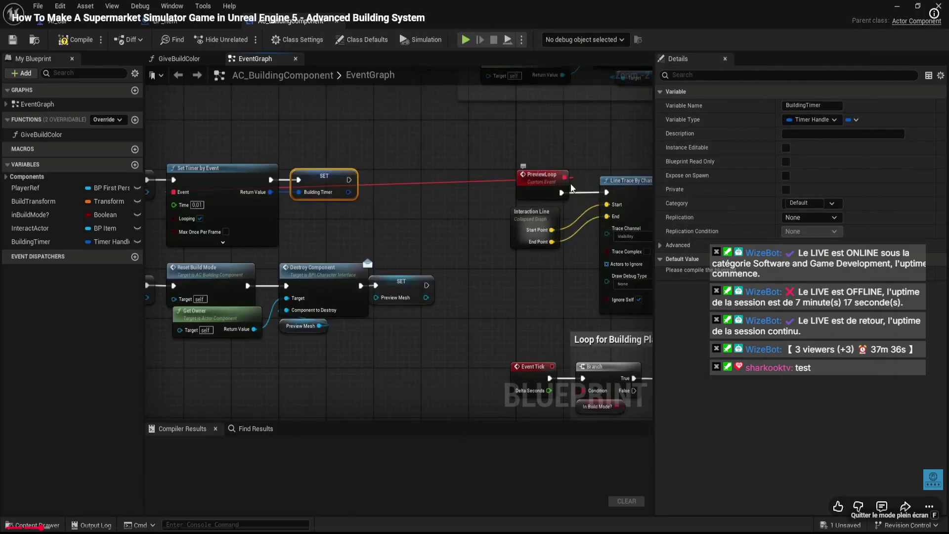
{"action": "key", "text": "Escape"}
Switch to Discord and open the Unreal Engine FR server's #-blueprint channel.
{"action": "key", "text": "alt+Tab"}
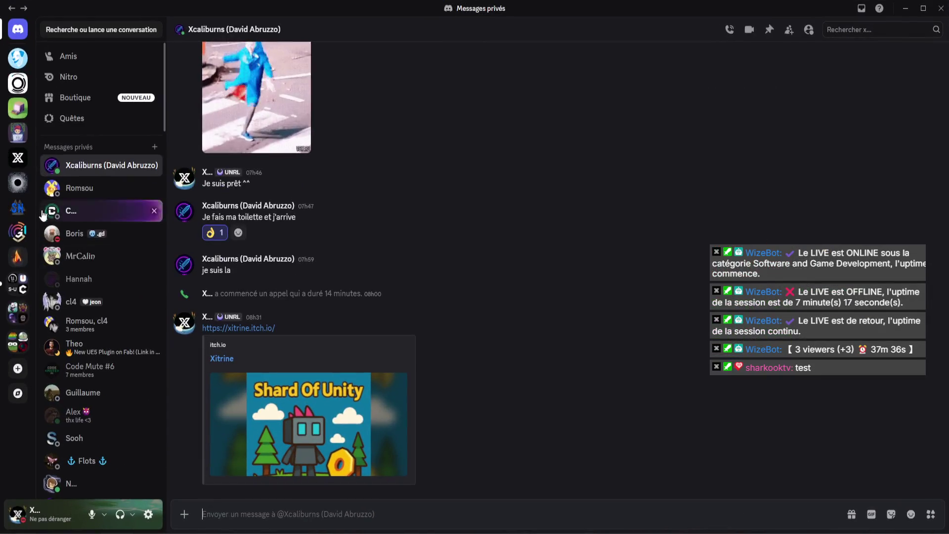
{"action": "left_click", "coordinate": [18, 307]}
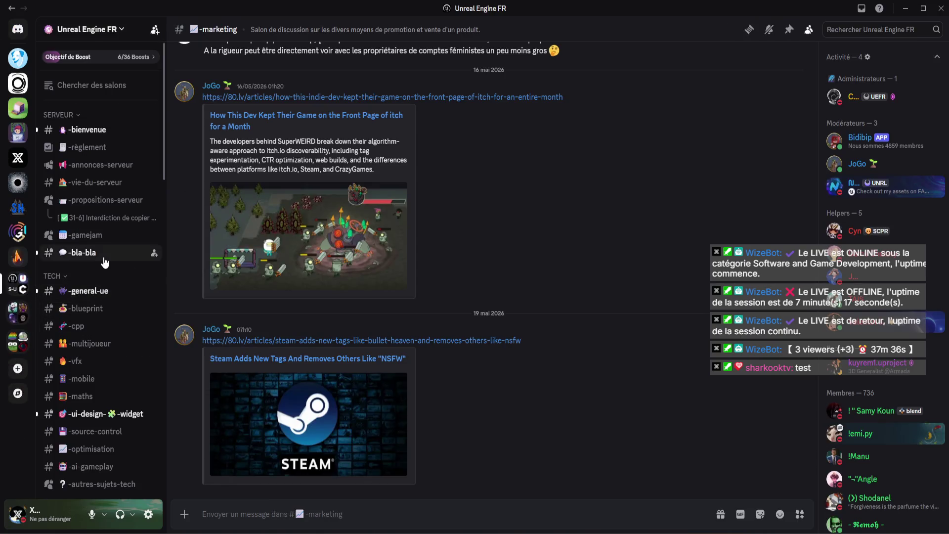
{"action": "left_click", "coordinate": [98, 252]}
{"action": "left_click", "coordinate": [129, 290]}
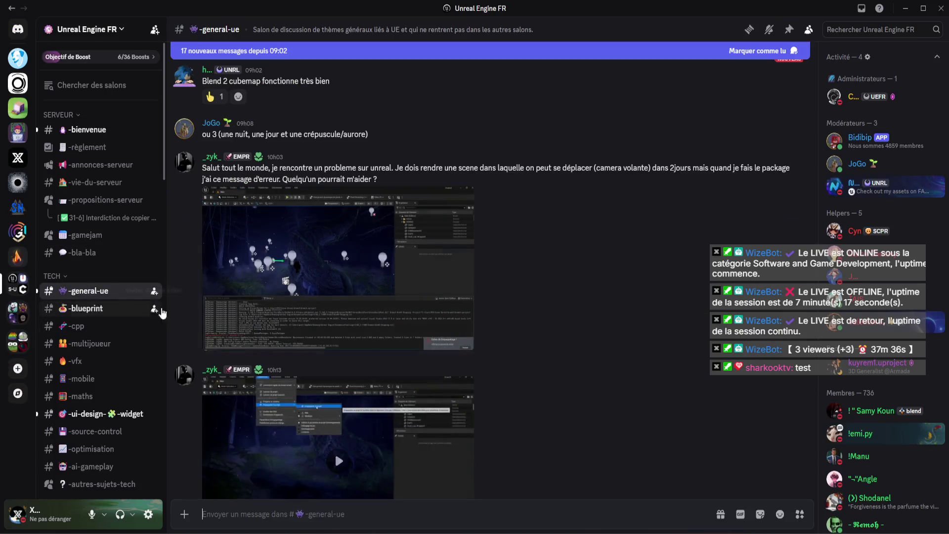
{"action": "scroll", "coordinate": [346, 297], "scroll_direction": "down", "scroll_amount": 15}
{"action": "scroll", "coordinate": [112, 312], "scroll_direction": "down", "scroll_amount": 3}
{"action": "scroll", "coordinate": [112, 312], "scroll_direction": "up", "scroll_amount": 3}
{"action": "left_click", "coordinate": [89, 307]}
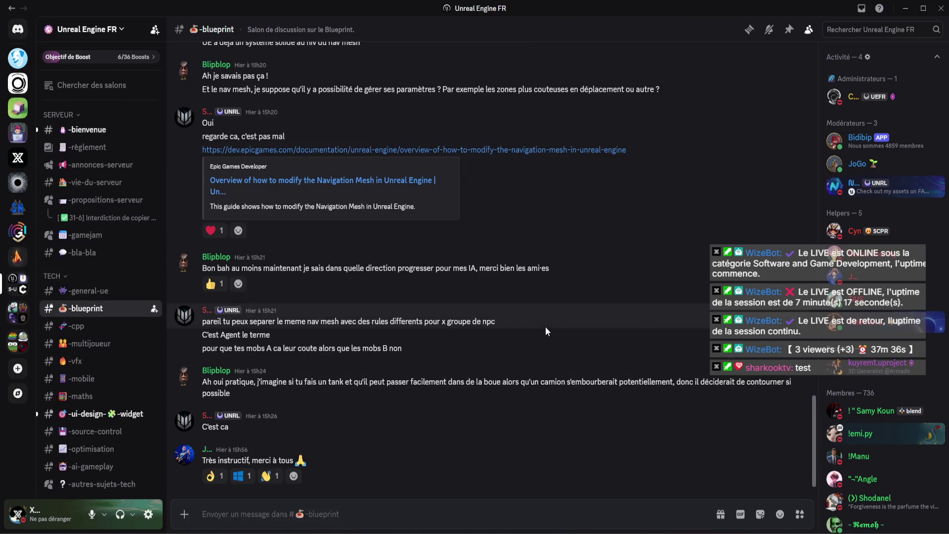
Post the pasted screenshot with an emoji, then preview it full-size and close the preview.
{"action": "key", "text": "ctrl+v"}
{"action": "left_click", "coordinate": [785, 517]}
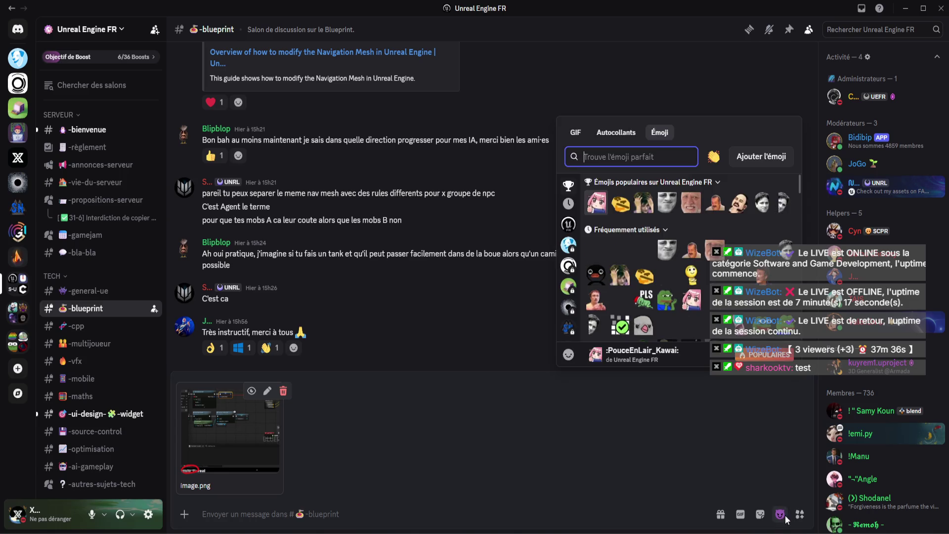
{"action": "left_click", "coordinate": [667, 202]}
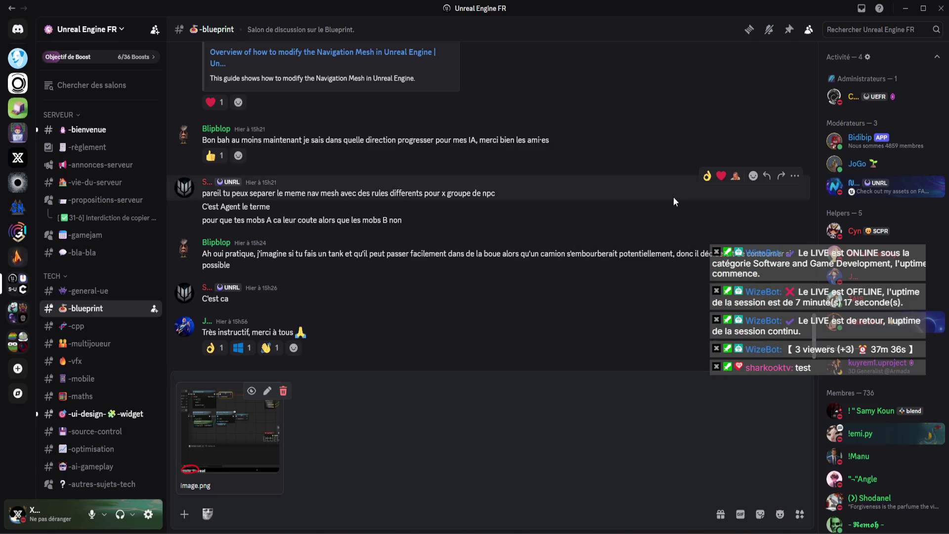
{"action": "key", "text": "Return"}
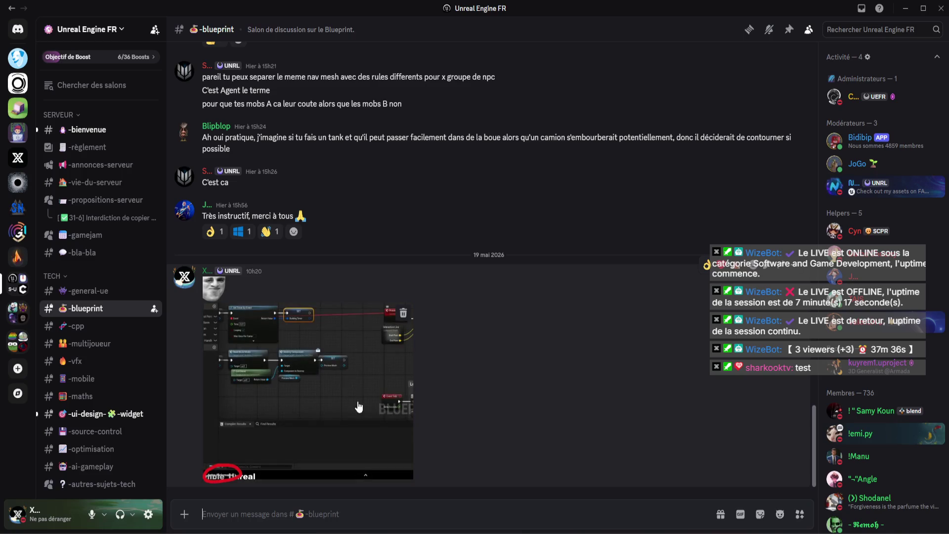
{"action": "left_click", "coordinate": [391, 412]}
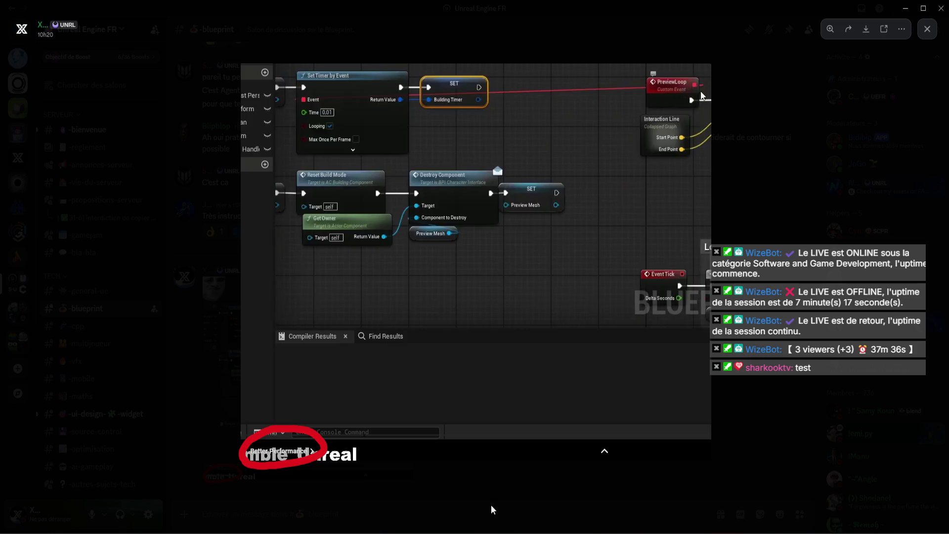
{"action": "left_click", "coordinate": [491, 505]}
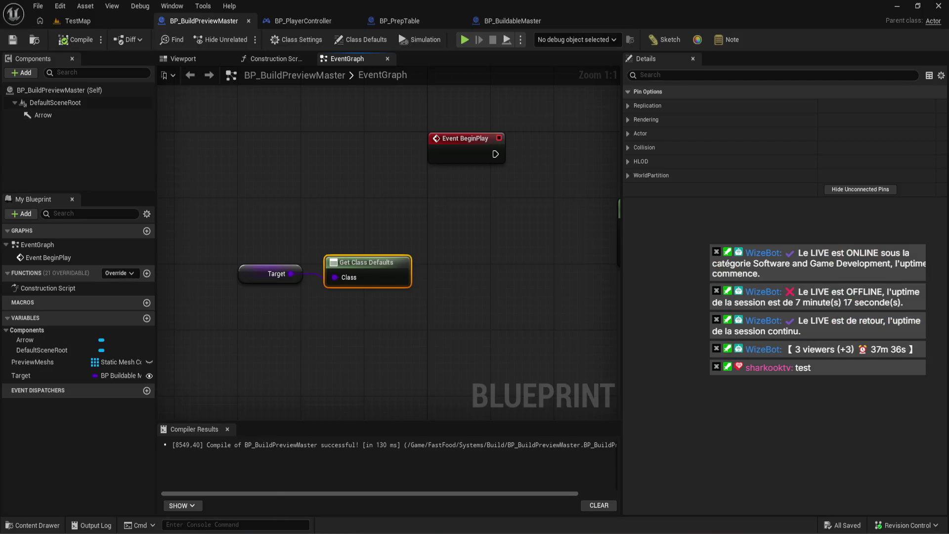
Bring up the building-system tutorial and skim from about 5:34 through the 8:41 compile to 9:08.
{"action": "mouse_move", "coordinate": [220, 490]}
{"action": "left_click", "coordinate": [122, 494]}
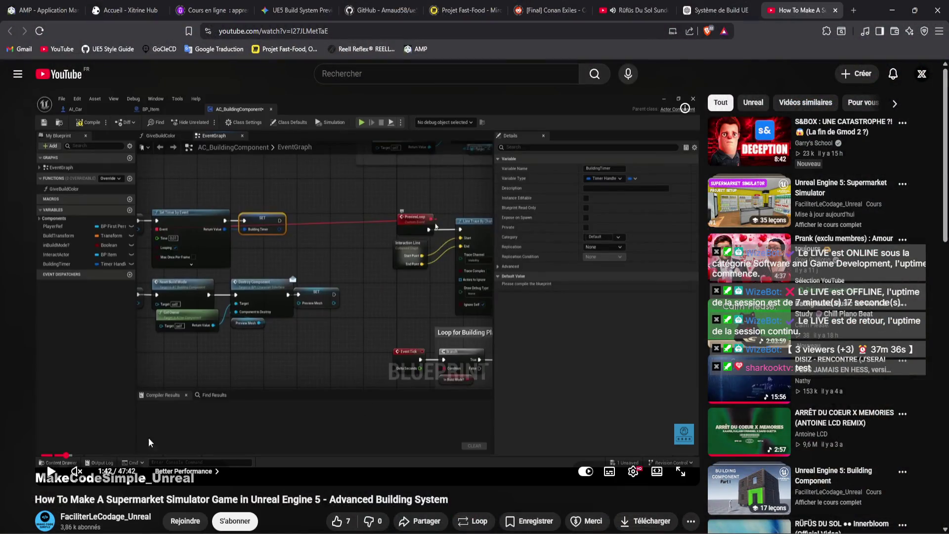
{"action": "mouse_move", "coordinate": [100, 458]}
{"action": "left_mouse_down"}
{"action": "mouse_move", "coordinate": [124, 456]}
{"action": "mouse_move", "coordinate": [91, 458]}
{"action": "left_mouse_up"}
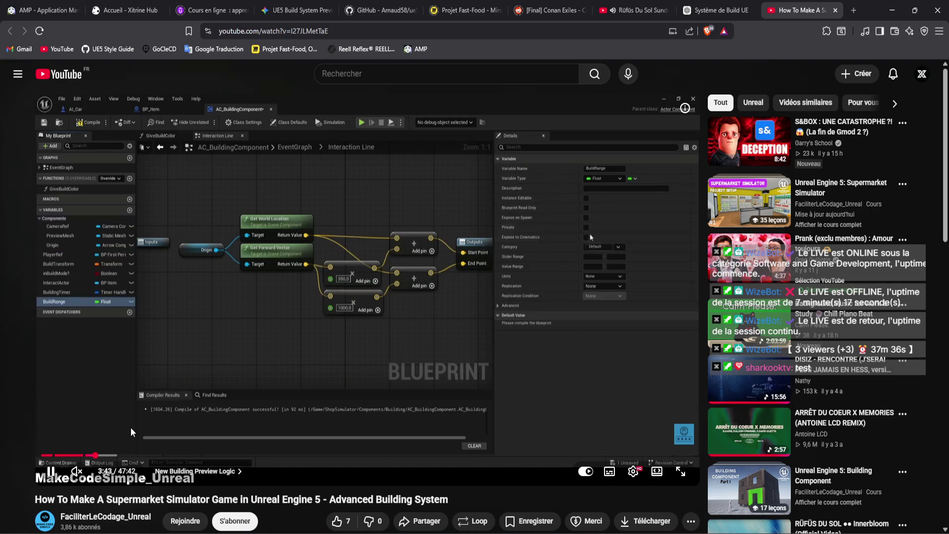
{"action": "left_click", "coordinate": [129, 459]}
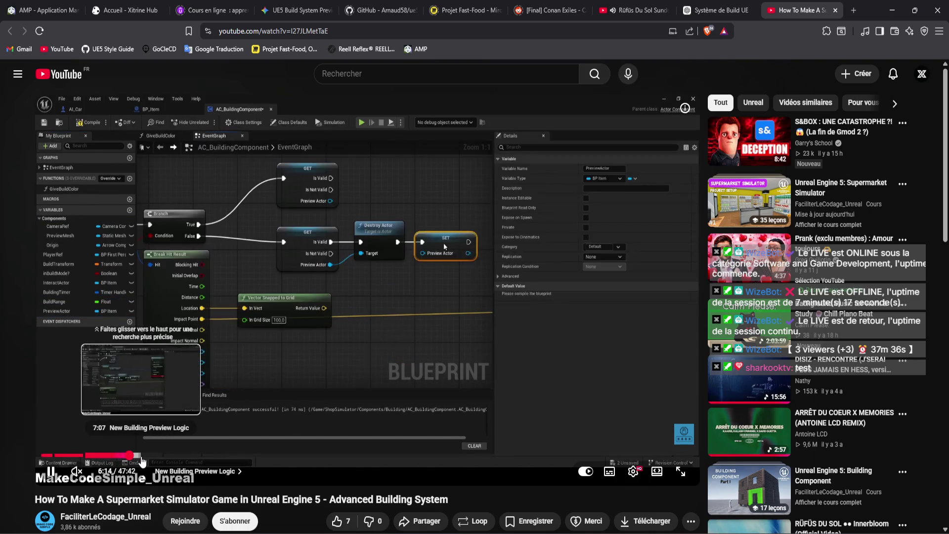
{"action": "left_click", "coordinate": [140, 460]}
{"action": "left_click", "coordinate": [148, 459]}
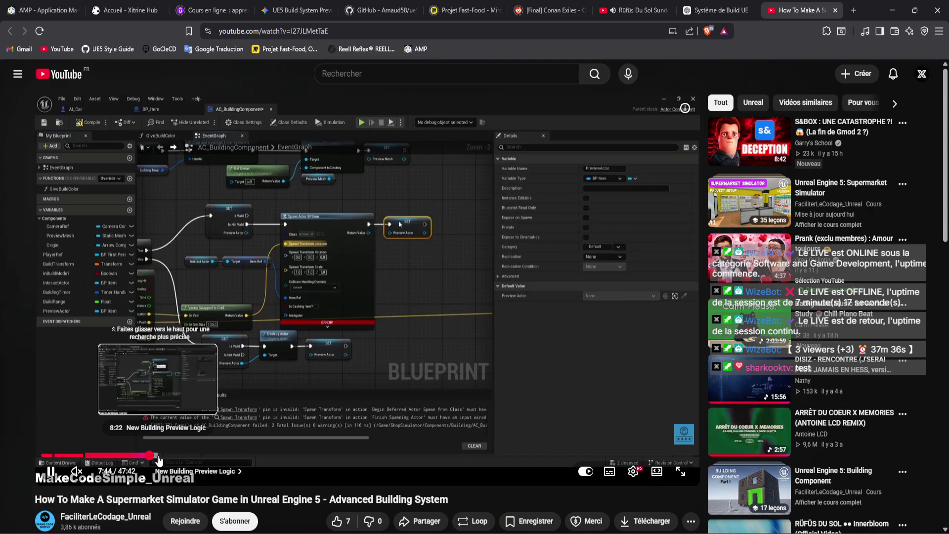
{"action": "left_click", "coordinate": [168, 460]}
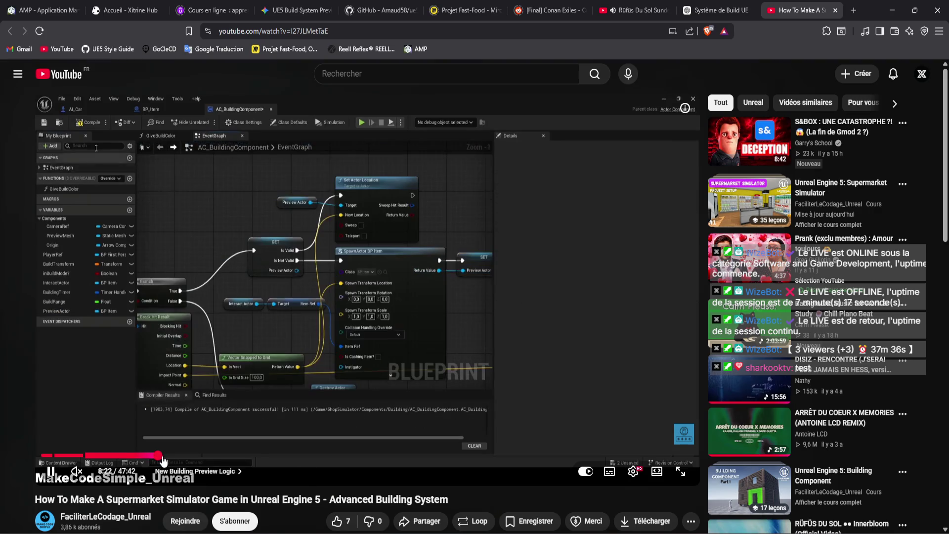
{"action": "left_click", "coordinate": [178, 459]}
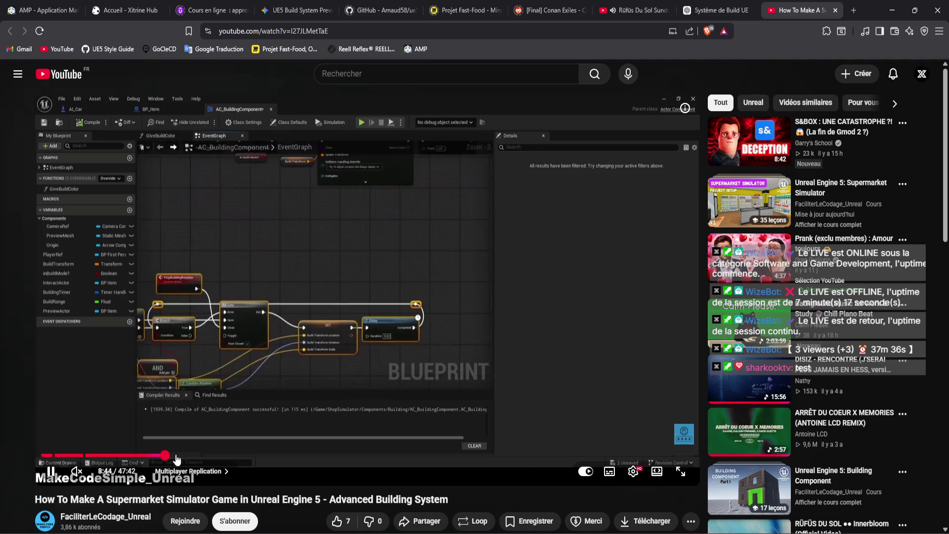
{"action": "mouse_move", "coordinate": [176, 460]}
{"action": "left_mouse_down"}
{"action": "mouse_move", "coordinate": [168, 456]}
{"action": "mouse_move", "coordinate": [296, 458]}
{"action": "left_mouse_up"}
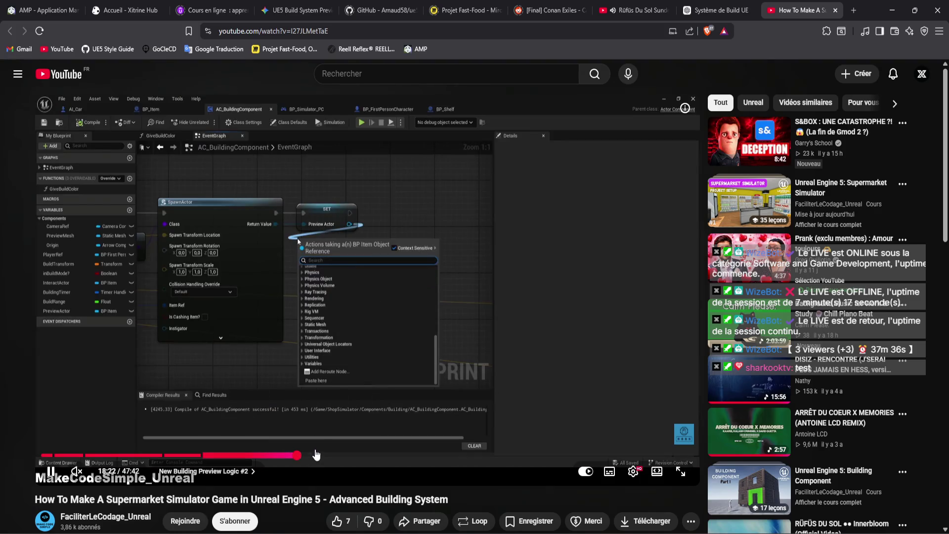
Skip the tutorial forward from 20:38 to about 40:05, then switch back to Discord.
{"action": "left_click", "coordinate": [328, 455]}
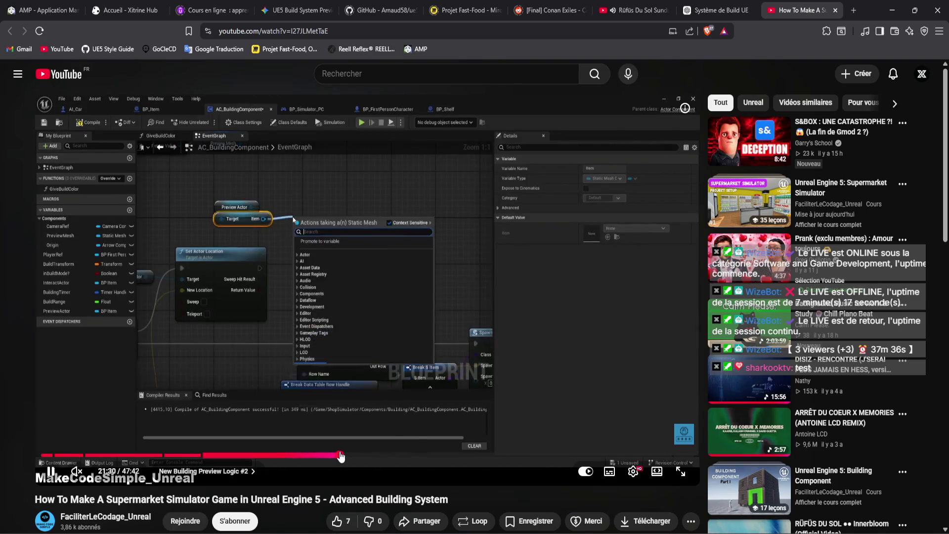
{"action": "left_click", "coordinate": [363, 455]}
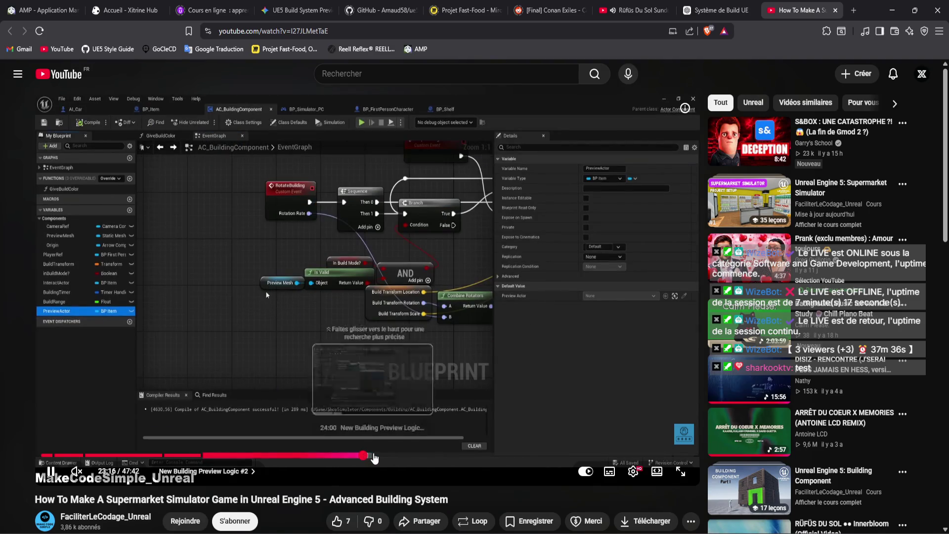
{"action": "left_click", "coordinate": [398, 455]}
{"action": "left_click", "coordinate": [430, 455]}
{"action": "left_click", "coordinate": [465, 455]}
{"action": "left_click", "coordinate": [491, 455]}
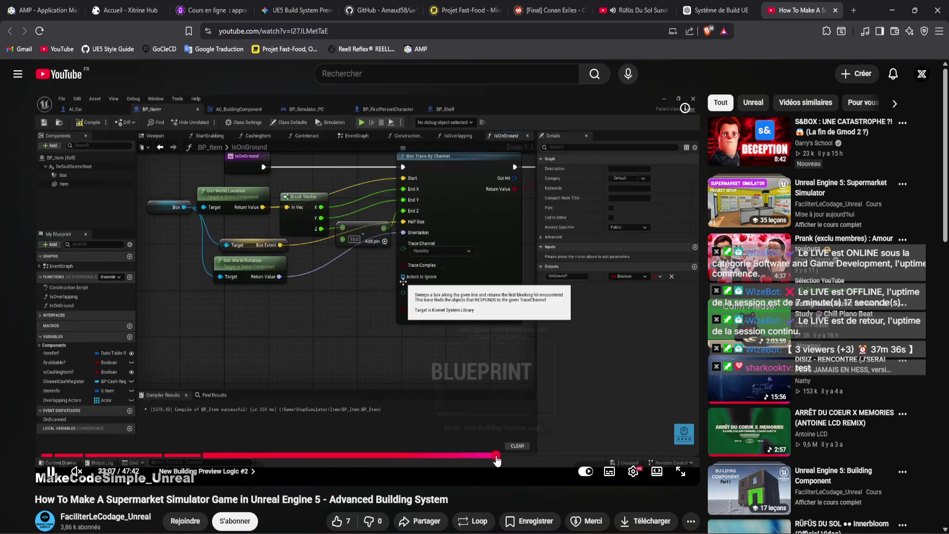
{"action": "left_click", "coordinate": [507, 455]}
{"action": "left_click", "coordinate": [523, 455]}
{"action": "left_click", "coordinate": [542, 455]}
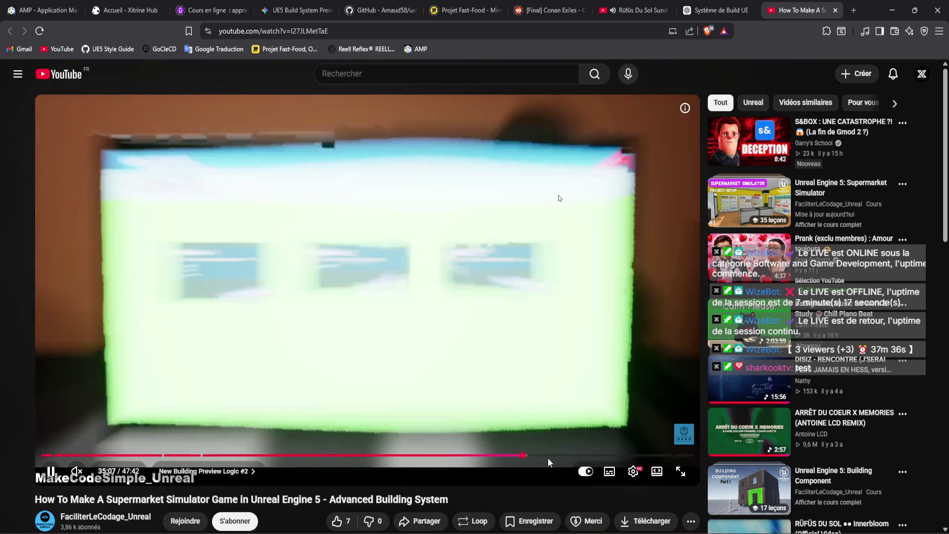
{"action": "left_click", "coordinate": [547, 455]}
{"action": "left_click", "coordinate": [557, 455]}
{"action": "left_click", "coordinate": [576, 455]}
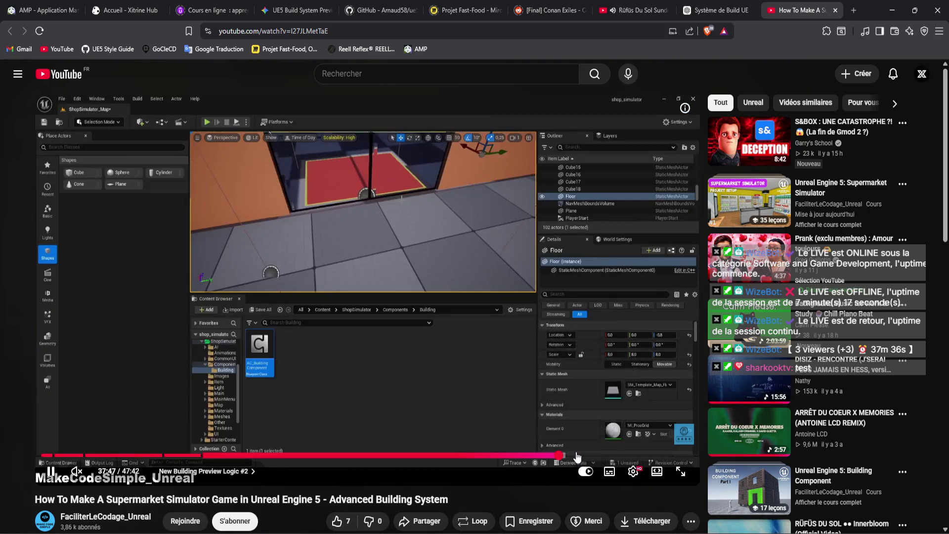
{"action": "left_click", "coordinate": [567, 457]}
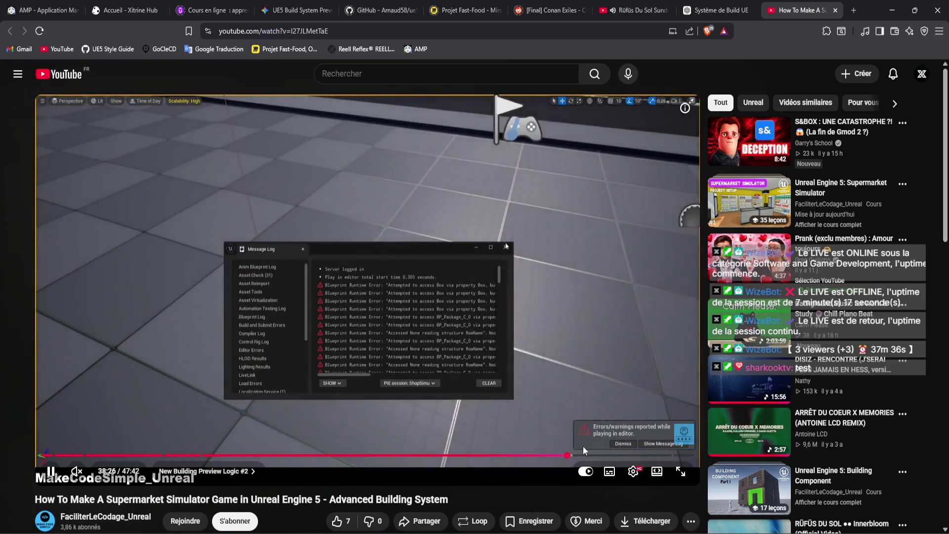
{"action": "left_click_drag", "start_coordinate": [589, 456], "coordinate": [590, 456]}
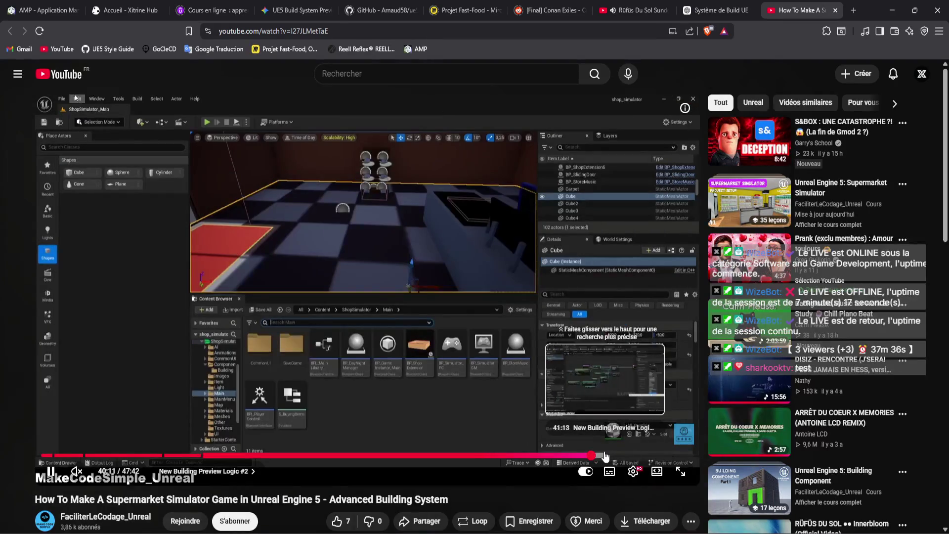
{"action": "key", "text": "alt+Tab"}
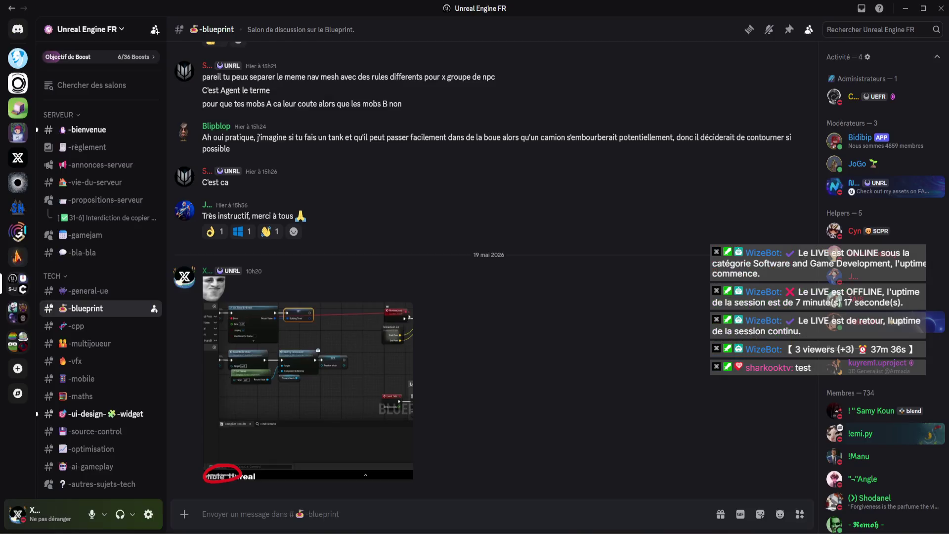
Return from Discord to the tutorial, now playing around 41:27 on BP_Item's collision settings.
{"action": "key", "text": "alt+Tab"}
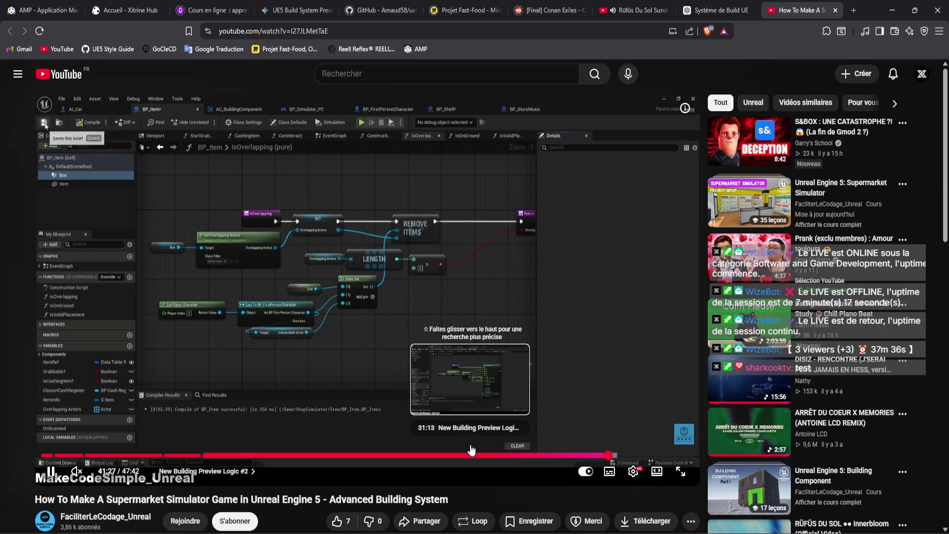
Skim the tutorial past 44:17 to its FINAL RESULT demo near 46:18, then close the video tab.
{"action": "left_click", "coordinate": [625, 454]}
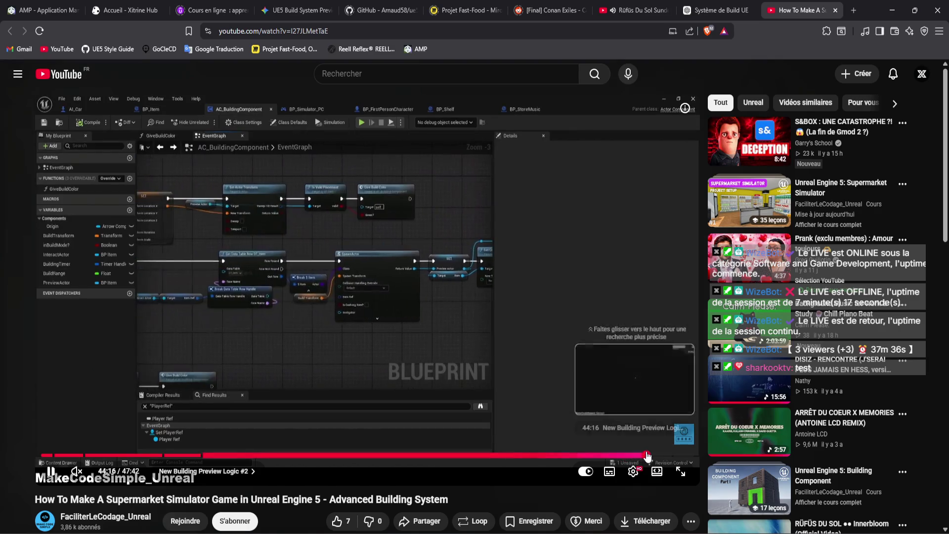
{"action": "left_click", "coordinate": [646, 455]}
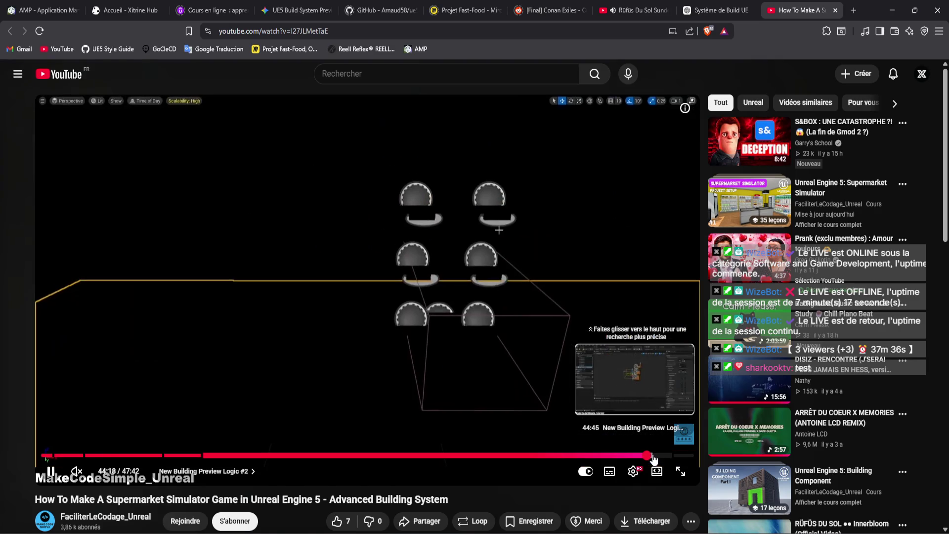
{"action": "left_click", "coordinate": [646, 454]}
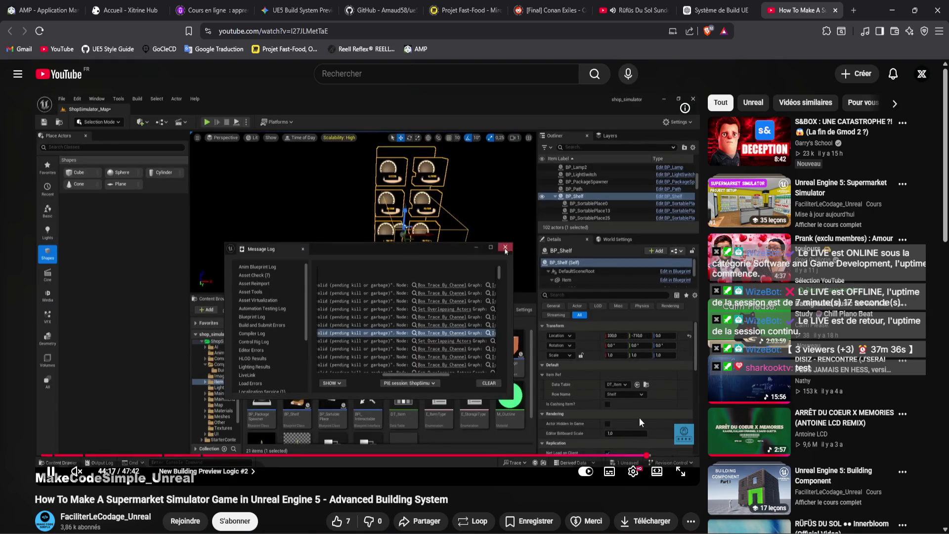
{"action": "left_click", "coordinate": [640, 419]}
{"action": "left_click", "coordinate": [639, 417]}
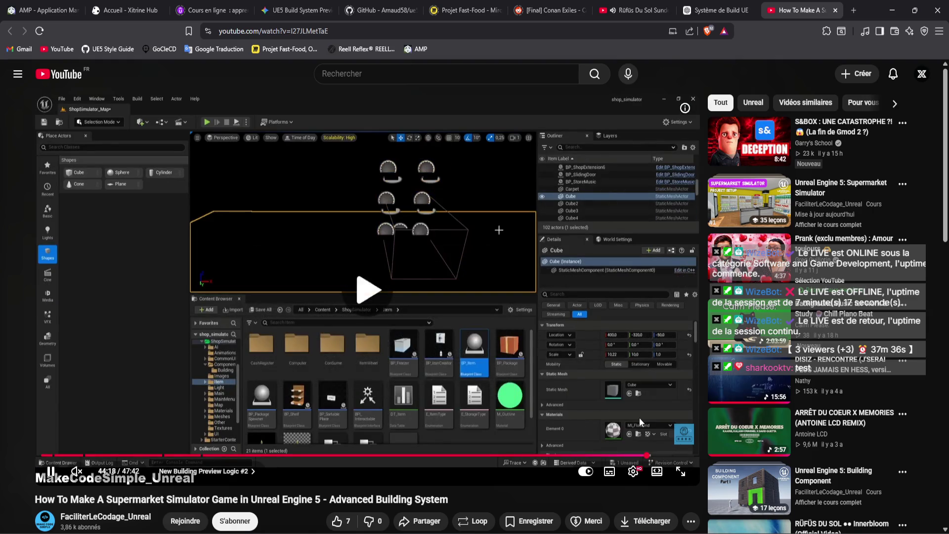
{"action": "left_click", "coordinate": [677, 455]}
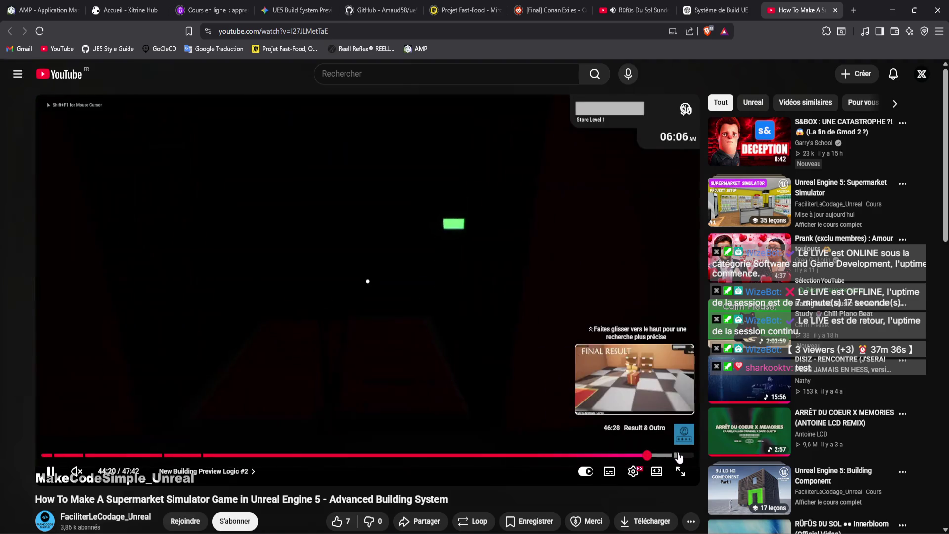
{"action": "left_click", "coordinate": [675, 456]}
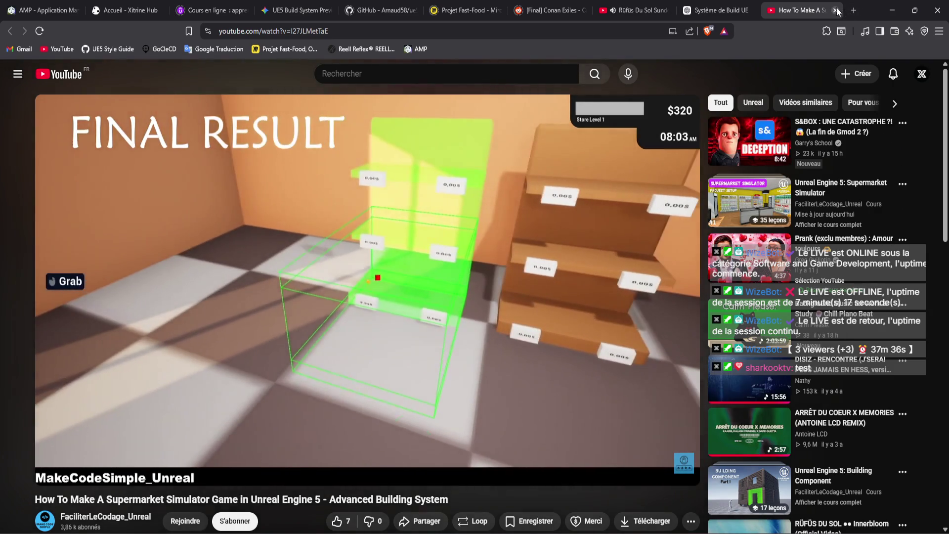
{"action": "left_click", "coordinate": [836, 10]}
{"action": "left_click_drag", "start_coordinate": [795, 10], "coordinate": [422, 9]}
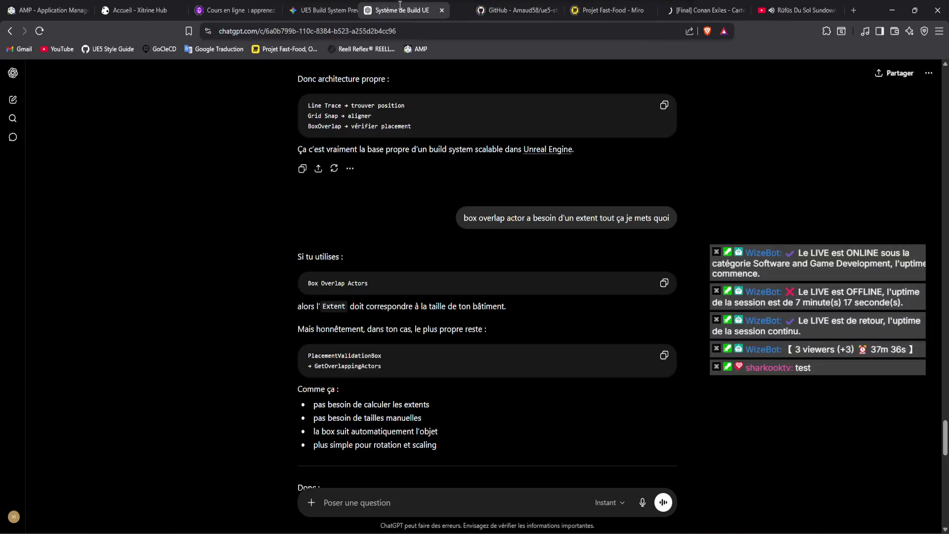
Delete the Target and Get Class Defaults nodes in BP_BuildPreviewMaster and save the blueprint.
{"action": "key", "text": "alt+Tab"}
{"action": "mouse_move", "coordinate": [361, 318]}
{"action": "left_mouse_down"}
{"action": "mouse_move", "coordinate": [329, 232]}
{"action": "mouse_move", "coordinate": [244, 170]}
{"action": "left_mouse_up"}
{"action": "key", "text": "Delete"}
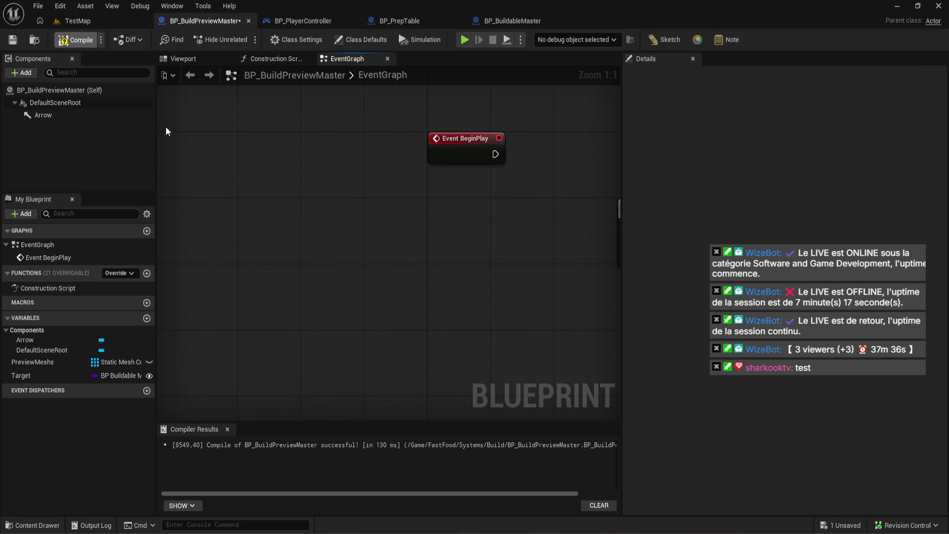
{"action": "key", "text": "ctrl+s"}
{"action": "scroll", "coordinate": [294, 215], "scroll_direction": "down", "scroll_amount": 3}
{"action": "mouse_move", "coordinate": [295, 215]}
{"action": "left_mouse_down"}
{"action": "mouse_move", "coordinate": [204, 258]}
{"action": "mouse_move", "coordinate": [122, 265]}
{"action": "left_mouse_up"}
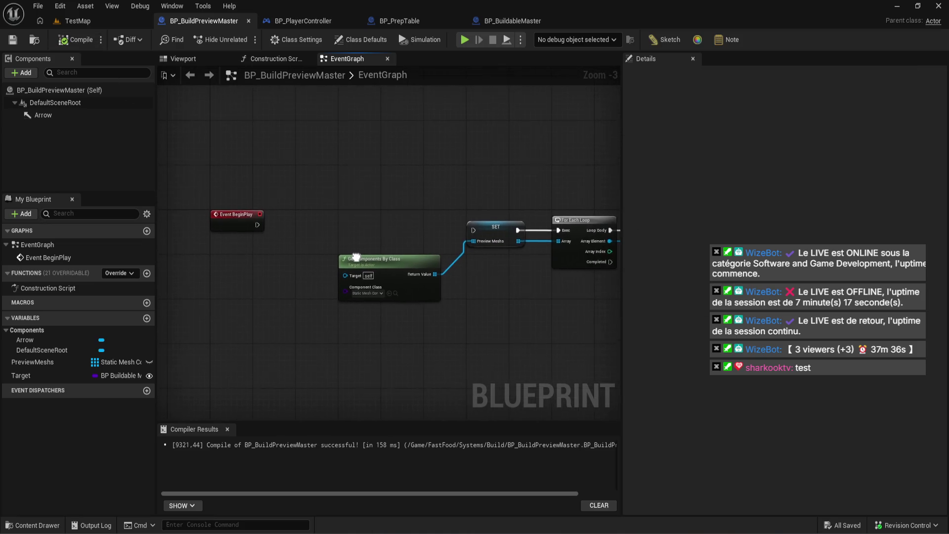
{"action": "left_click_drag", "start_coordinate": [356, 256], "coordinate": [327, 270]}
{"action": "scroll", "coordinate": [327, 269], "scroll_direction": "down", "scroll_amount": 2}
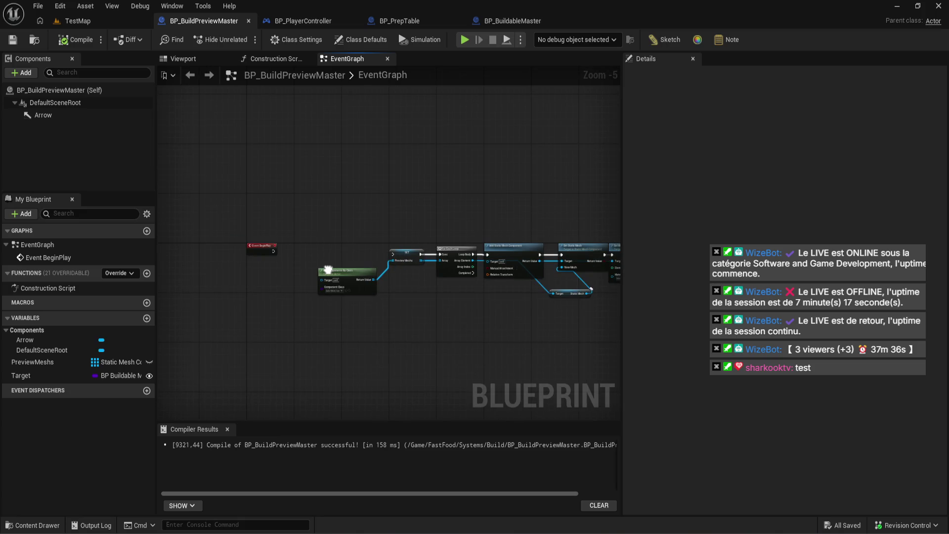
Bring the browser forward and review the Gemini 'UE5 Build System Preview Actor' chat.
{"action": "mouse_move", "coordinate": [170, 525]}
{"action": "left_click", "coordinate": [105, 487]}
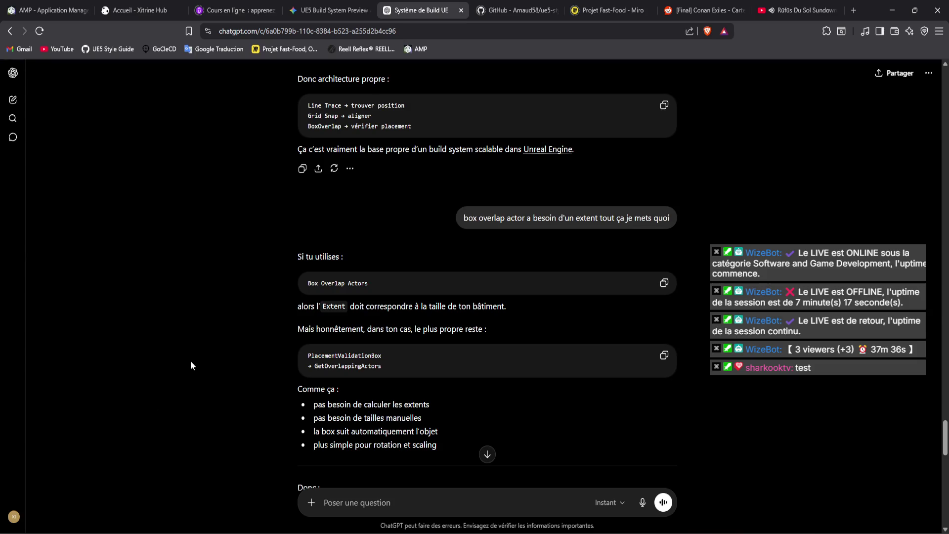
{"action": "left_click", "coordinate": [329, 10]}
{"action": "scroll", "coordinate": [547, 289], "scroll_direction": "down", "scroll_amount": 3}
{"action": "scroll", "coordinate": [549, 288], "scroll_direction": "up", "scroll_amount": 15}
{"action": "scroll", "coordinate": [587, 278], "scroll_direction": "up", "scroll_amount": 3}
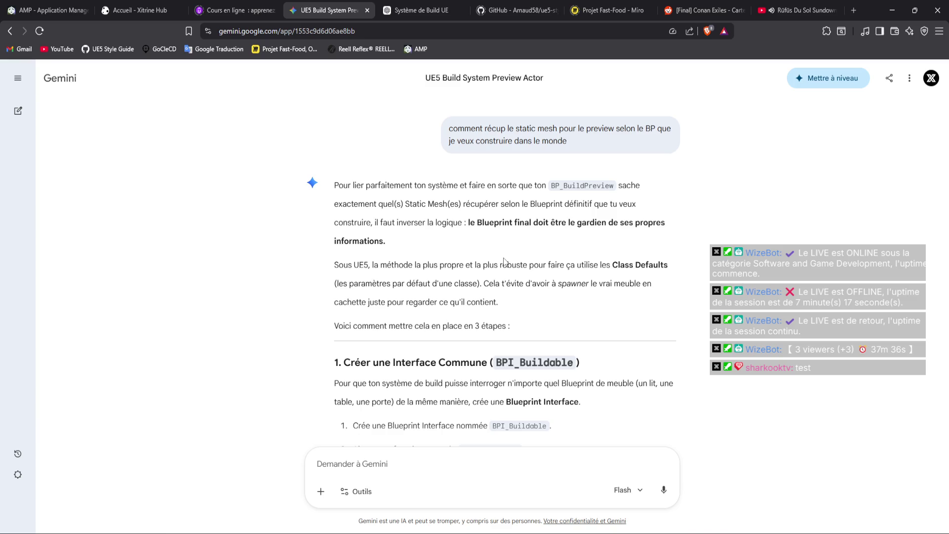
Read through Gemini's preview-actor answer, check the BP_BuildPreviewMaster event graph in Unreal, and come back.
{"action": "scroll", "coordinate": [504, 261], "scroll_direction": "down", "scroll_amount": 12}
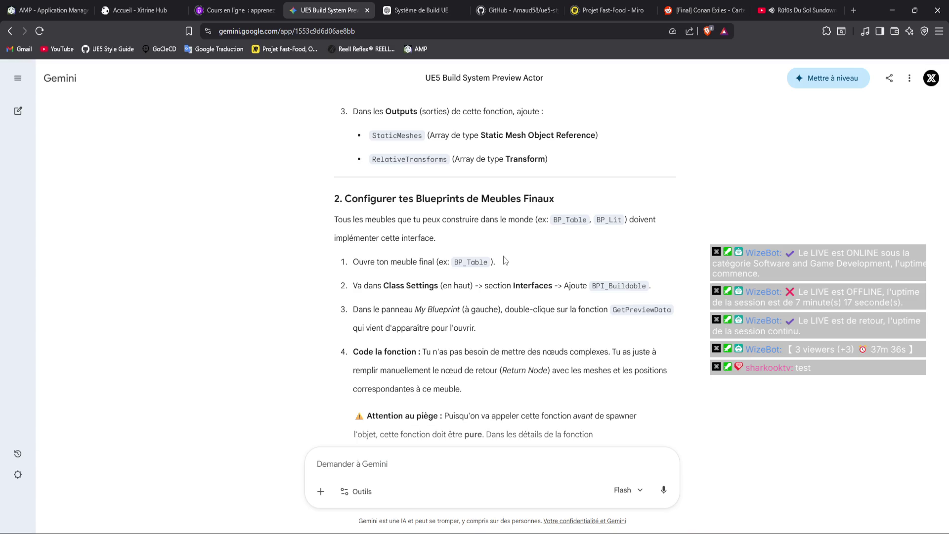
{"action": "scroll", "coordinate": [504, 261], "scroll_direction": "down", "scroll_amount": 6}
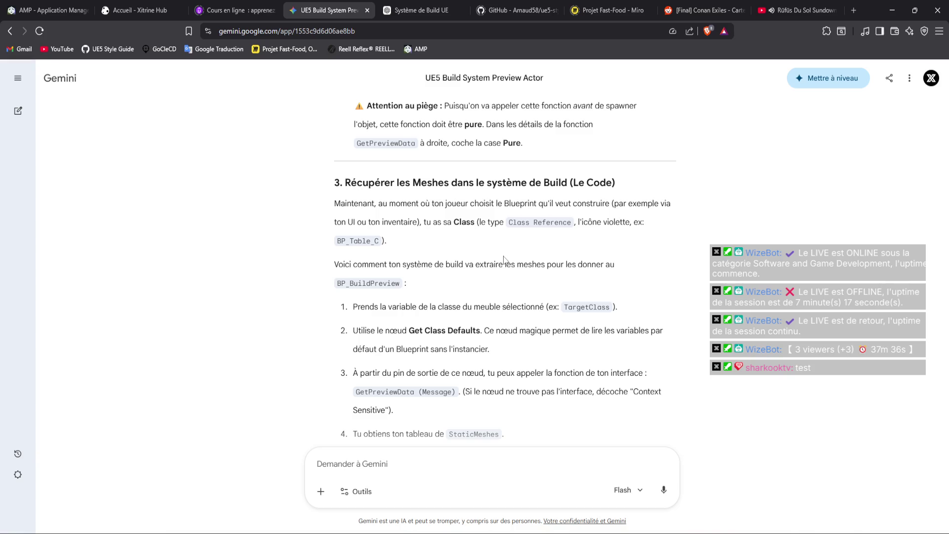
{"action": "scroll", "coordinate": [503, 259], "scroll_direction": "down", "scroll_amount": 3}
{"action": "scroll", "coordinate": [506, 257], "scroll_direction": "down", "scroll_amount": 3}
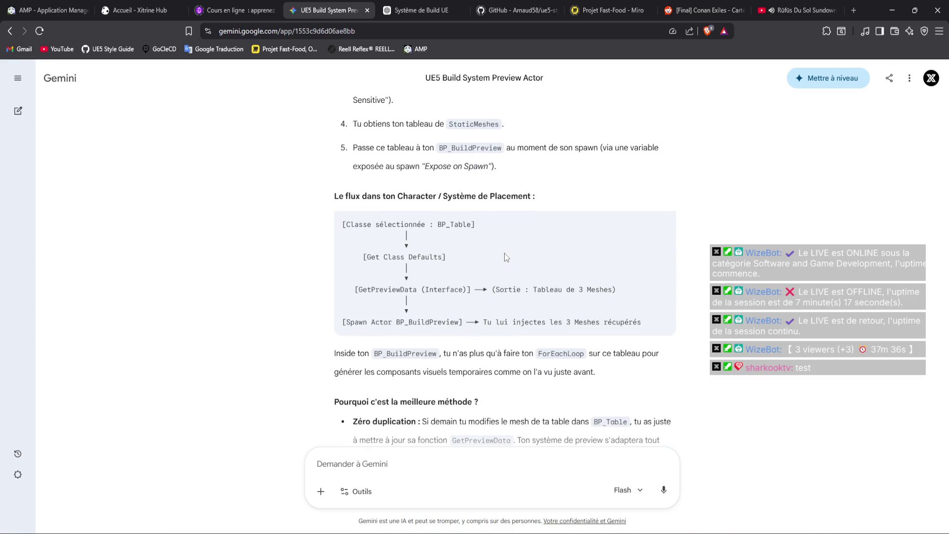
{"action": "scroll", "coordinate": [506, 258], "scroll_direction": "down", "scroll_amount": 2}
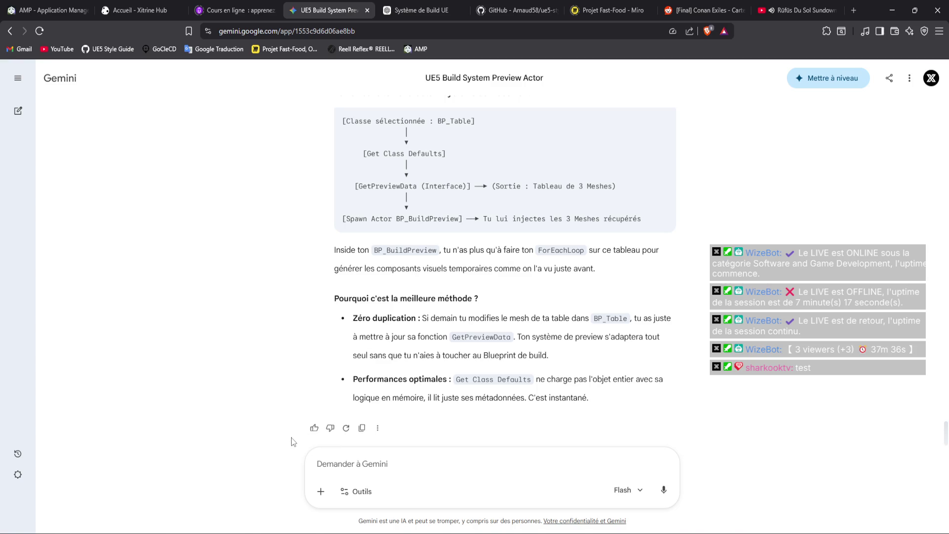
{"action": "key", "text": "alt+Tab"}
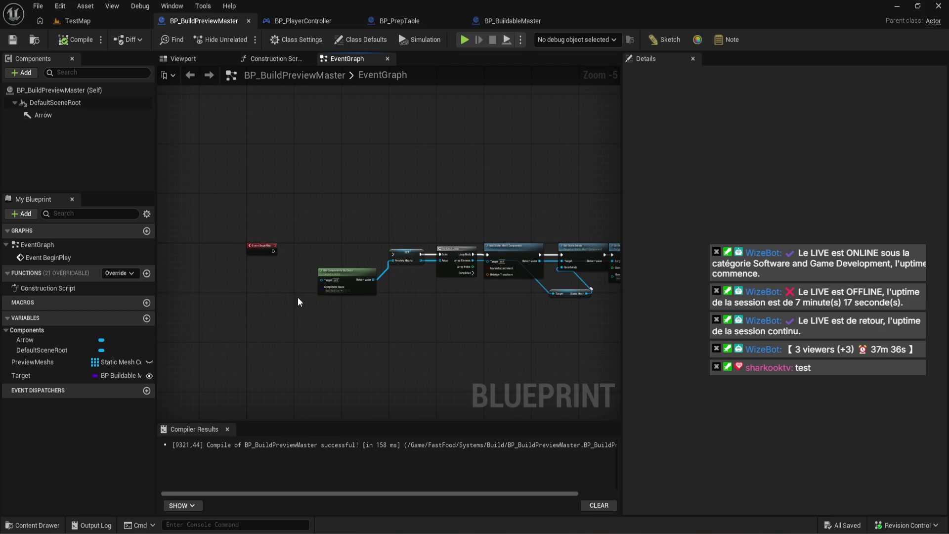
{"action": "scroll", "coordinate": [285, 276], "scroll_direction": "up", "scroll_amount": 1}
{"action": "scroll", "coordinate": [285, 275], "scroll_direction": "down", "scroll_amount": 5}
{"action": "key", "text": "alt+Tab"}
Ask Gemini 'une data table sinon'.
{"action": "left_click", "coordinate": [430, 475]}
{"action": "type", "text": "une d"}
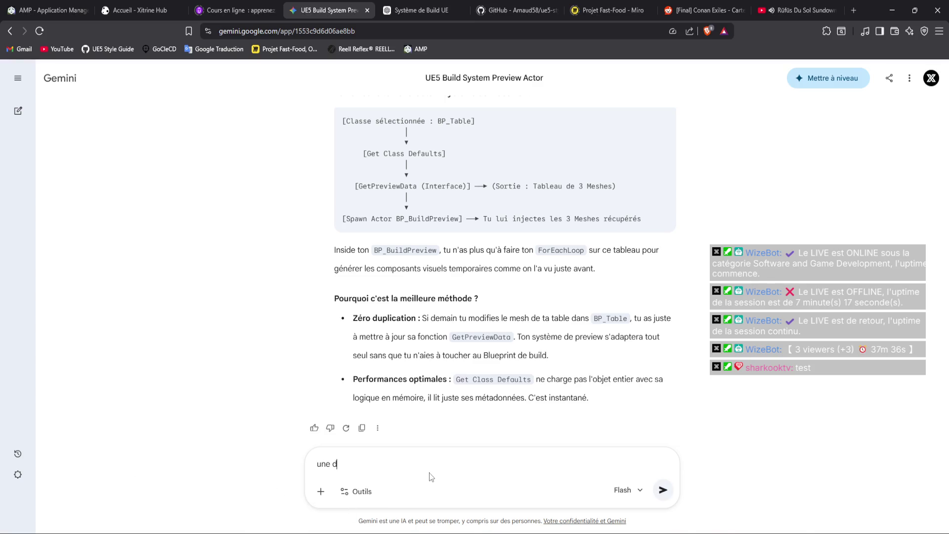
{"action": "type", "text": "ata table sinon"}
{"action": "key", "text": "Return"}
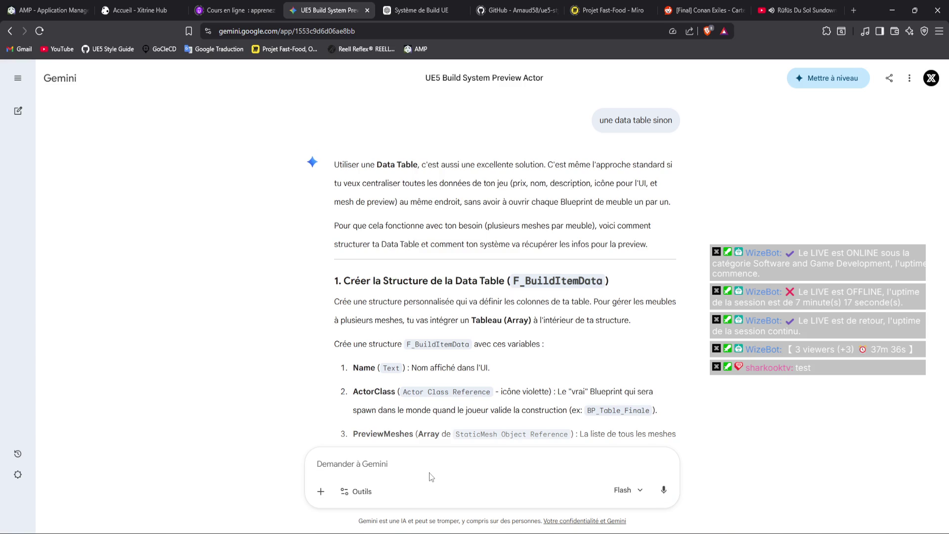
Select the F_BuildItemData name in the heading of Gemini's reply.
{"action": "scroll", "coordinate": [525, 384], "scroll_direction": "down", "scroll_amount": 3}
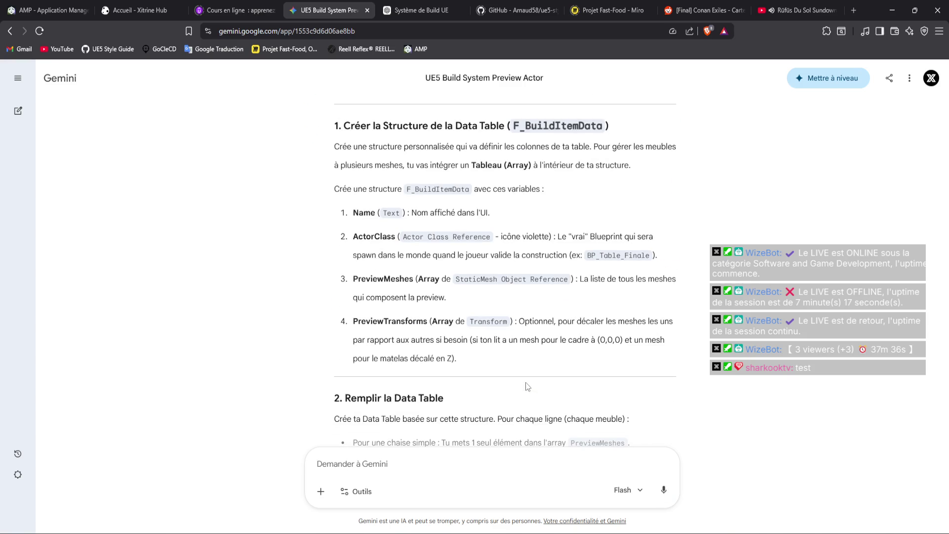
{"action": "mouse_move", "coordinate": [603, 127]}
{"action": "left_mouse_down"}
{"action": "mouse_move", "coordinate": [514, 130]}
{"action": "mouse_move", "coordinate": [603, 128]}
{"action": "left_mouse_up"}
{"action": "left_click", "coordinate": [525, 127]}
{"action": "right_click", "coordinate": [586, 124]}
{"action": "left_click", "coordinate": [607, 134]}
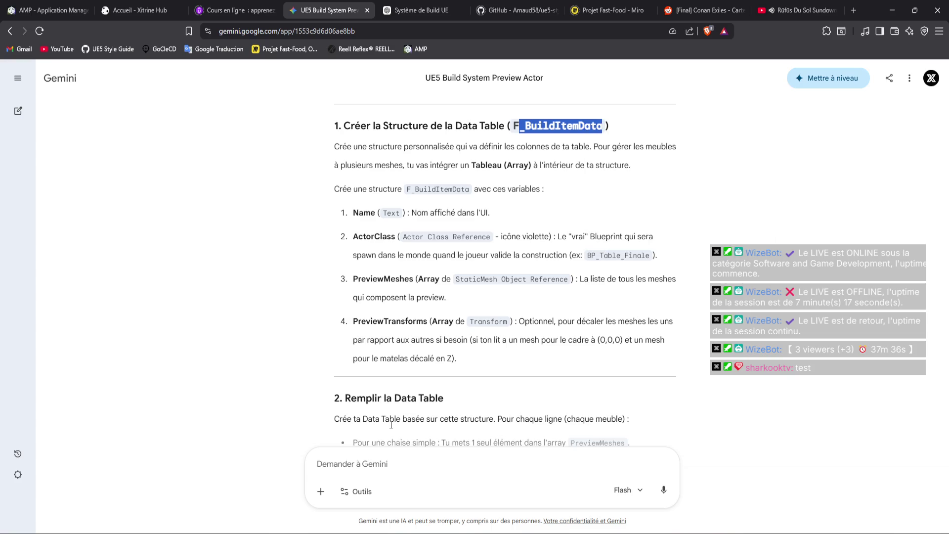
Create a new folder named Data inside the Build folder.
{"action": "key", "text": "alt+Tab"}
{"action": "left_click", "coordinate": [34, 525]}
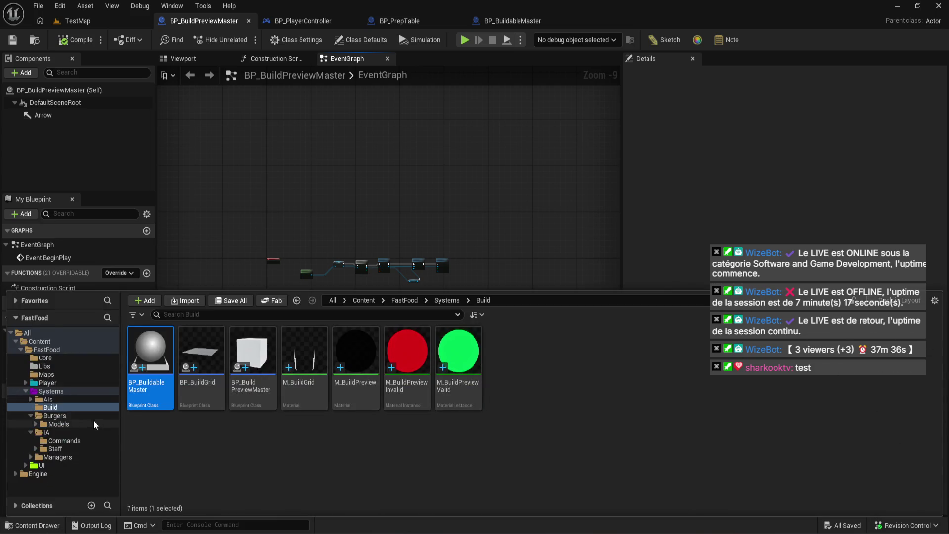
{"action": "right_click", "coordinate": [202, 449]}
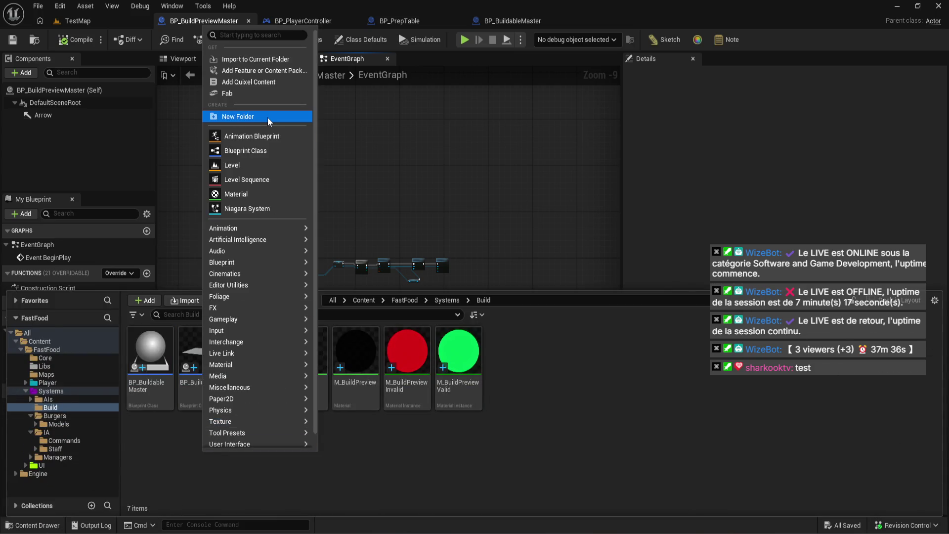
{"action": "left_click", "coordinate": [268, 117]}
{"action": "type", "text": "Data"}
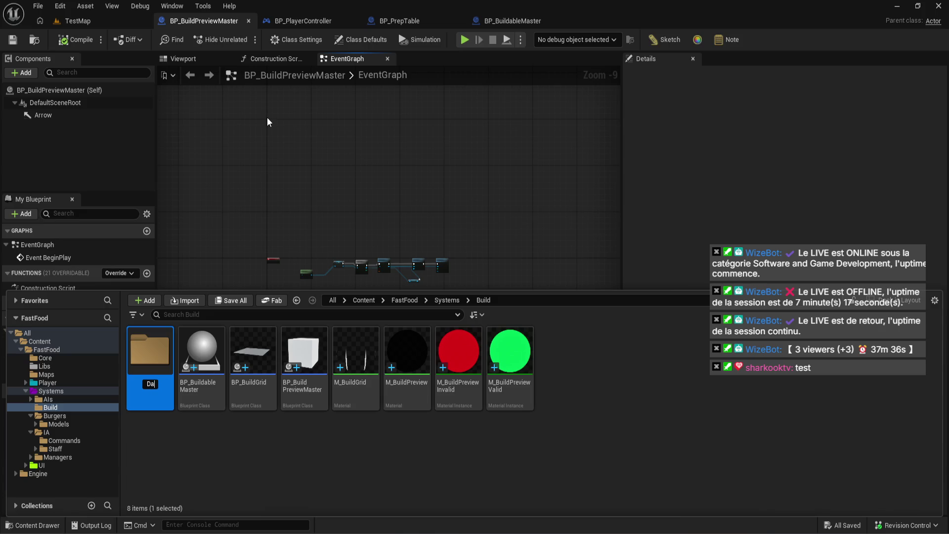
{"action": "key", "text": "Return"}
{"action": "key", "text": "Return"}
Create the structure asset S_BuildItemData in Data and dock its editor as a main tab.
{"action": "right_click", "coordinate": [268, 349]}
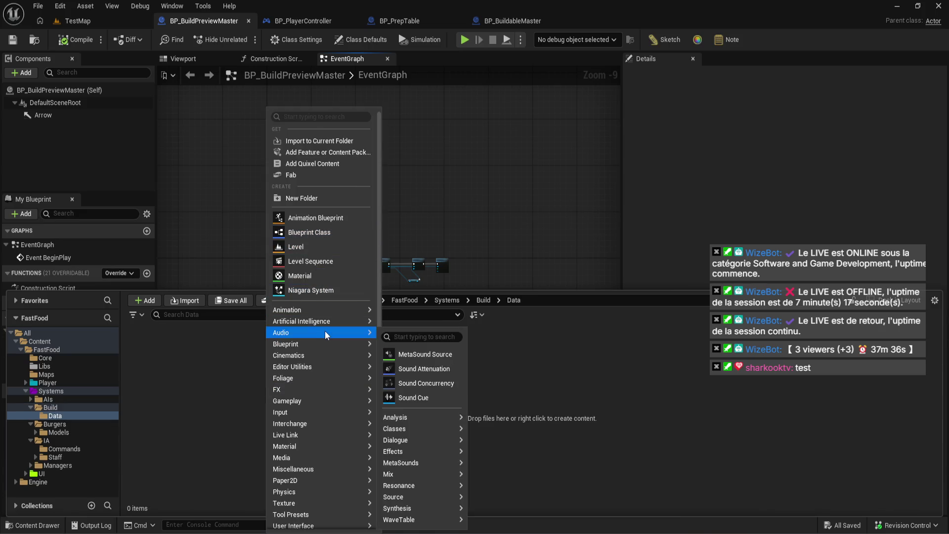
{"action": "left_click", "coordinate": [422, 435]}
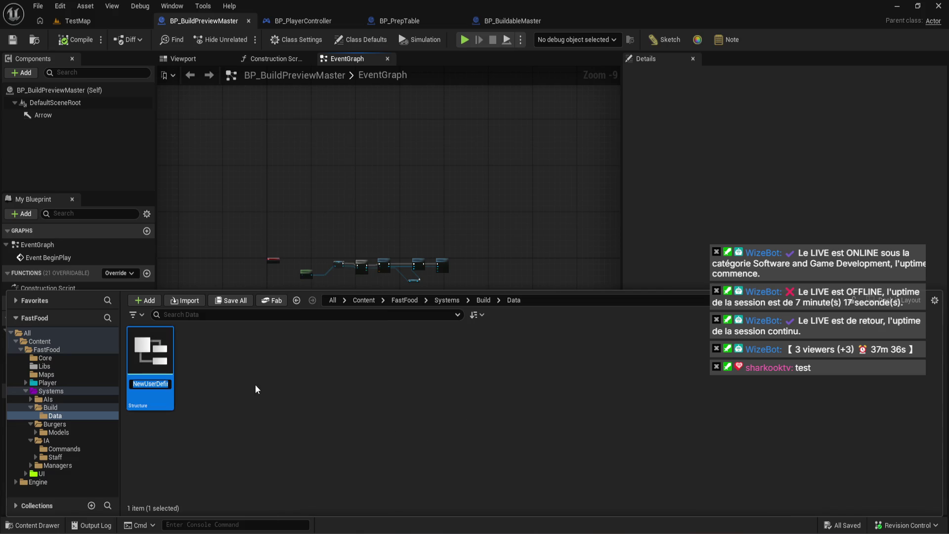
{"action": "type", "text": "BuildItemData"}
{"action": "key", "text": "Return"}
{"action": "key", "text": "Return"}
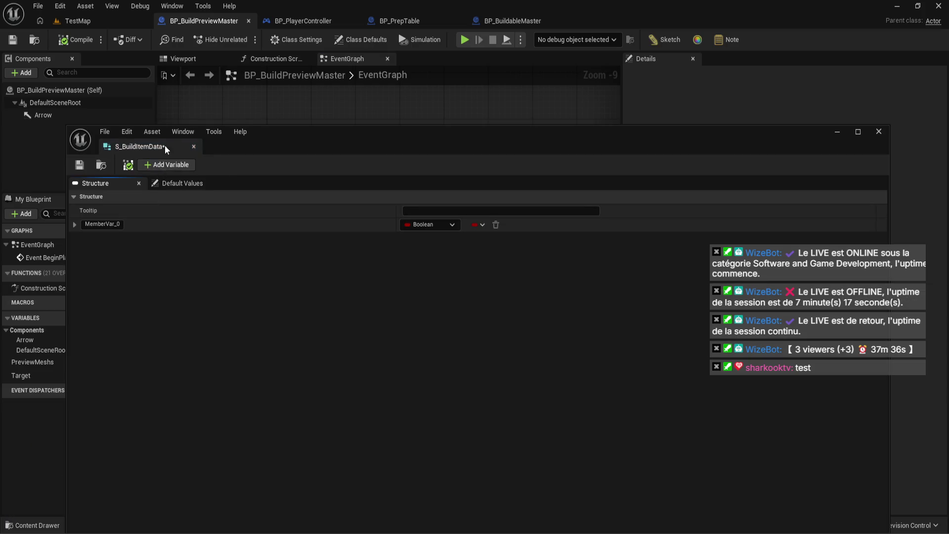
{"action": "left_click_drag", "start_coordinate": [165, 146], "coordinate": [185, 20]}
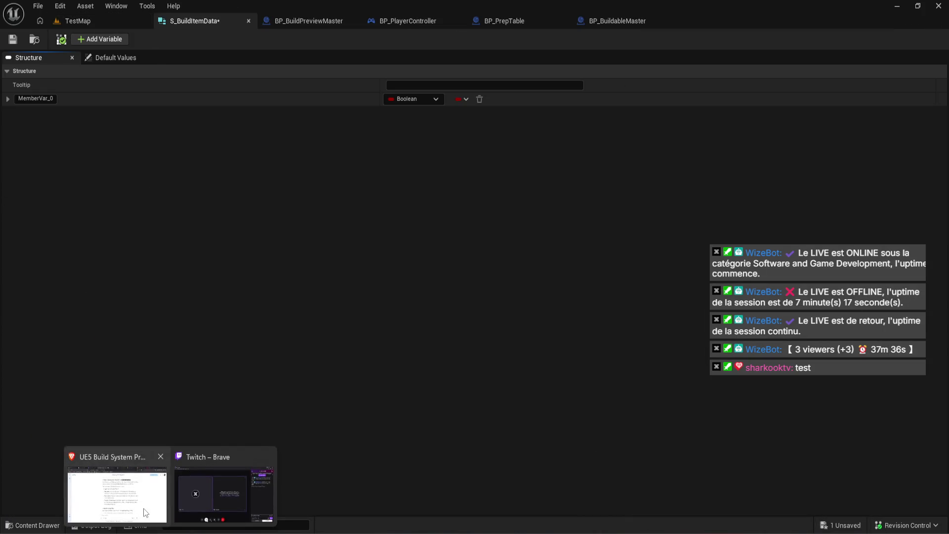
{"action": "left_click", "coordinate": [144, 508]}
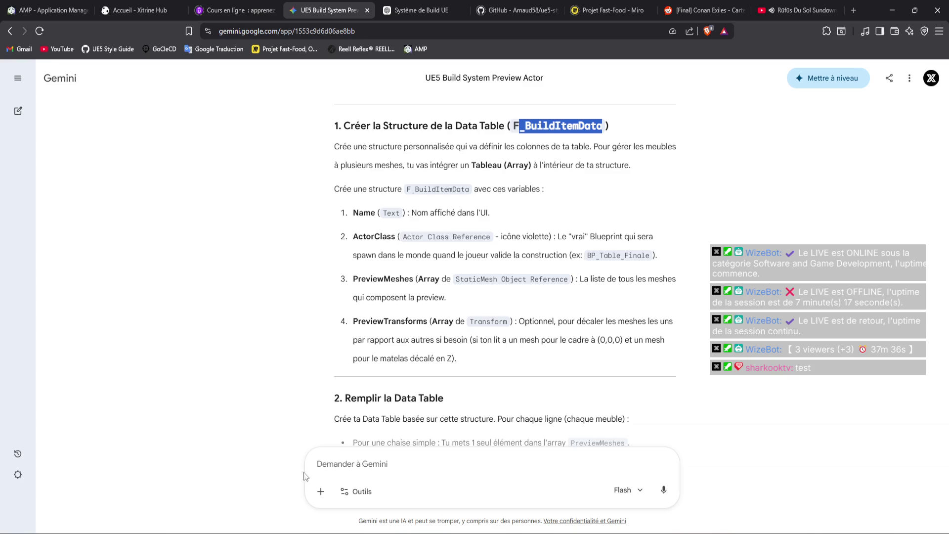
{"action": "scroll", "coordinate": [320, 355], "scroll_direction": "down", "scroll_amount": 7}
{"action": "scroll", "coordinate": [322, 336], "scroll_direction": "up", "scroll_amount": 7}
{"action": "left_click_drag", "start_coordinate": [372, 218], "coordinate": [352, 216]}
{"action": "key", "text": "ctrl+c"}
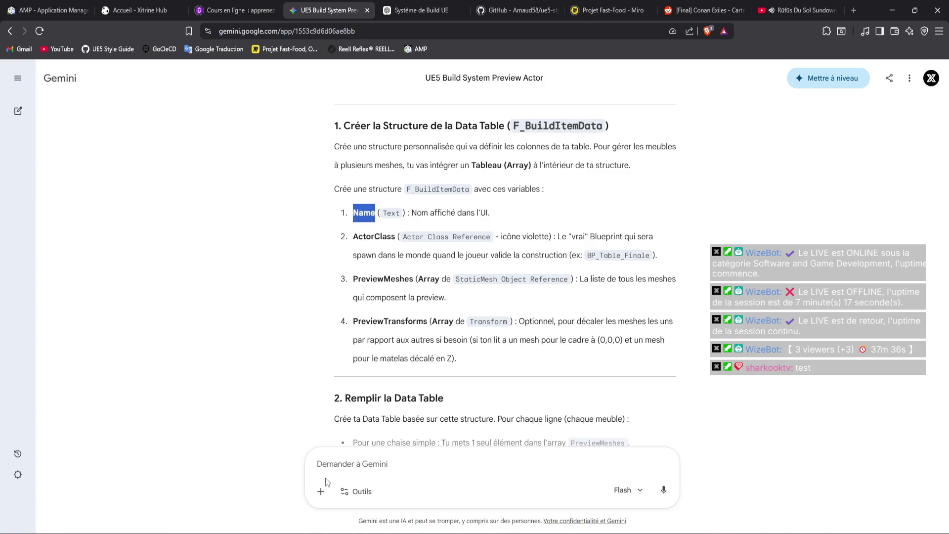
{"action": "key", "text": "alt+Tab"}
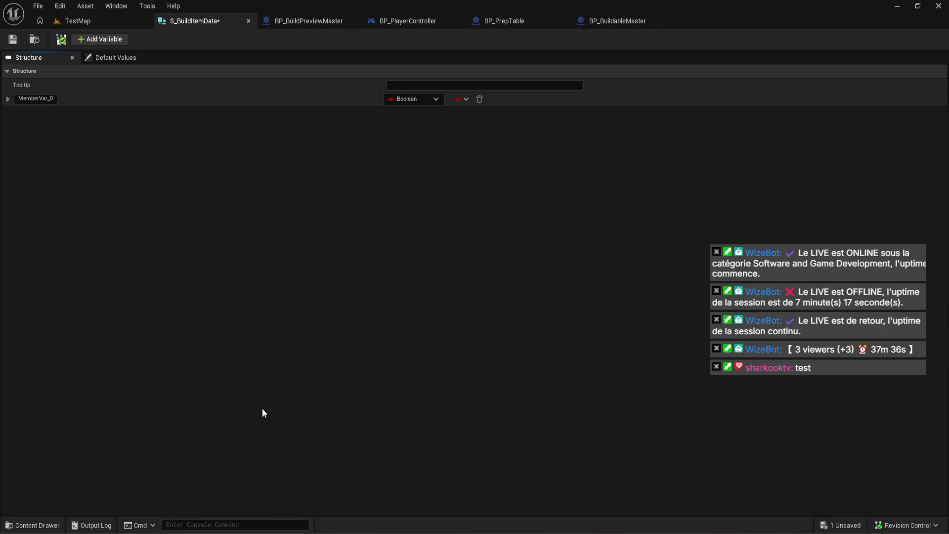
Rename the MemberVar_0 member to Name and make it a Text type.
{"action": "left_click", "coordinate": [52, 97]}
{"action": "key", "text": "ctrl+v"}
{"action": "left_click", "coordinate": [413, 99]}
{"action": "left_click", "coordinate": [441, 200]}
Copy the name ActorClass from Gemini's answer and add it as a second structure member.
{"action": "mouse_move", "coordinate": [165, 524]}
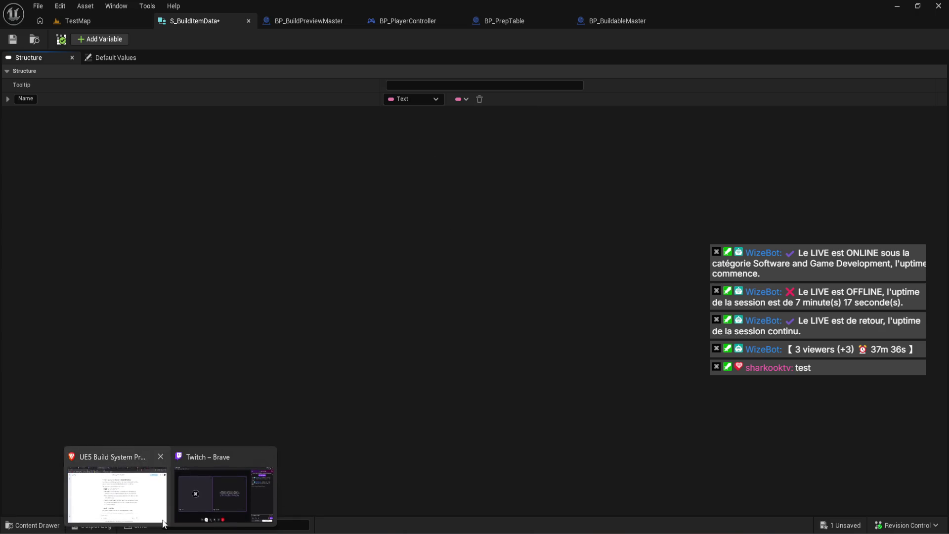
{"action": "left_click", "coordinate": [116, 482]}
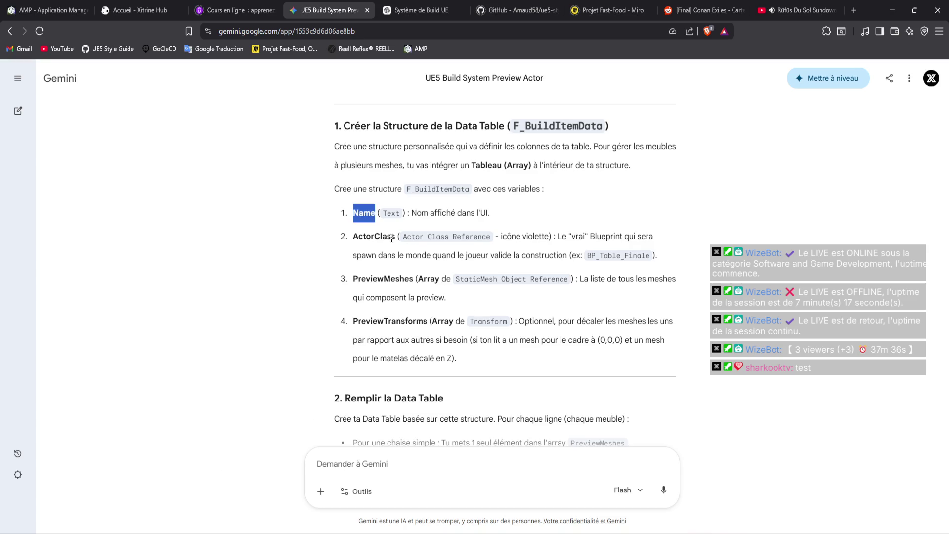
{"action": "mouse_move", "coordinate": [397, 237]}
{"action": "left_mouse_down"}
{"action": "mouse_move", "coordinate": [336, 242]}
{"action": "mouse_move", "coordinate": [393, 237]}
{"action": "mouse_move", "coordinate": [352, 238]}
{"action": "left_mouse_up"}
{"action": "key", "text": "ctrl+c"}
{"action": "key", "text": "alt+Tab"}
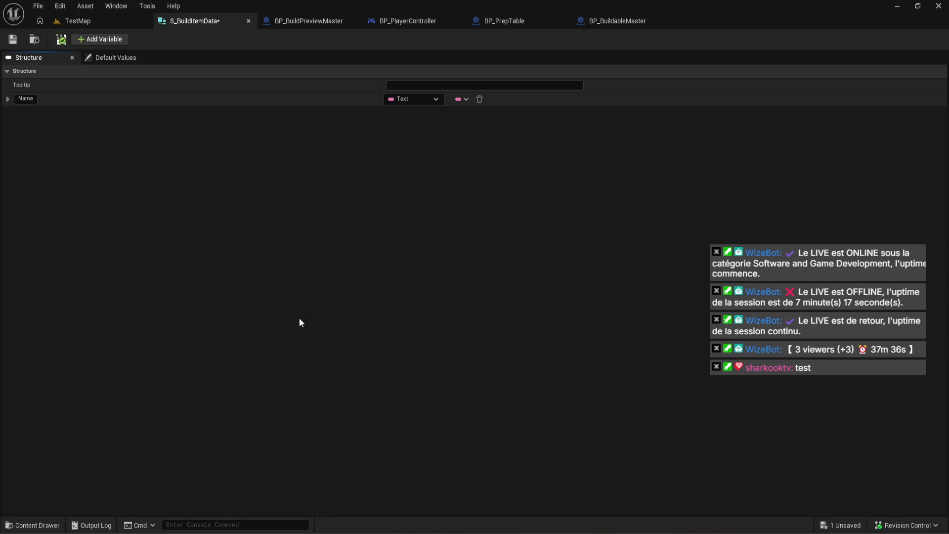
{"action": "left_click", "coordinate": [99, 40]}
{"action": "double_click", "coordinate": [32, 113]}
{"action": "key", "text": "ctrl+v"}
{"action": "left_click", "coordinate": [13, 39]}
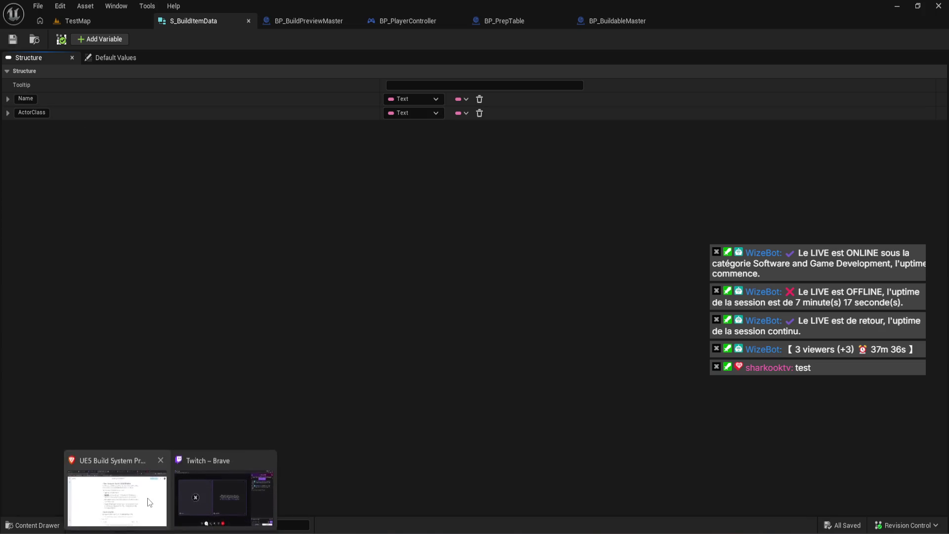
After checking Gemini's answer, set ActorClass to an Actor soft class reference.
{"action": "left_click", "coordinate": [148, 499]}
{"action": "scroll", "coordinate": [293, 430], "scroll_direction": "down", "scroll_amount": 1}
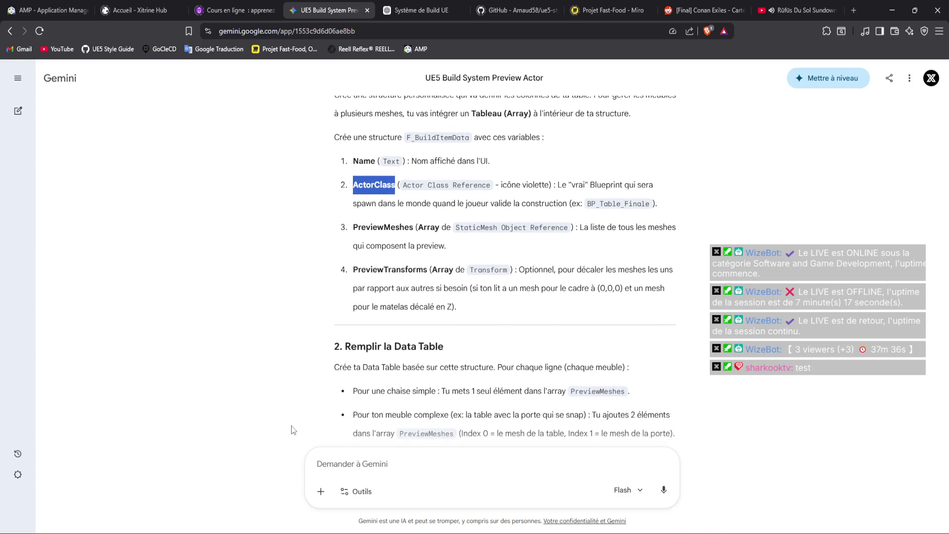
{"action": "scroll", "coordinate": [293, 430], "scroll_direction": "down", "scroll_amount": 1}
{"action": "left_click", "coordinate": [232, 496]}
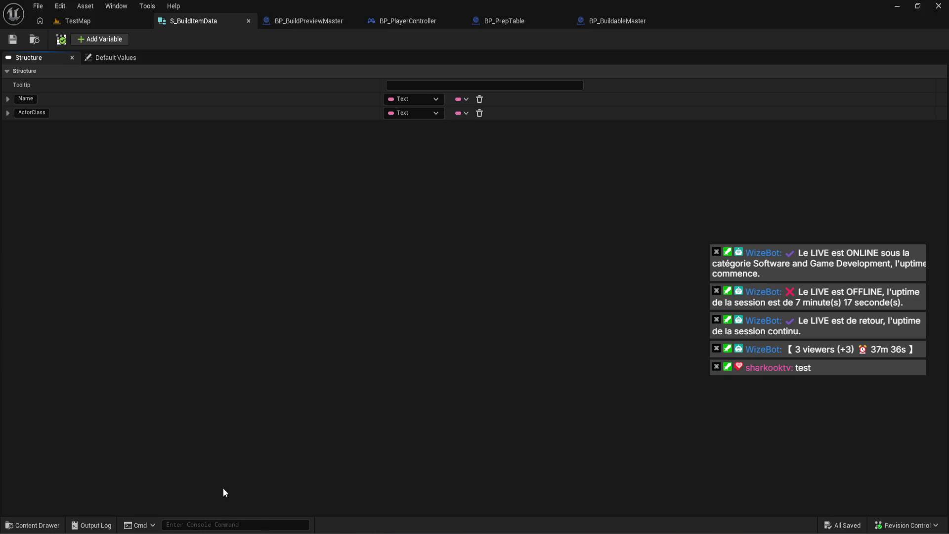
{"action": "left_click", "coordinate": [410, 116]}
{"action": "type", "text": "act"}
{"action": "mouse_move", "coordinate": [445, 232]}
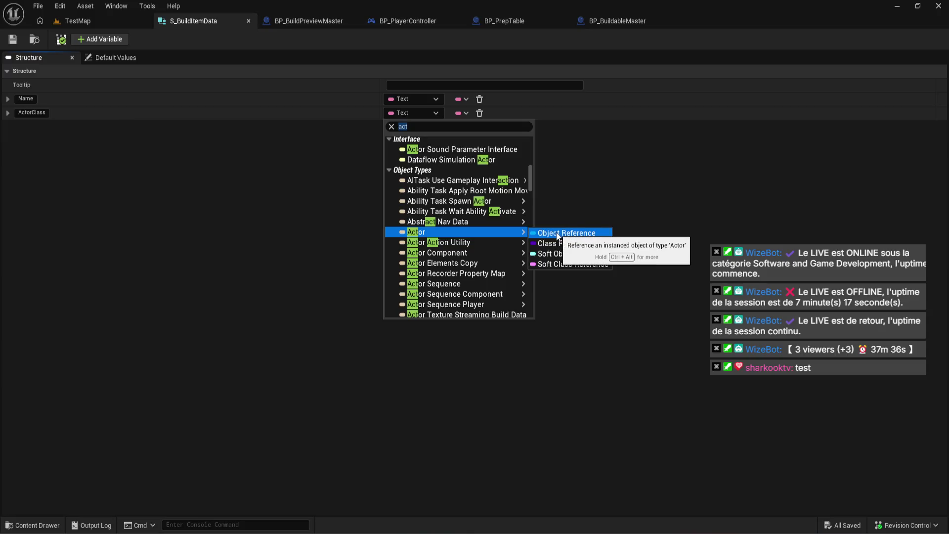
{"action": "left_click", "coordinate": [576, 244]}
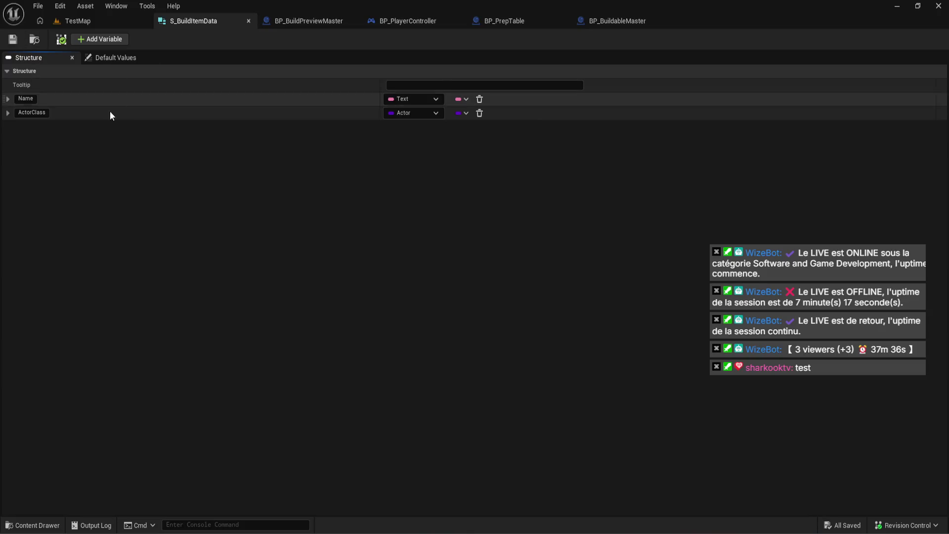
{"action": "left_click", "coordinate": [430, 114]}
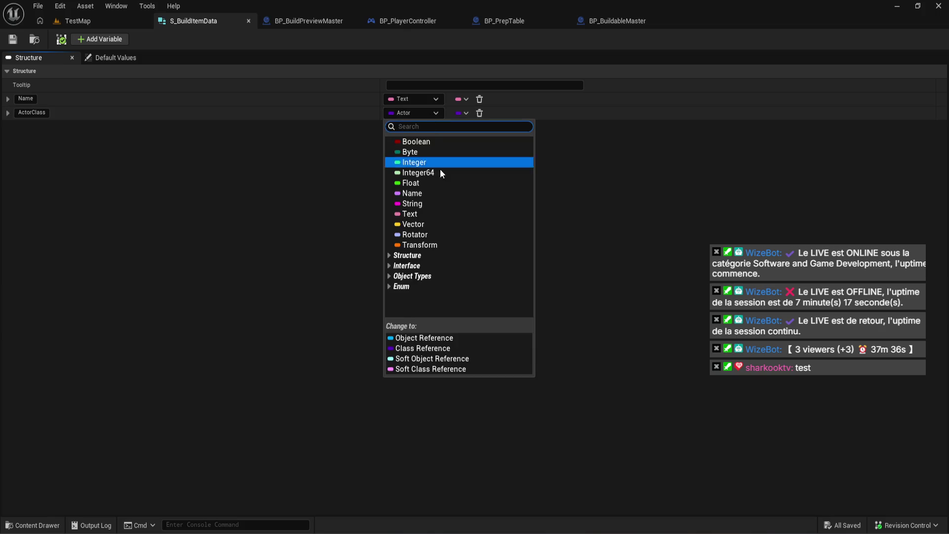
{"action": "left_click", "coordinate": [447, 371]}
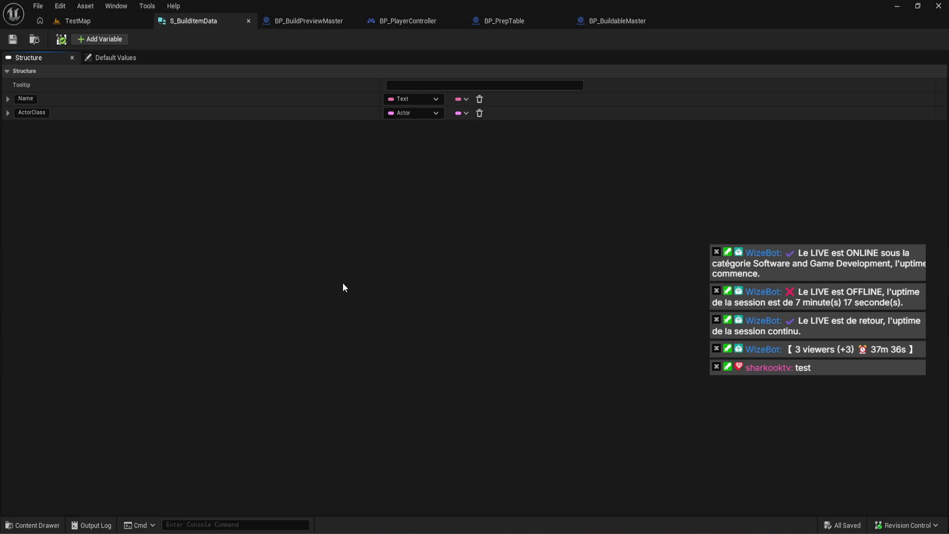
{"action": "left_click", "coordinate": [137, 508]}
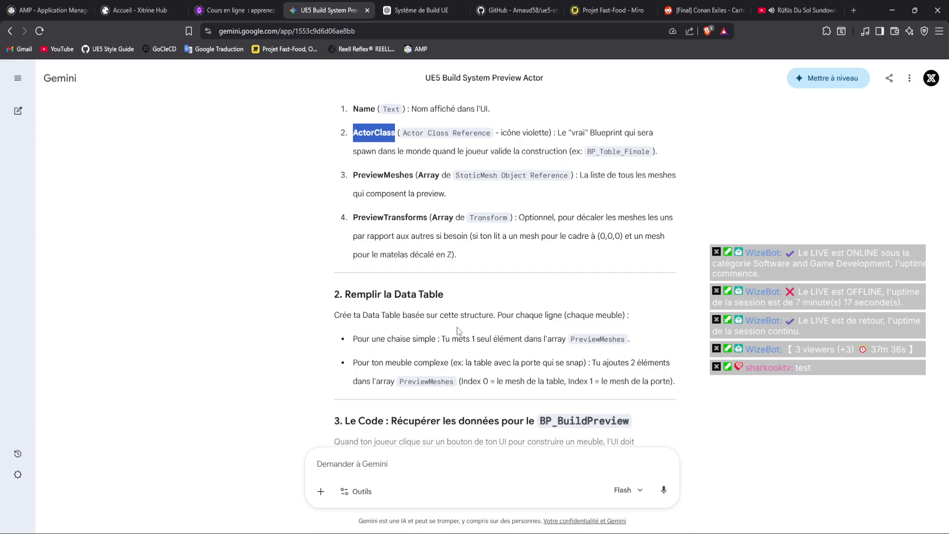
Ask Gemini whether meshes made of combined objects should be imported directly as one ready-made static mesh.
{"action": "scroll", "coordinate": [457, 327], "scroll_direction": "down", "scroll_amount": 3}
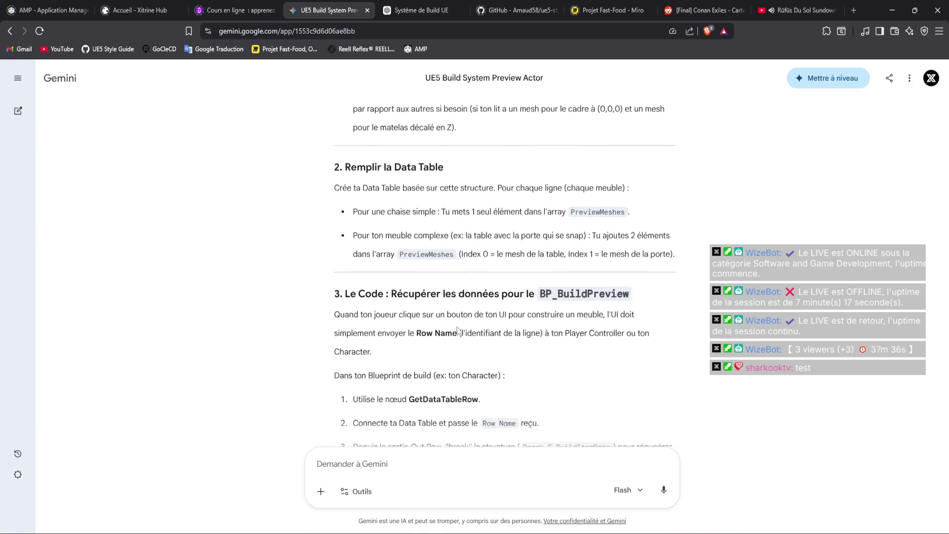
{"action": "left_click", "coordinate": [447, 451]}
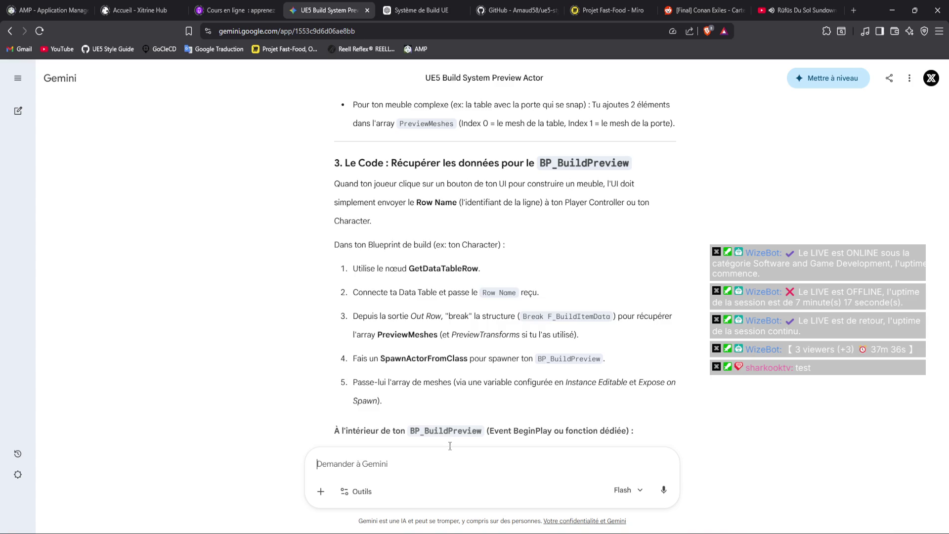
{"action": "type", "text": "sinon pour les"}
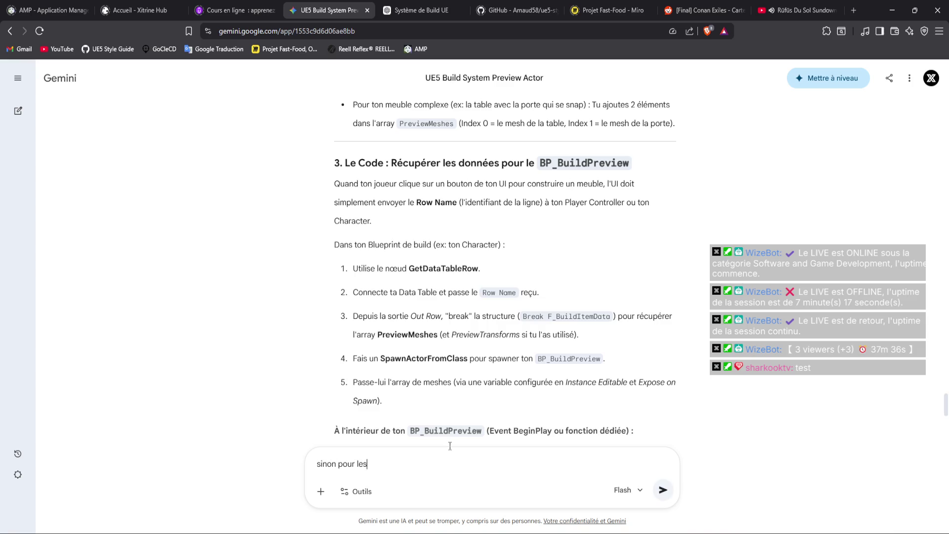
{"action": "type", "text": " meshs qui ont des objets "}
{"action": "type", "text": "combinés j'ex"}
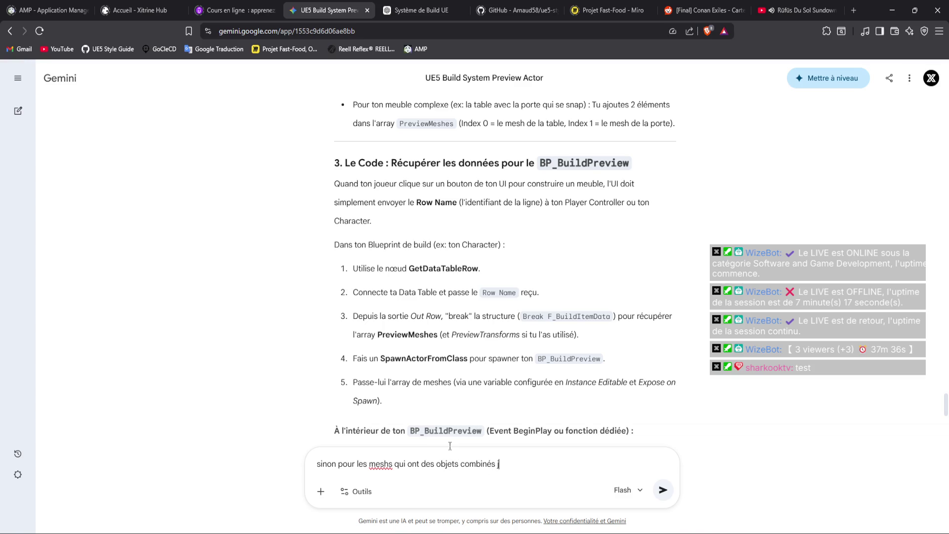
{"action": "key", "text": "BackSpace"}
{"action": "key", "text": "BackSpace"}
{"action": "type", "text": "importe "}
{"action": "type", "text": "le SM tout fait "}
{"action": "type", "text": "direc"}
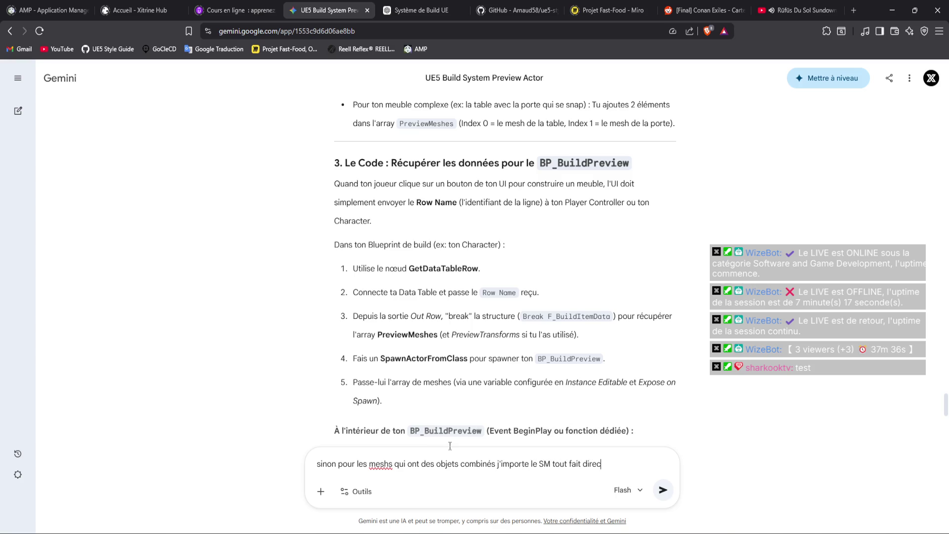
{"action": "type", "text": "t ?"}
{"action": "key", "text": "Return"}
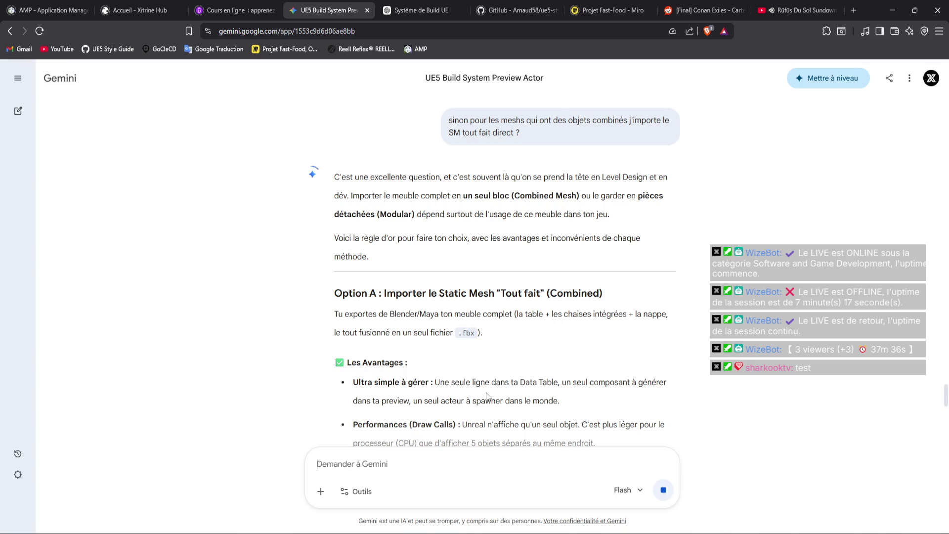
Scroll through Gemini's reply down to its verdict table.
{"action": "scroll", "coordinate": [487, 395], "scroll_direction": "down", "scroll_amount": 3}
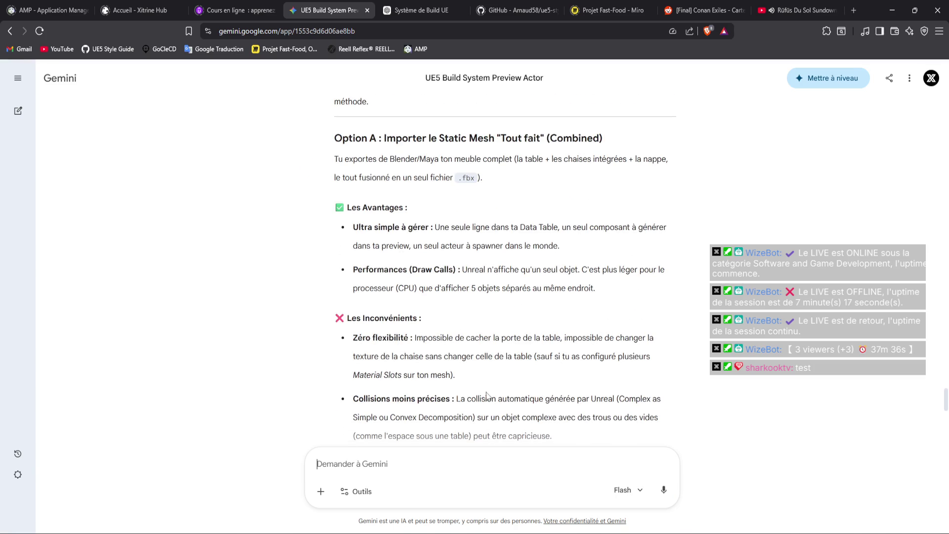
{"action": "scroll", "coordinate": [487, 396], "scroll_direction": "down", "scroll_amount": 3}
{"action": "scroll", "coordinate": [486, 395], "scroll_direction": "down", "scroll_amount": 3}
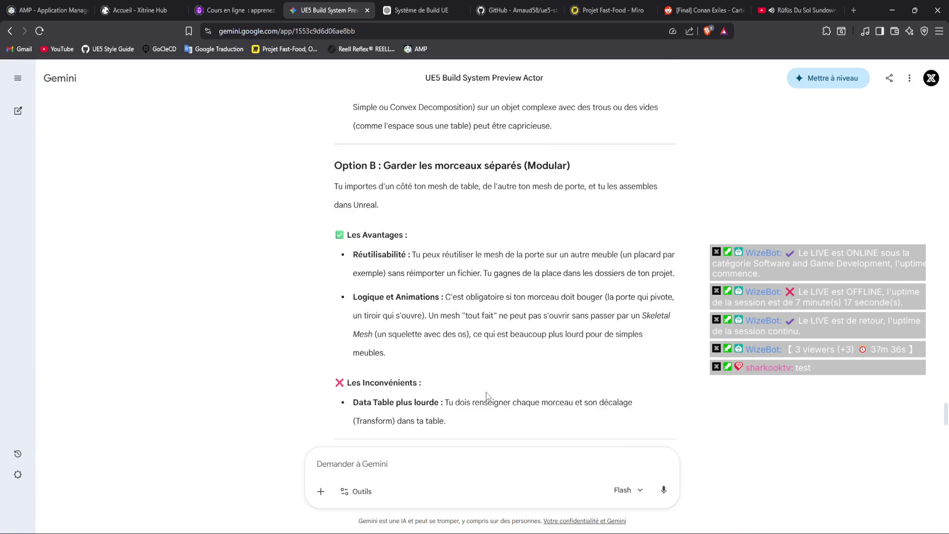
{"action": "scroll", "coordinate": [487, 395], "scroll_direction": "down", "scroll_amount": 3}
{"action": "scroll", "coordinate": [487, 395], "scroll_direction": "down", "scroll_amount": 3}
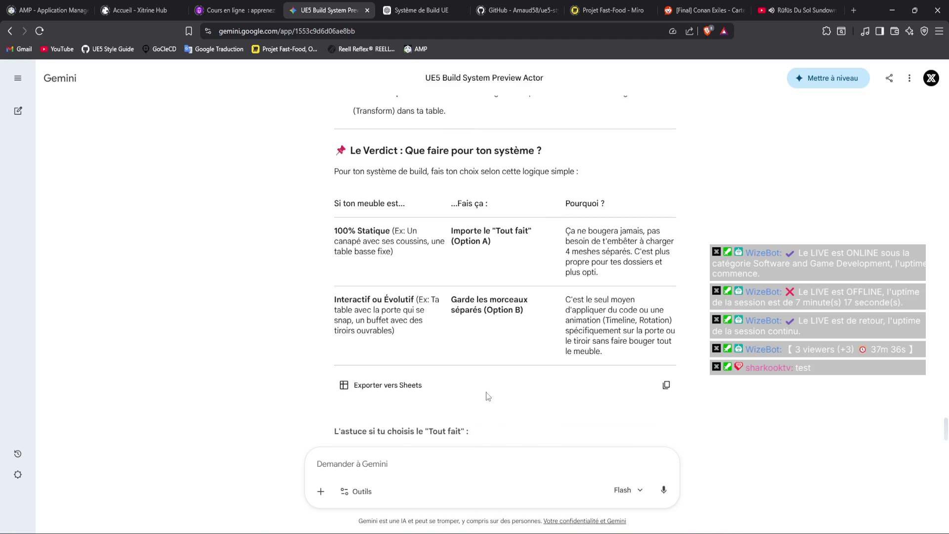
{"action": "scroll", "coordinate": [488, 395], "scroll_direction": "down", "scroll_amount": 2}
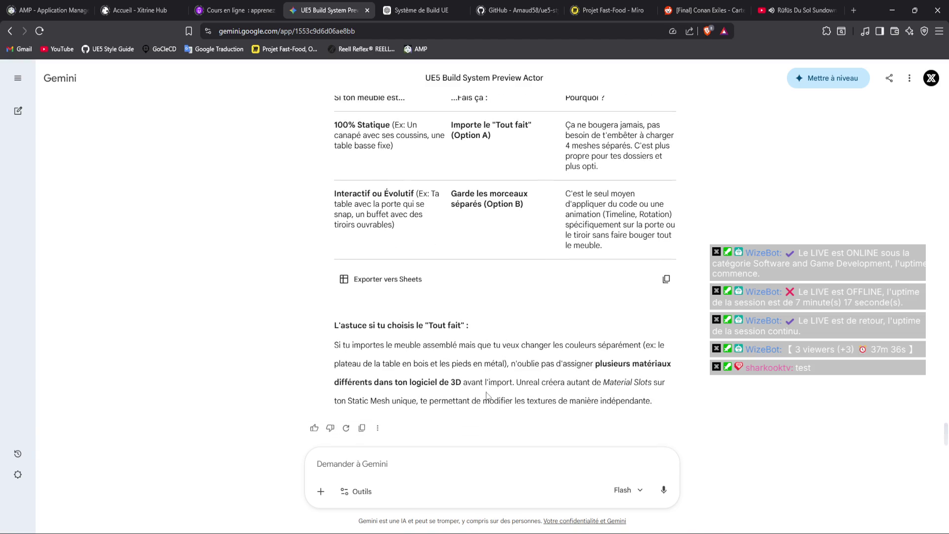
Send Gemini a follow-up: keep the table's pieces modular but import a combined mesh for the preview.
{"action": "left_click", "coordinate": [476, 464]}
{"action": "type", "text": "nan mais,"}
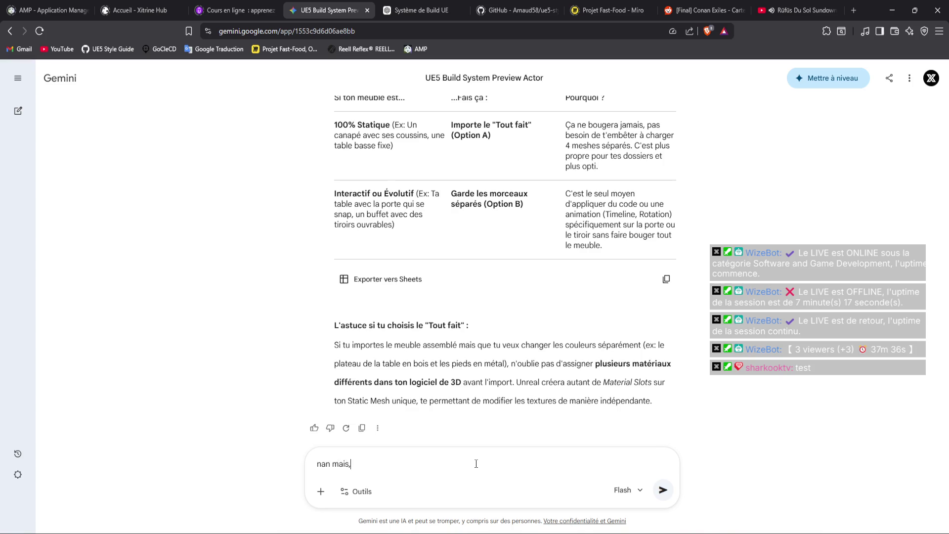
{"action": "key", "text": "ctrl+BackSpace"}
{"action": "key", "text": "ctrl+BackSpace"}
{"action": "type", "text": "Un meubl"}
{"action": "key", "text": "ctrl+BackSpace"}
{"action": "key", "text": "ctrl+BackSpace"}
{"action": "type", "text": "genre la table, je agr"}
{"action": "key", "text": "BackSpace"}
{"action": "key", "text": "BackSpace"}
{"action": "key", "text": "BackSpace"}
{"action": "type", "text": "garde les pièces modulaires et pour l"}
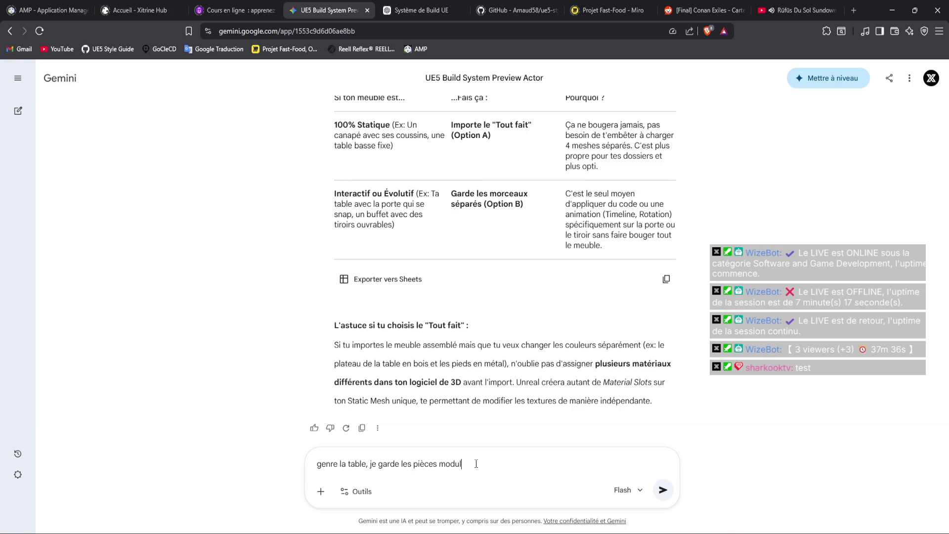
{"action": "type", "text": "e preview je '"}
{"action": "type", "text": "l'importe"}
{"action": "key", "text": "Return"}
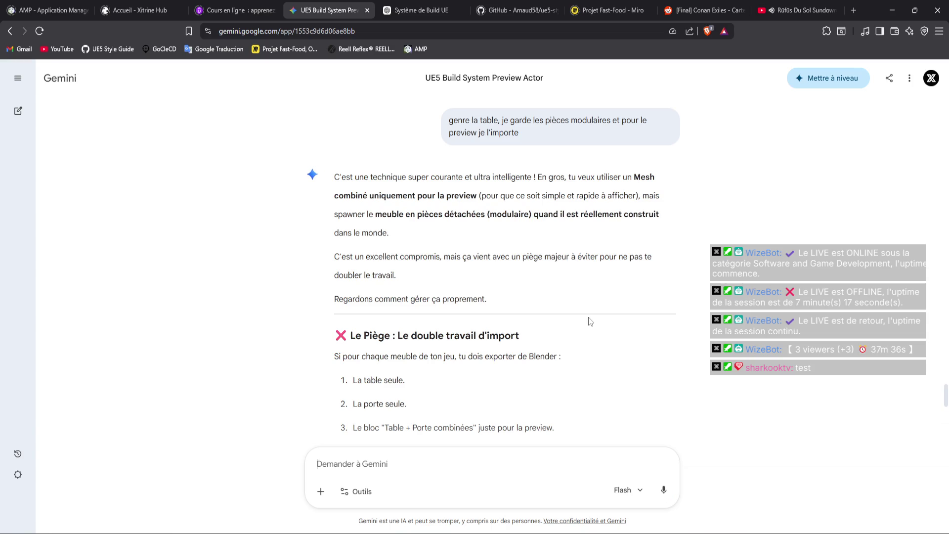
Read through Gemini's modular-assembly reply, then scroll back up to the F_BuildItemData variable list.
{"action": "scroll", "coordinate": [588, 317], "scroll_direction": "down", "scroll_amount": 4}
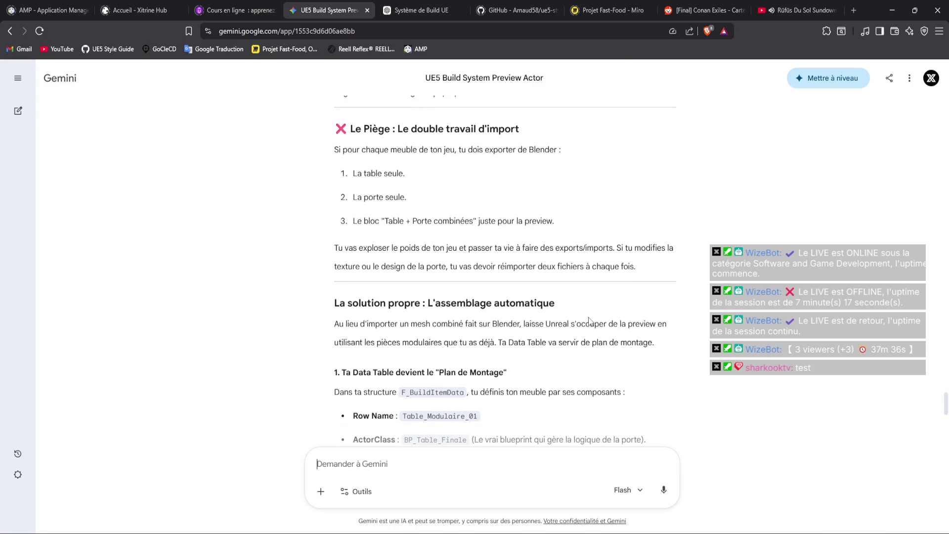
{"action": "scroll", "coordinate": [589, 320], "scroll_direction": "down", "scroll_amount": 2}
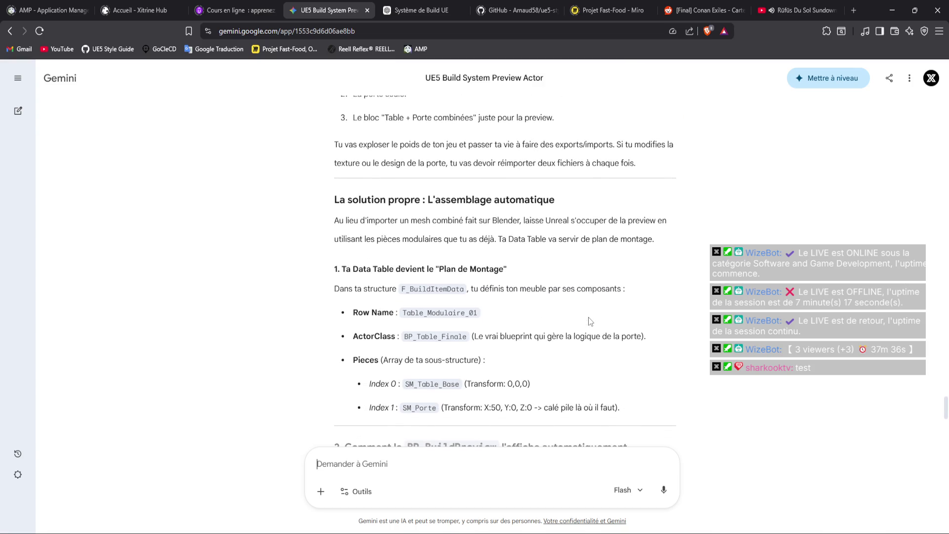
{"action": "scroll", "coordinate": [588, 320], "scroll_direction": "down", "scroll_amount": 1}
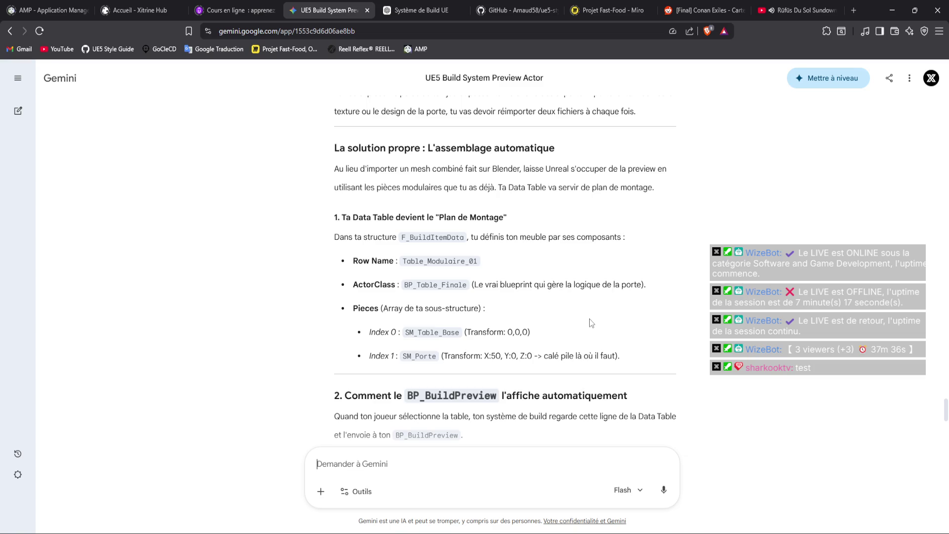
{"action": "scroll", "coordinate": [589, 318], "scroll_direction": "down", "scroll_amount": 2}
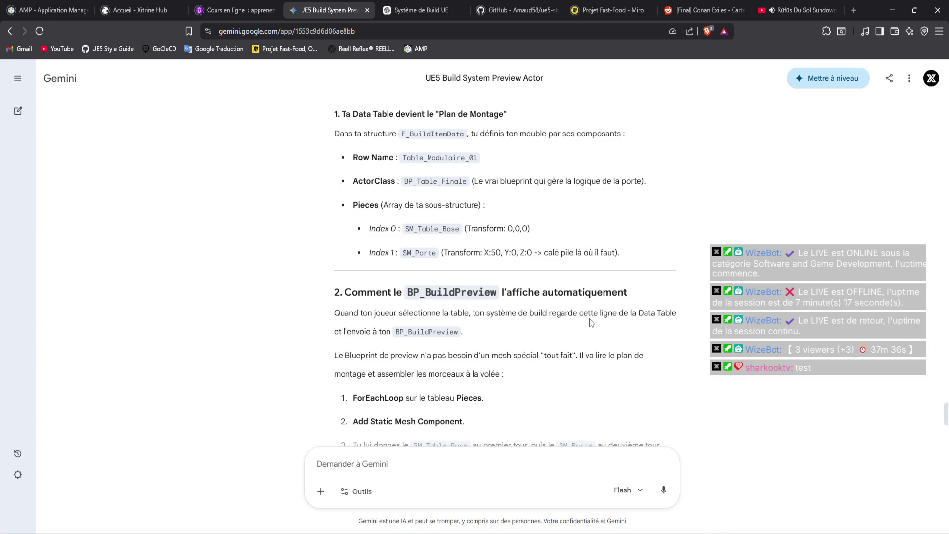
{"action": "scroll", "coordinate": [589, 318], "scroll_direction": "down", "scroll_amount": 1}
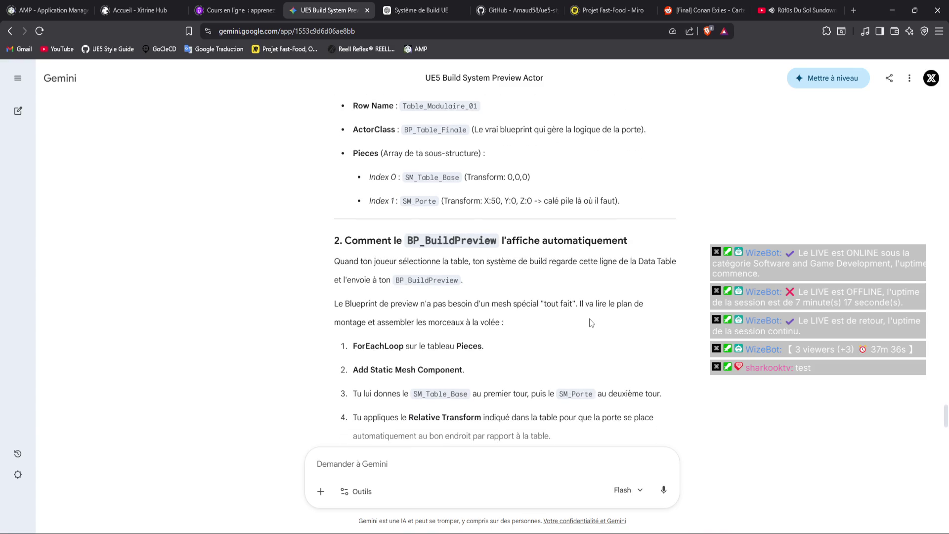
{"action": "scroll", "coordinate": [589, 322], "scroll_direction": "up", "scroll_amount": 3}
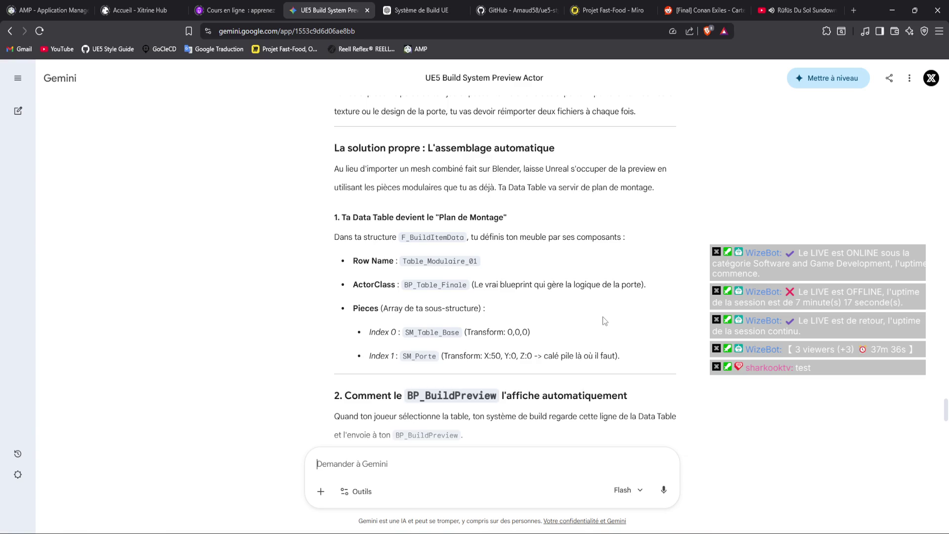
{"action": "scroll", "coordinate": [603, 318], "scroll_direction": "down", "scroll_amount": 7}
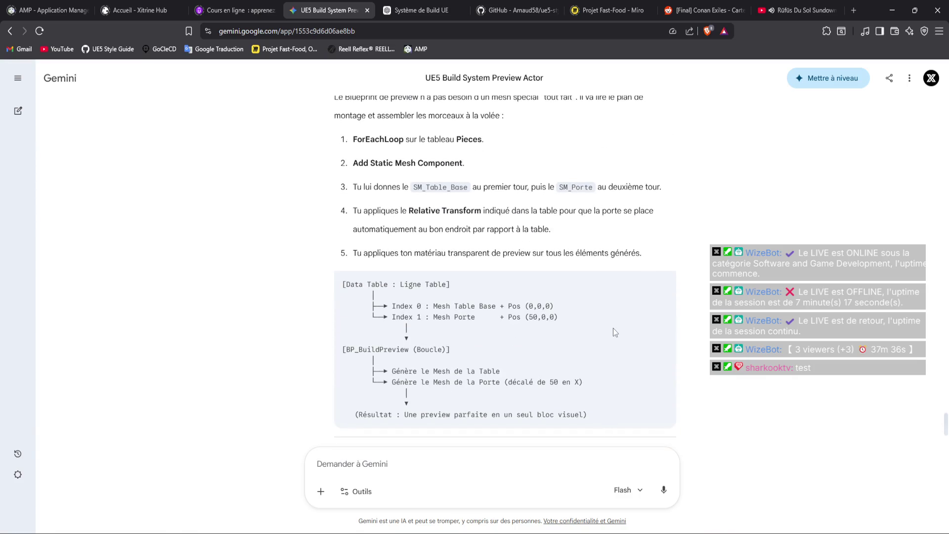
{"action": "scroll", "coordinate": [612, 327], "scroll_direction": "up", "scroll_amount": 1}
{"action": "scroll", "coordinate": [613, 327], "scroll_direction": "down", "scroll_amount": 3}
{"action": "scroll", "coordinate": [613, 332], "scroll_direction": "down", "scroll_amount": 3}
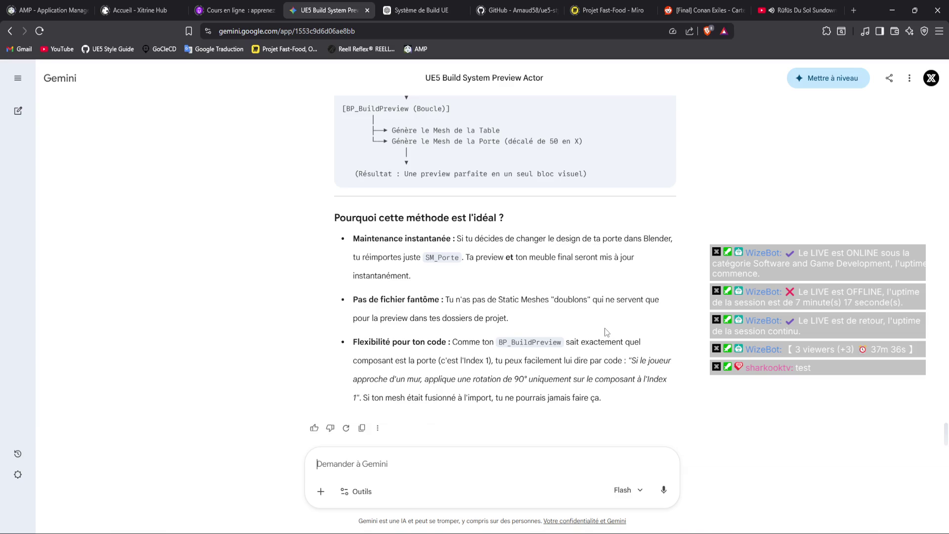
{"action": "scroll", "coordinate": [546, 307], "scroll_direction": "up", "scroll_amount": 3}
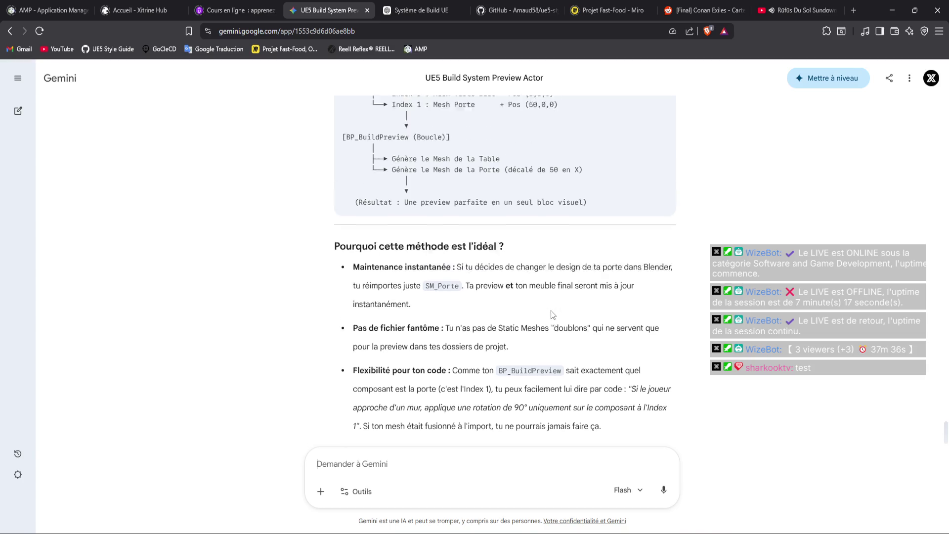
{"action": "scroll", "coordinate": [547, 306], "scroll_direction": "up", "scroll_amount": 15}
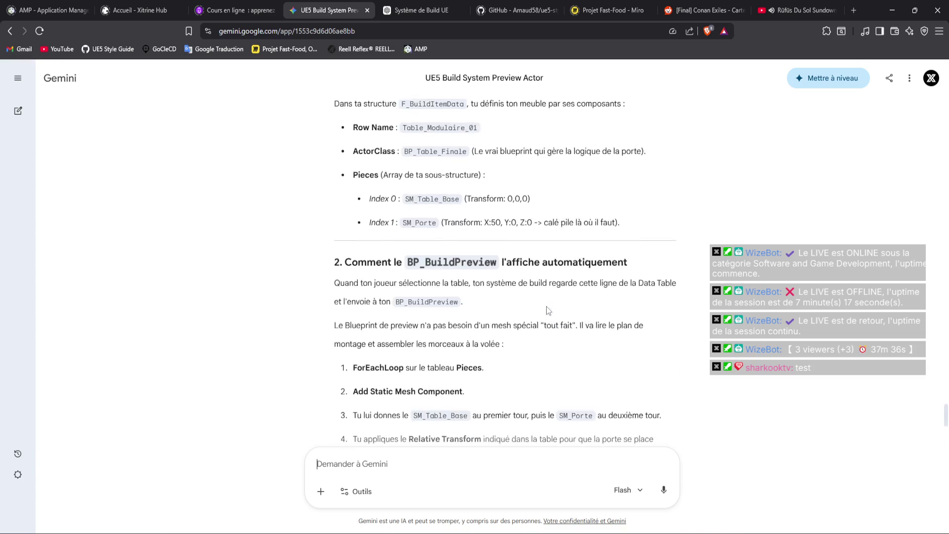
{"action": "scroll", "coordinate": [556, 313], "scroll_direction": "up", "scroll_amount": 20}
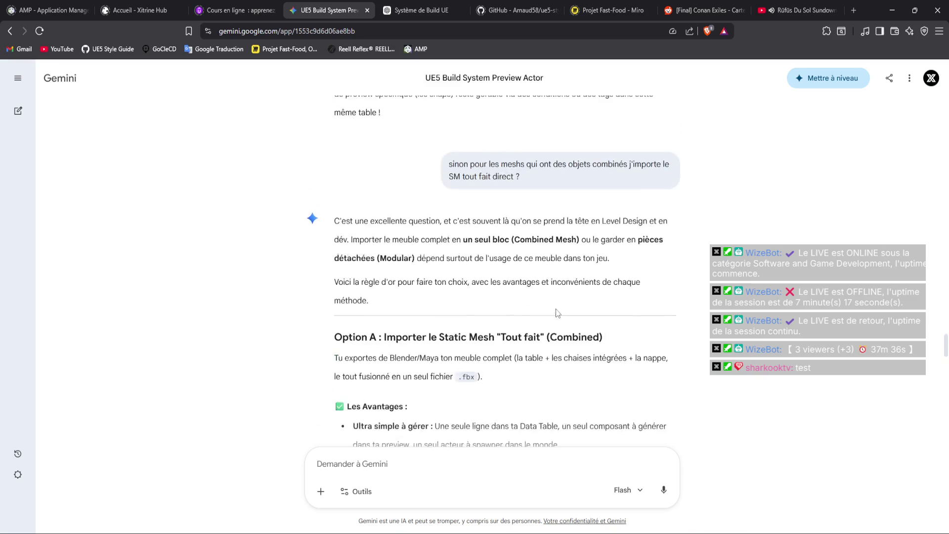
{"action": "scroll", "coordinate": [566, 311], "scroll_direction": "up", "scroll_amount": 8}
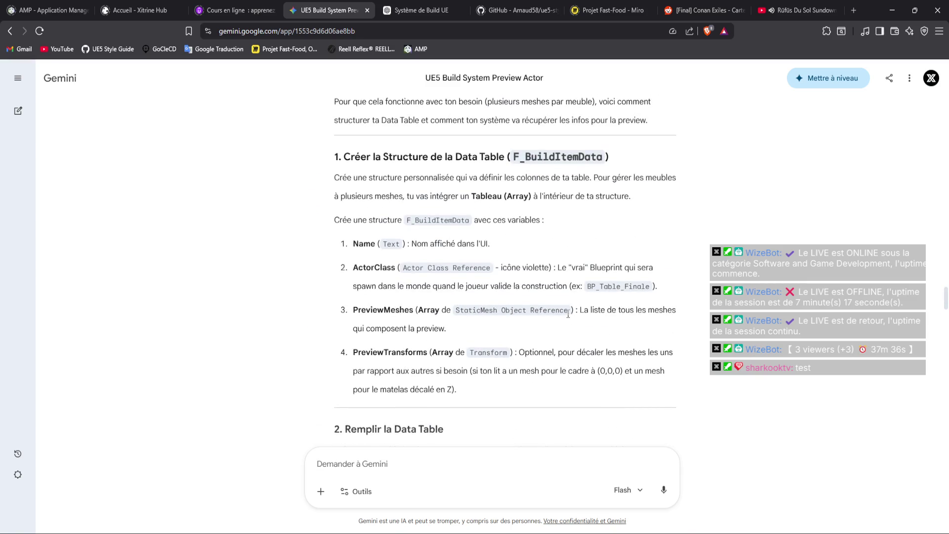
Highlight the PreviewMeshes variable name and return to the Unreal Editor.
{"action": "left_click_drag", "start_coordinate": [415, 308], "coordinate": [354, 319]}
{"action": "mouse_move", "coordinate": [280, 533]}
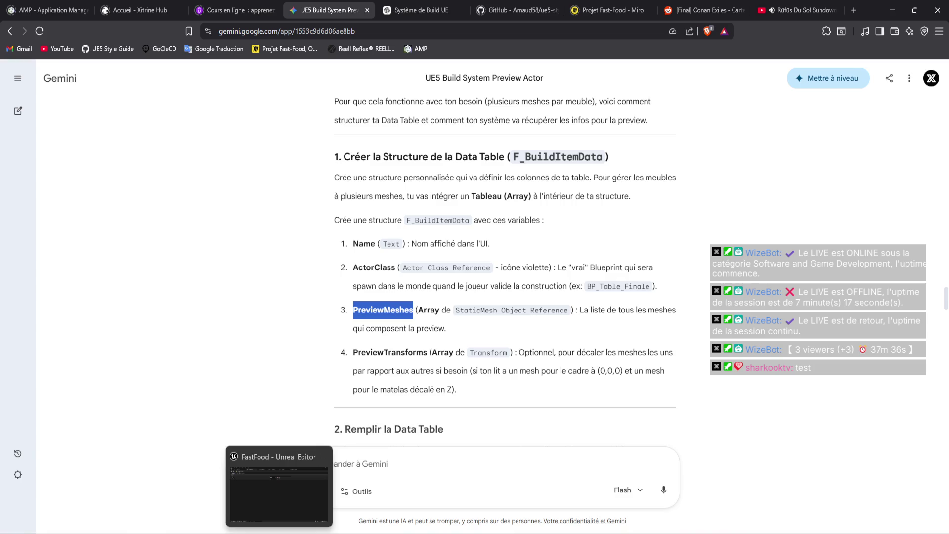
{"action": "left_click", "coordinate": [280, 494]}
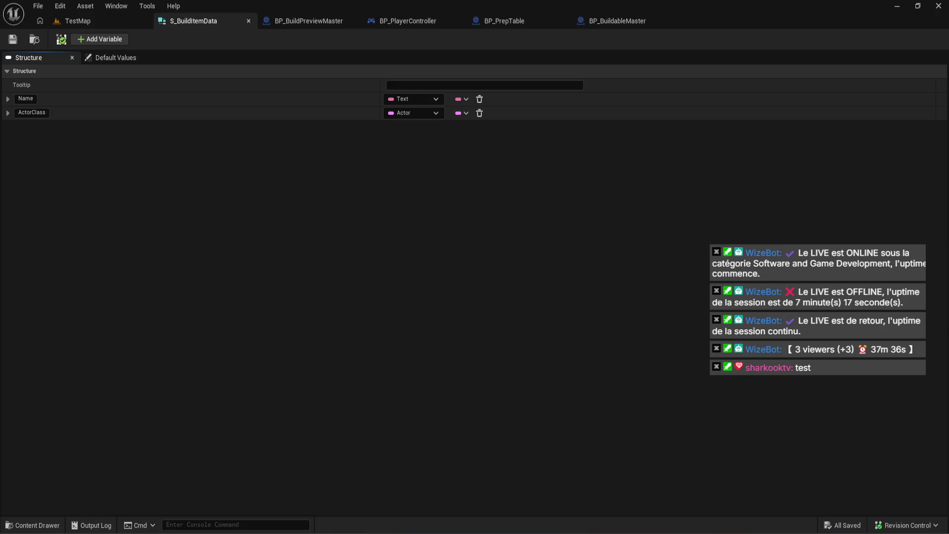
Add a PreviewMeshes member to the structure typed as a Static Mesh reference.
{"action": "left_click", "coordinate": [85, 39]}
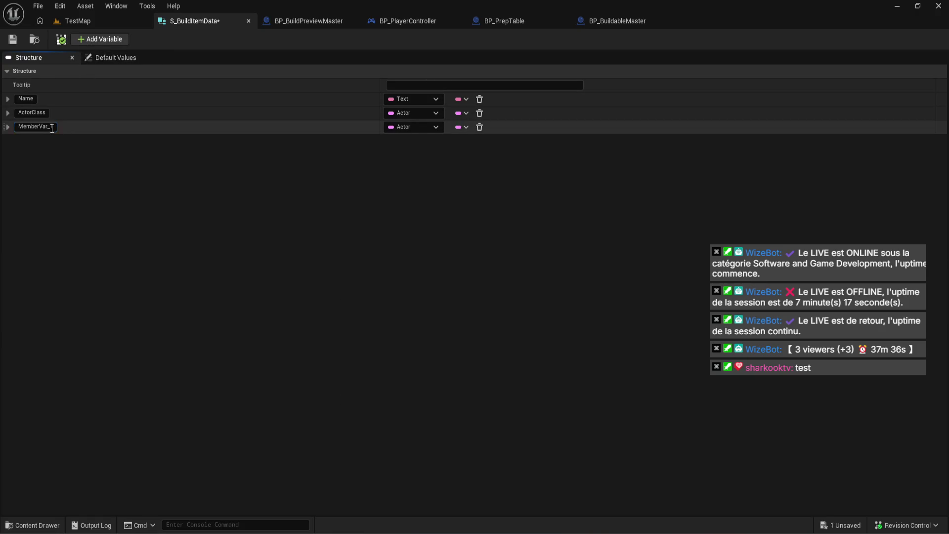
{"action": "type", "text": "PreviewMeshes"}
{"action": "key", "text": "Return"}
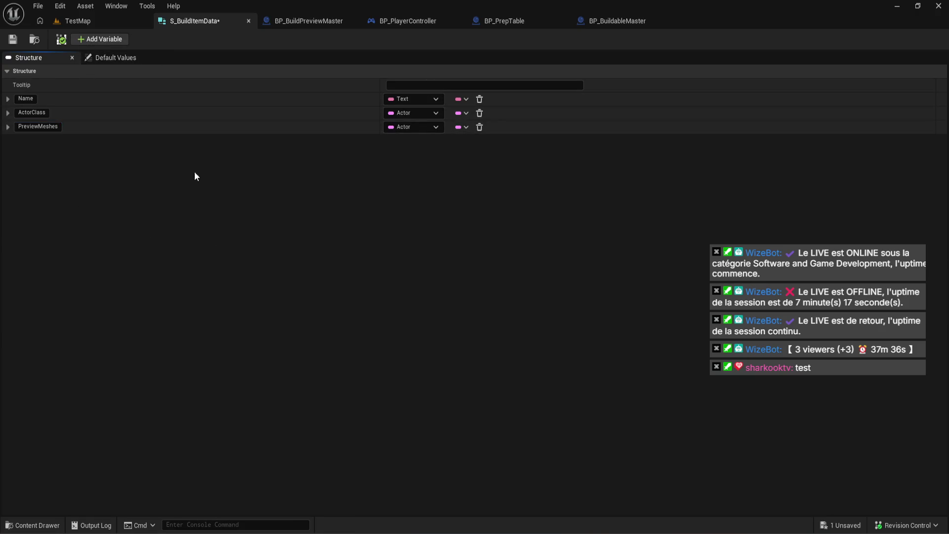
{"action": "left_click", "coordinate": [408, 129]}
{"action": "type", "text": "mesh"}
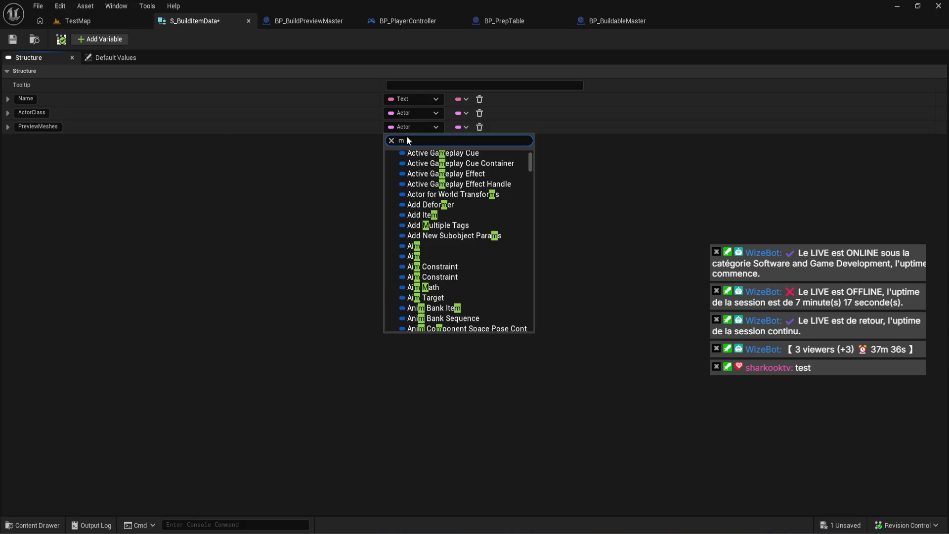
{"action": "mouse_move", "coordinate": [482, 257]}
{"action": "scroll", "coordinate": [504, 247], "scroll_direction": "up", "scroll_amount": 10}
{"action": "scroll", "coordinate": [502, 225], "scroll_direction": "up", "scroll_amount": 5}
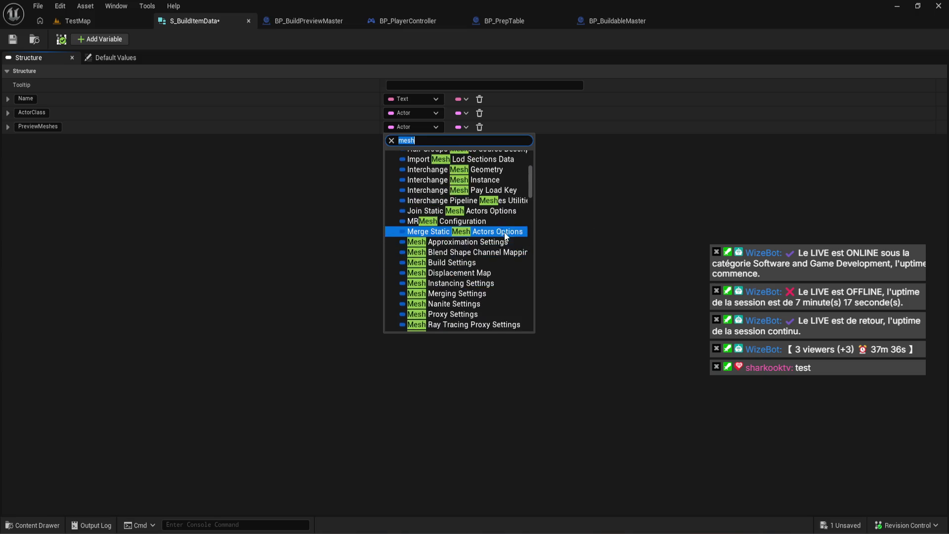
{"action": "left_click_drag", "start_coordinate": [531, 169], "coordinate": [521, 288]}
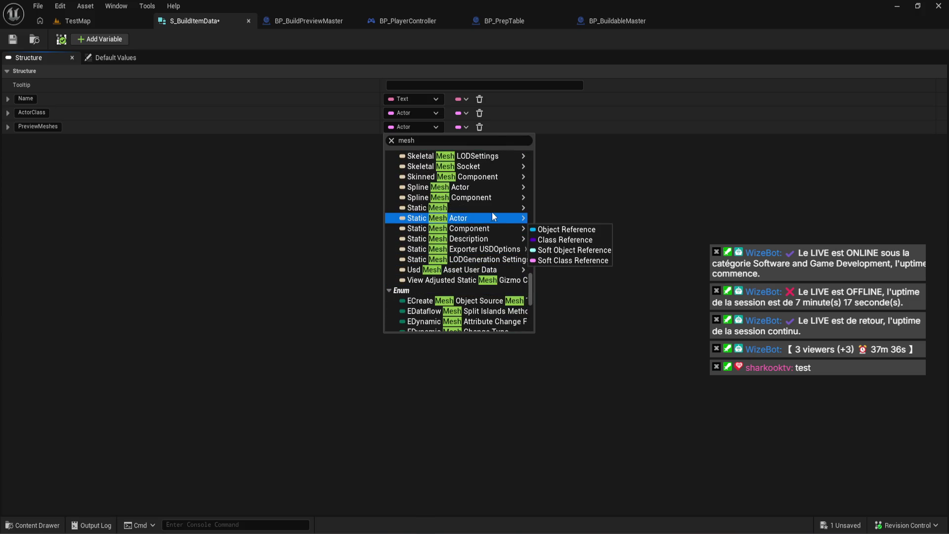
{"action": "mouse_move", "coordinate": [493, 206]}
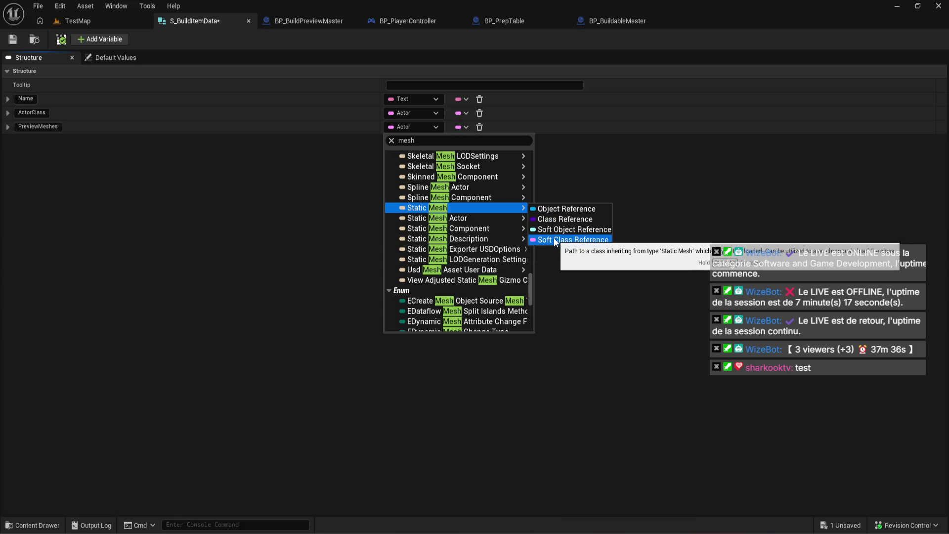
{"action": "left_click", "coordinate": [554, 241]}
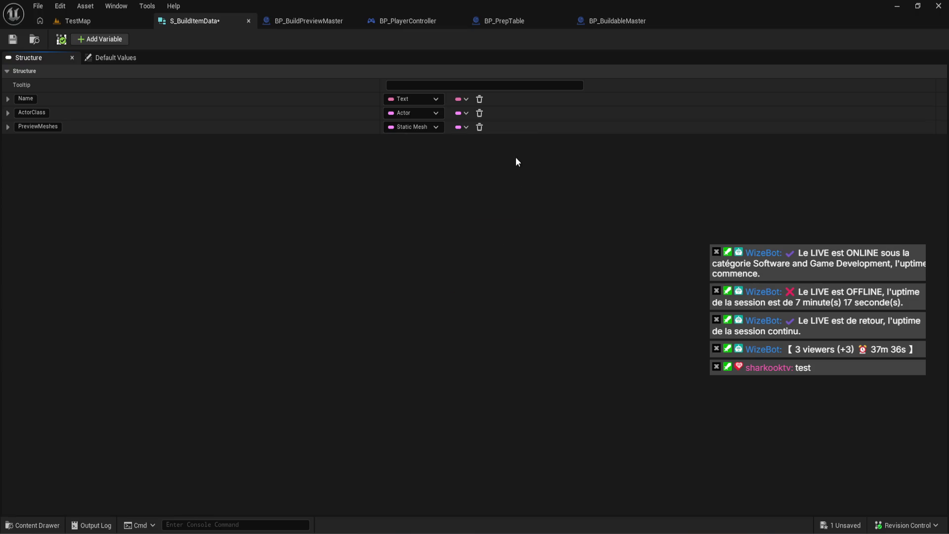
Make PreviewMeshes an array, then delete that member and save the structure.
{"action": "left_click", "coordinate": [463, 127]}
{"action": "left_click", "coordinate": [470, 156]}
{"action": "left_click", "coordinate": [479, 127]}
{"action": "key", "text": "ctrl+s"}
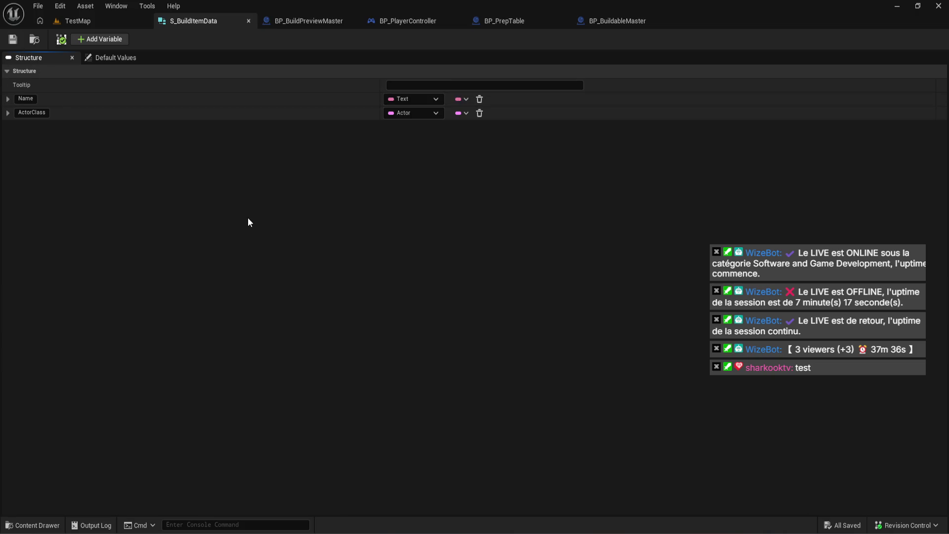
{"action": "left_click", "coordinate": [33, 525]}
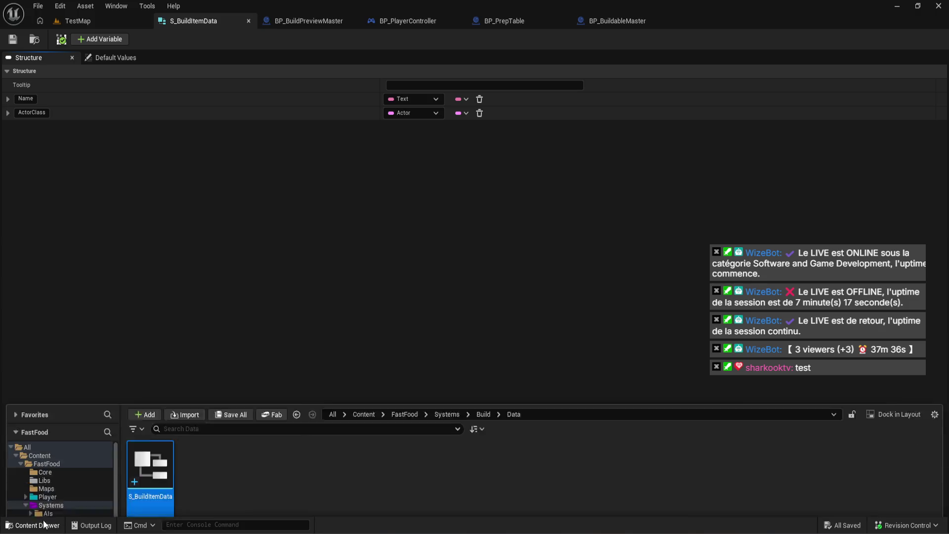
Create a Miscellaneous Data Table with row structure S_BuildItemData and name it DT_BuildItem.
{"action": "right_click", "coordinate": [250, 460]}
{"action": "right_click", "coordinate": [158, 417]}
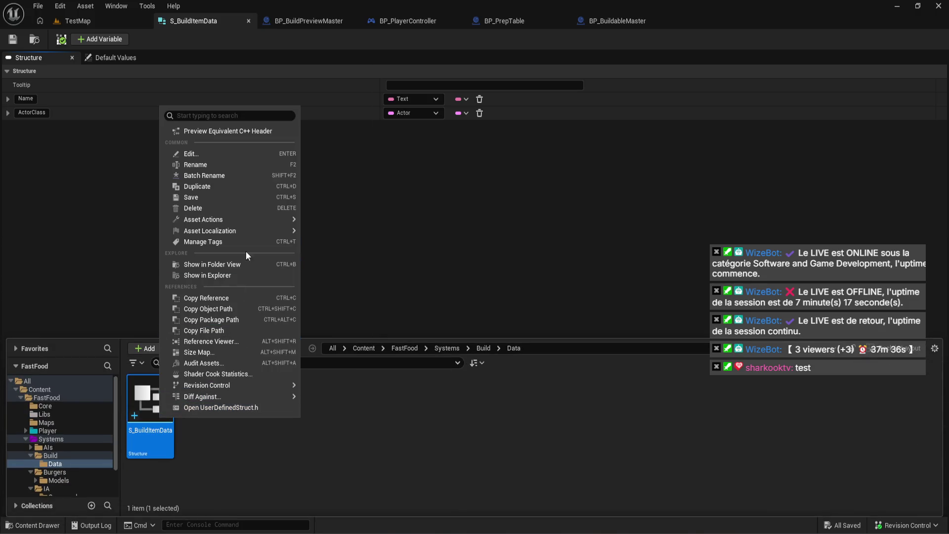
{"action": "right_click", "coordinate": [341, 435]}
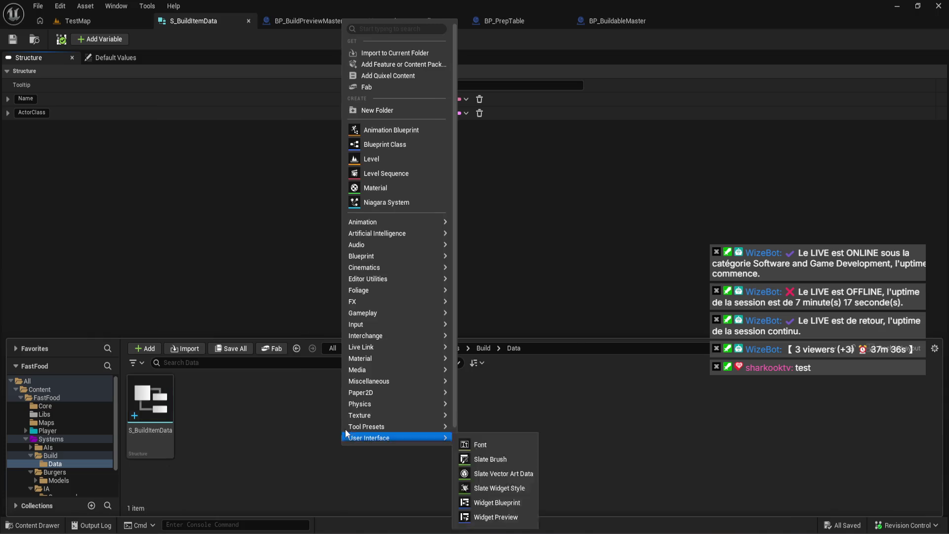
{"action": "mouse_move", "coordinate": [410, 257]}
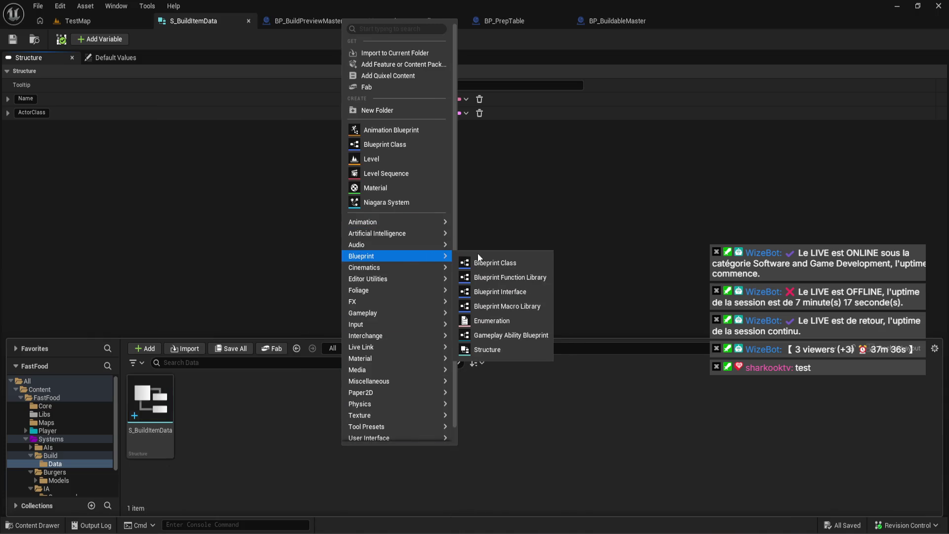
{"action": "mouse_move", "coordinate": [395, 363]}
{"action": "mouse_move", "coordinate": [392, 381]}
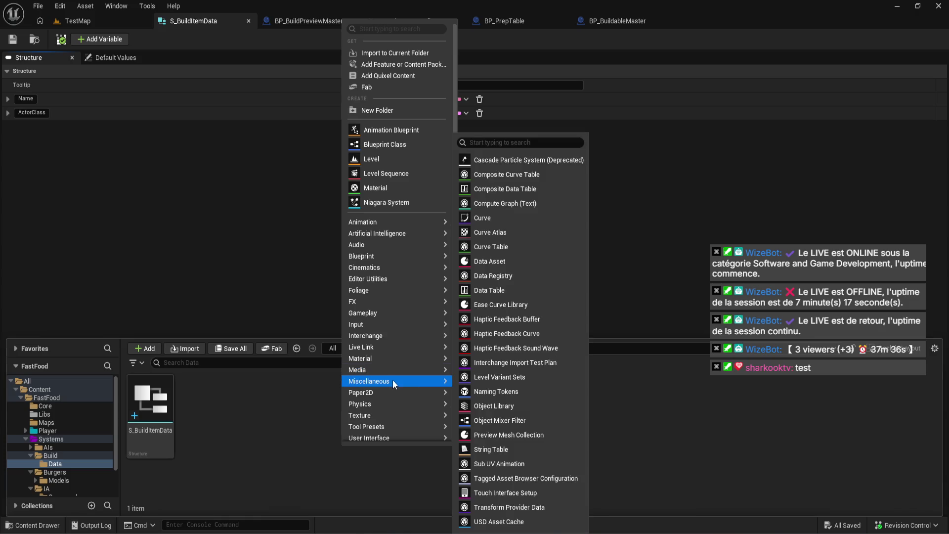
{"action": "left_click", "coordinate": [512, 292]}
{"action": "left_click", "coordinate": [469, 261]}
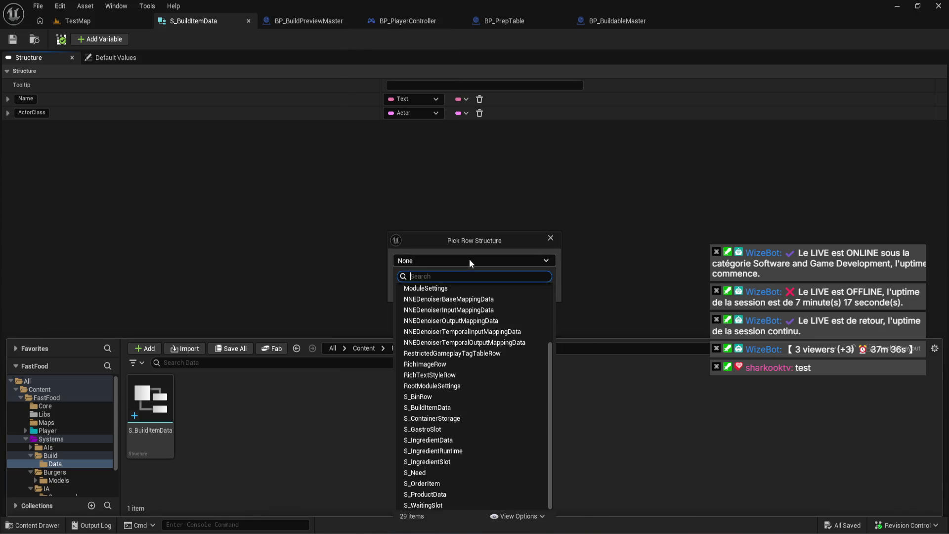
{"action": "type", "text": "s_bui"}
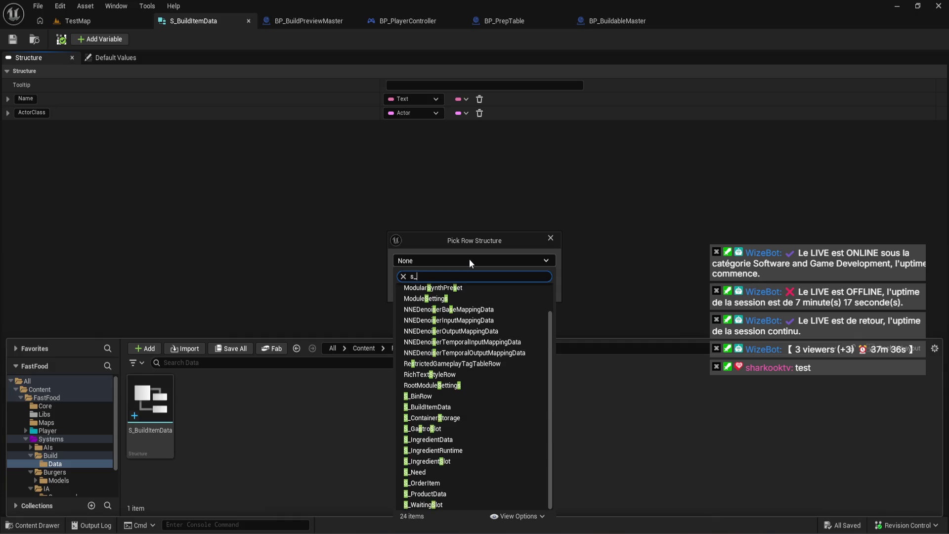
{"action": "left_click", "coordinate": [478, 287]}
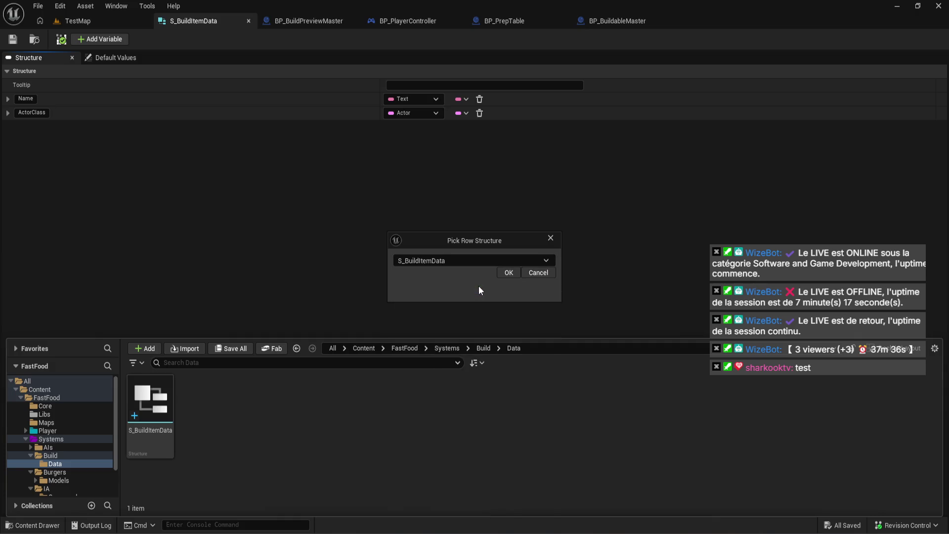
{"action": "left_click", "coordinate": [508, 273]}
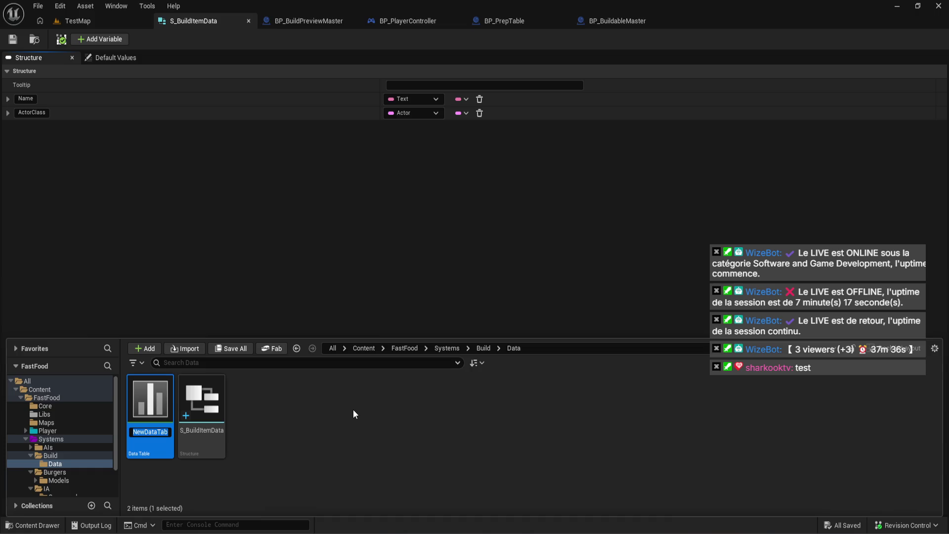
{"action": "type", "text": "D"}
{"action": "type", "text": "T_BuildItem"}
{"action": "key", "text": "Return"}
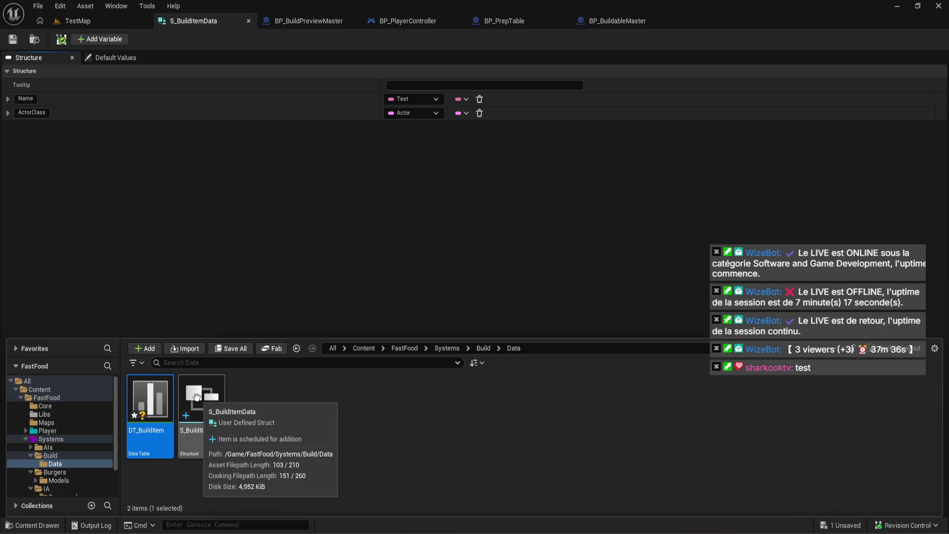
Rename the structure S_BuildItemData to S_BuildItem and save all unsaved assets.
{"action": "left_click", "coordinate": [197, 397]}
{"action": "left_click", "coordinate": [218, 431]}
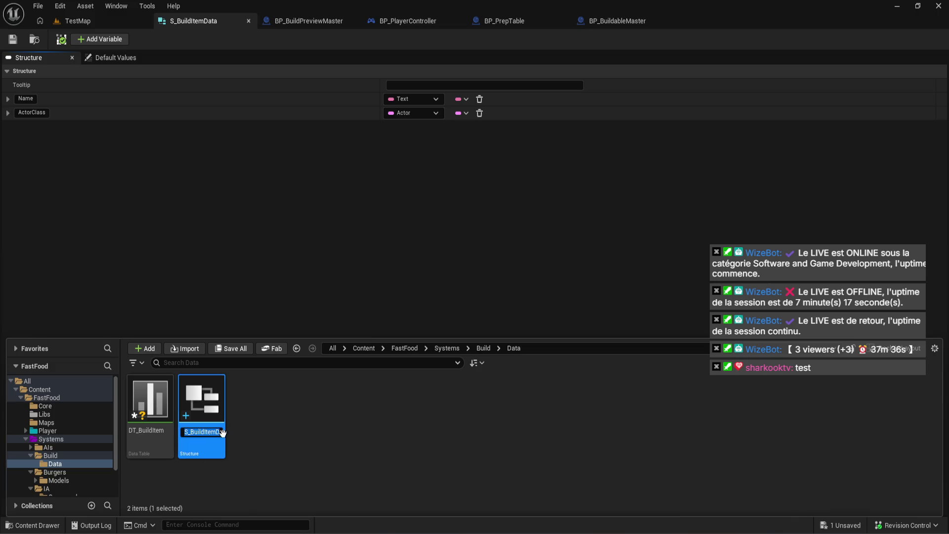
{"action": "left_click_drag", "start_coordinate": [215, 433], "coordinate": [255, 436]}
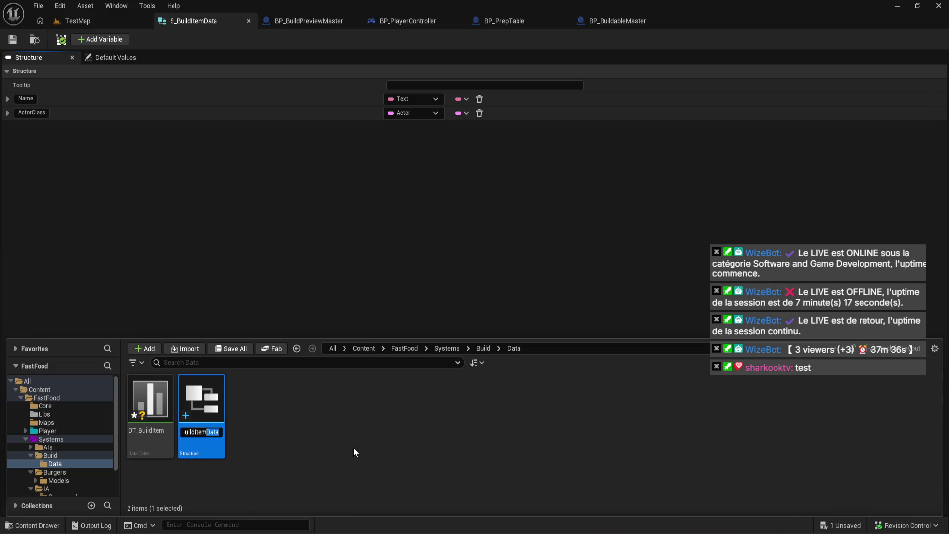
{"action": "key", "text": "BackSpace"}
{"action": "key", "text": "Return"}
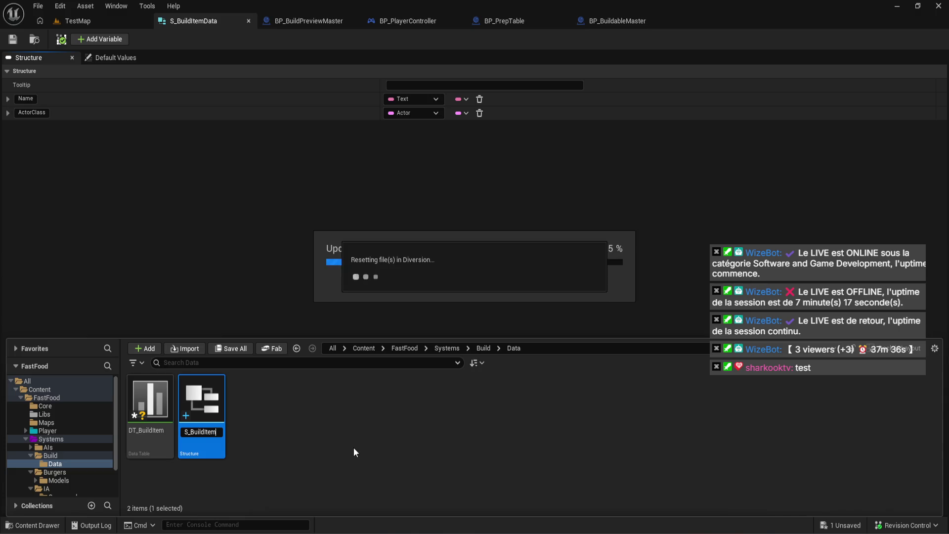
{"action": "left_click", "coordinate": [230, 348]}
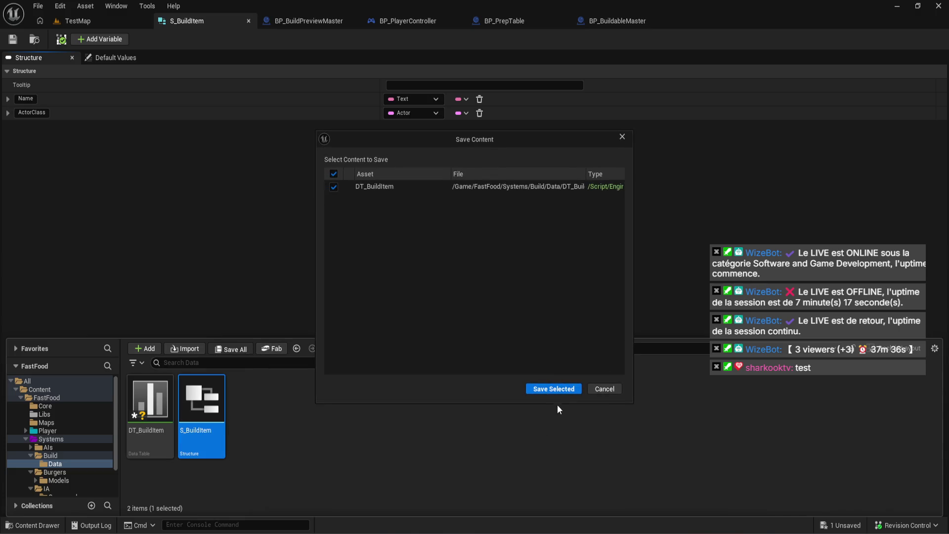
{"action": "left_click", "coordinate": [555, 388]}
Open DT_BuildItem and add a new row named Table.
{"action": "double_click", "coordinate": [158, 422]}
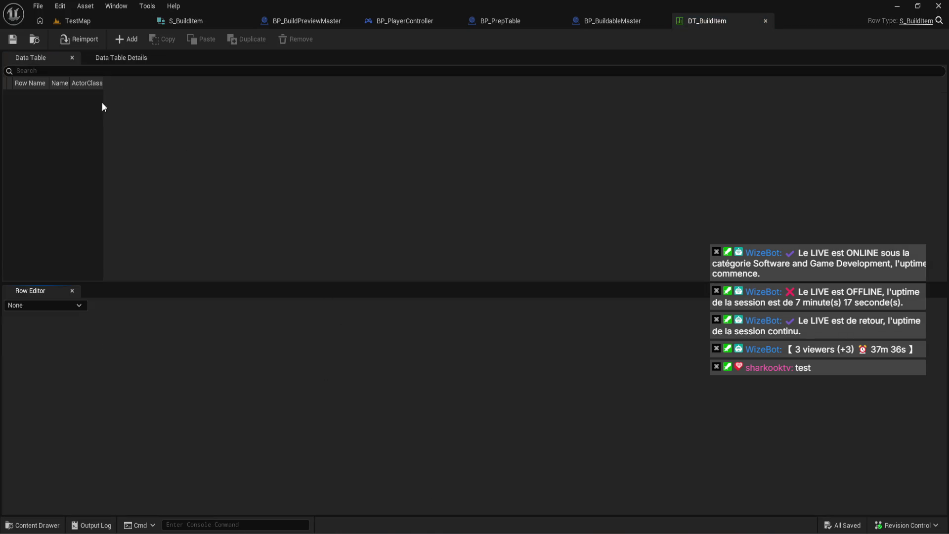
{"action": "left_click_drag", "start_coordinate": [104, 85], "coordinate": [207, 93]}
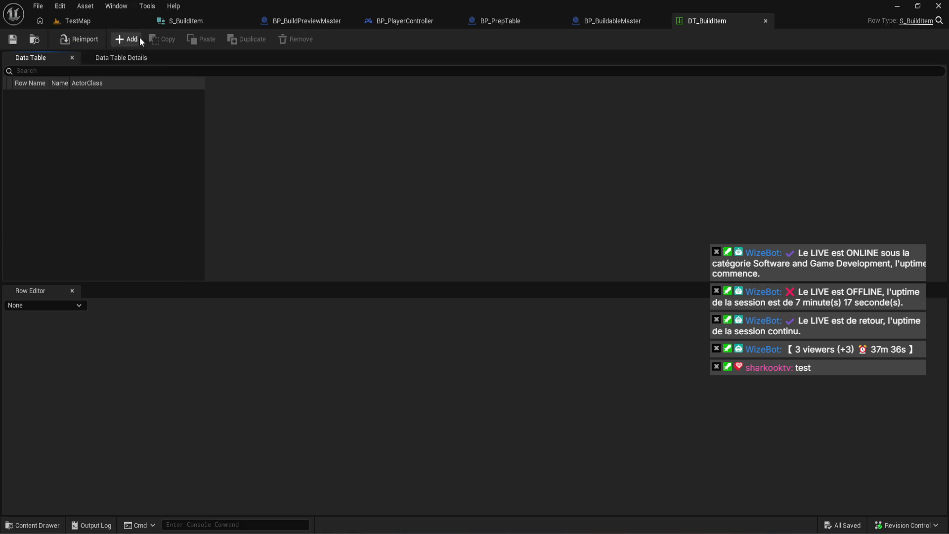
{"action": "left_click", "coordinate": [103, 58]}
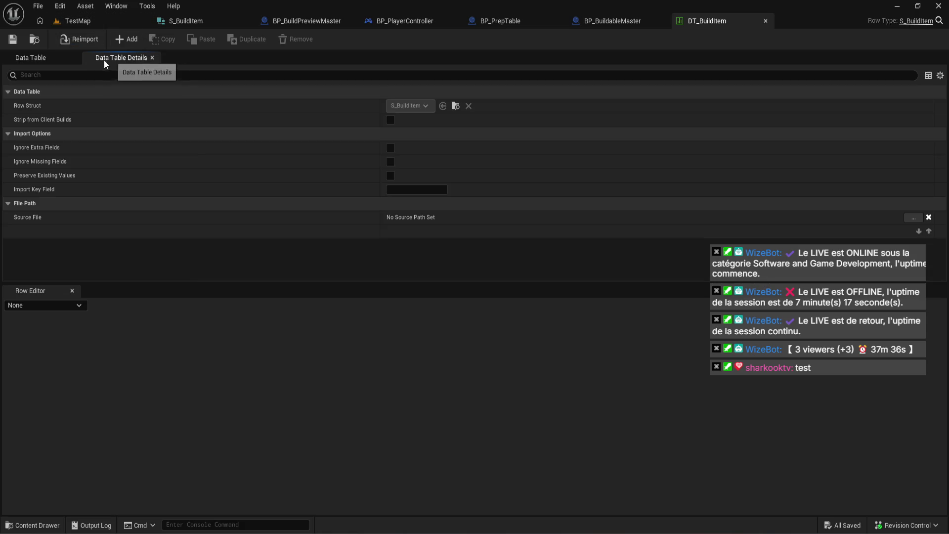
{"action": "left_click", "coordinate": [36, 61]}
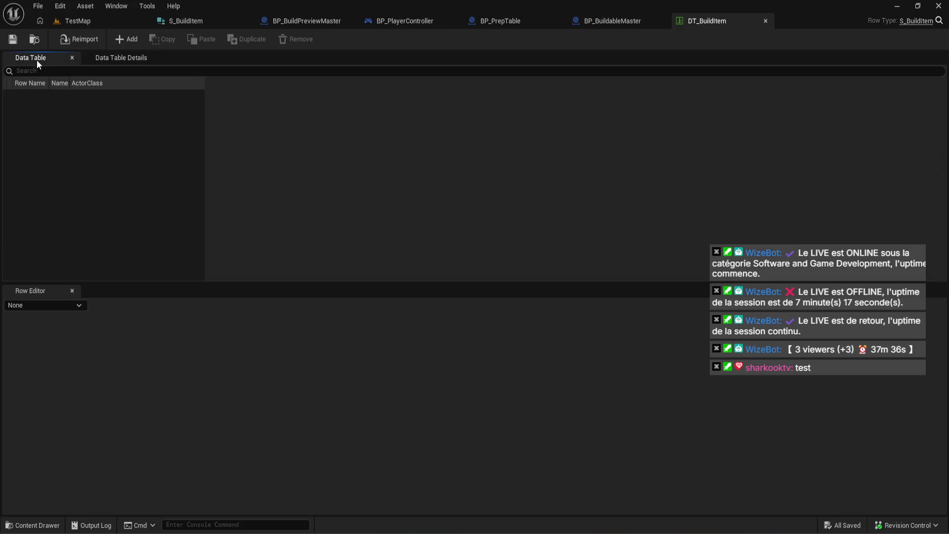
{"action": "left_click", "coordinate": [130, 41]}
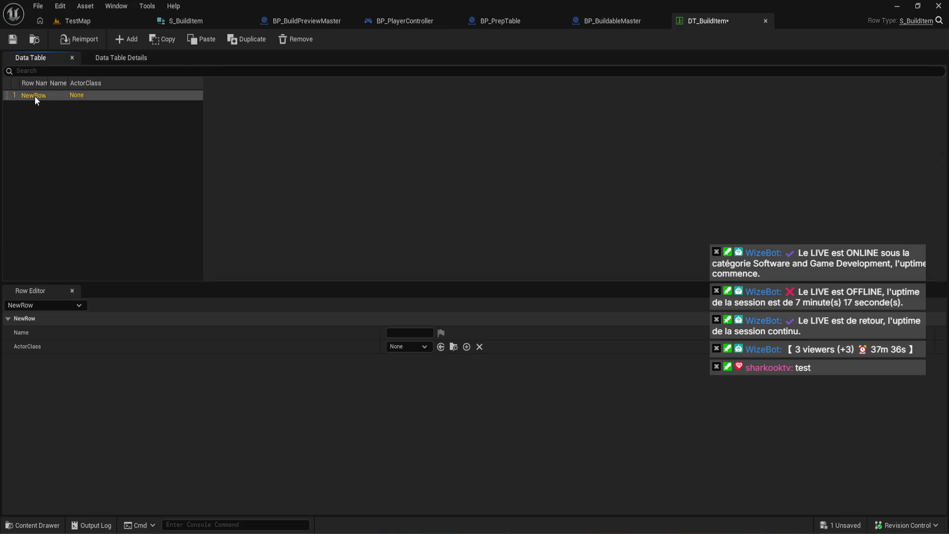
{"action": "double_click", "coordinate": [34, 96]}
{"action": "type", "text": "Table"}
{"action": "key", "text": "Return"}
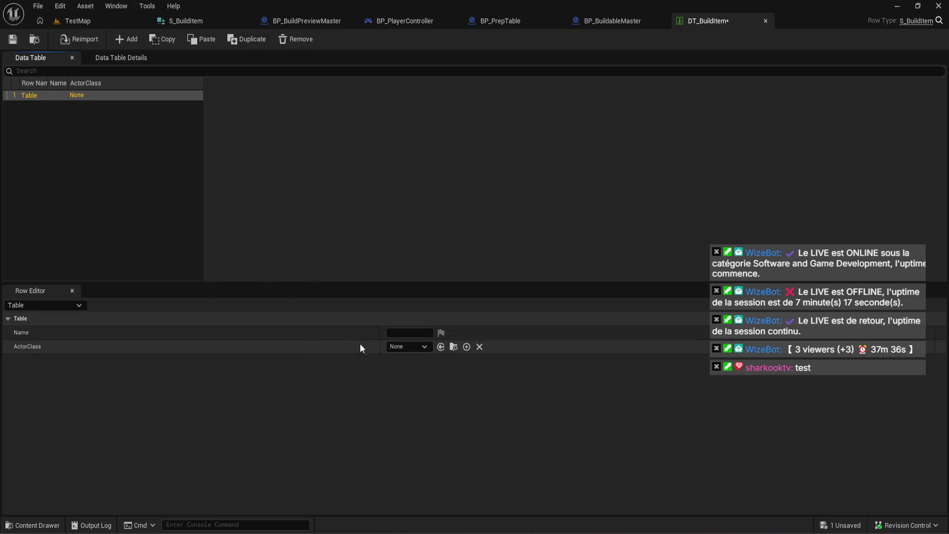
Set the Table row's ActorClass to BP_PrepTable and save the data table.
{"action": "left_click", "coordinate": [388, 332]}
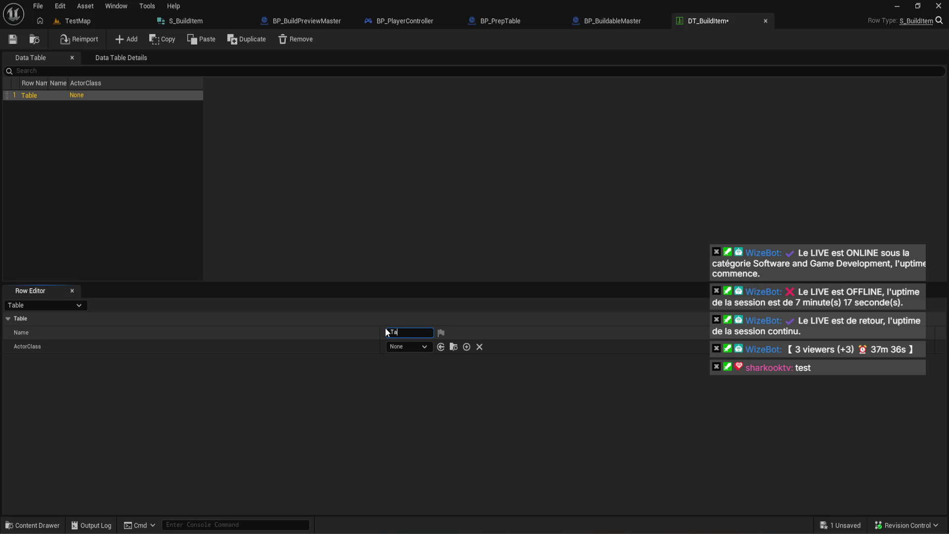
{"action": "left_click", "coordinate": [422, 346]}
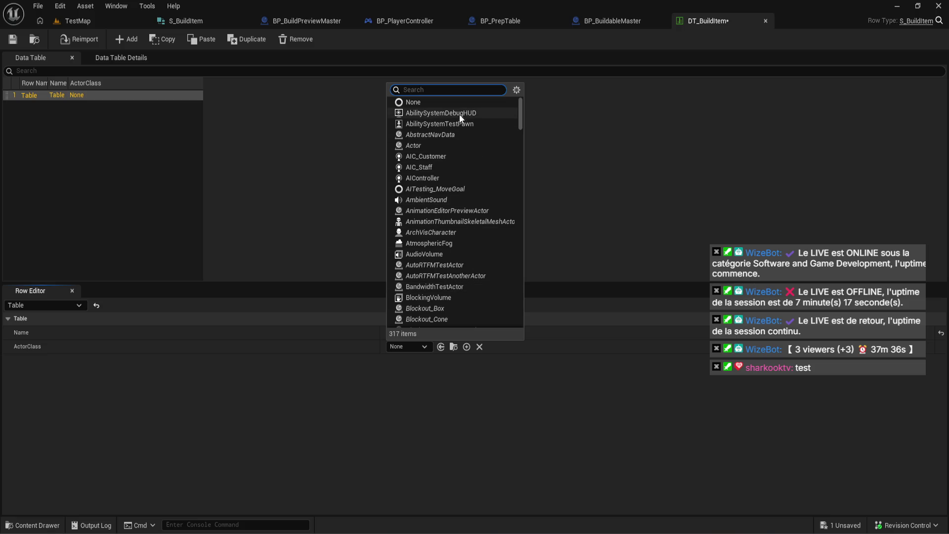
{"action": "type", "text": "prep"}
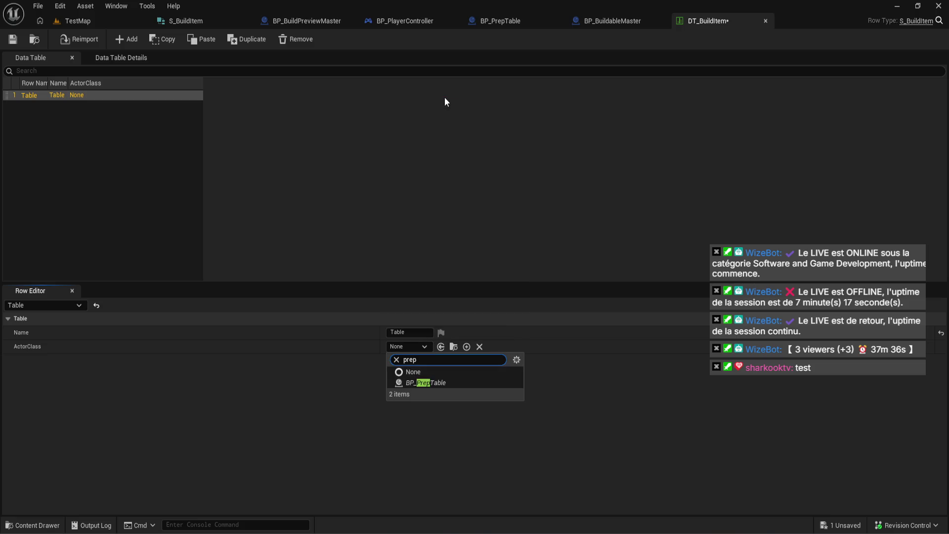
{"action": "left_click", "coordinate": [446, 382]}
{"action": "left_click", "coordinate": [17, 42]}
View the Size Map of DT_BuildItem, then close it to return to BP_PlayerController.
{"action": "left_click", "coordinate": [32, 524]}
{"action": "right_click", "coordinate": [160, 409]}
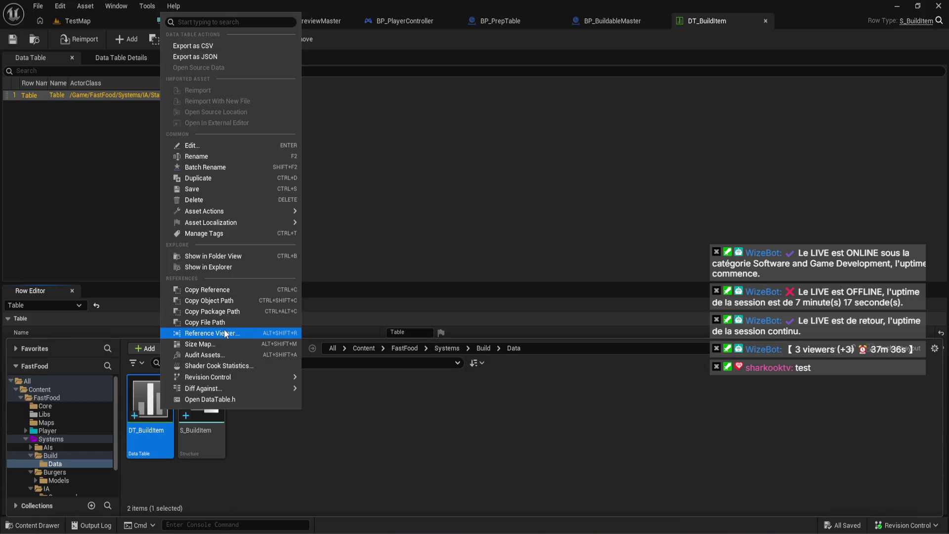
{"action": "left_click", "coordinate": [226, 344]}
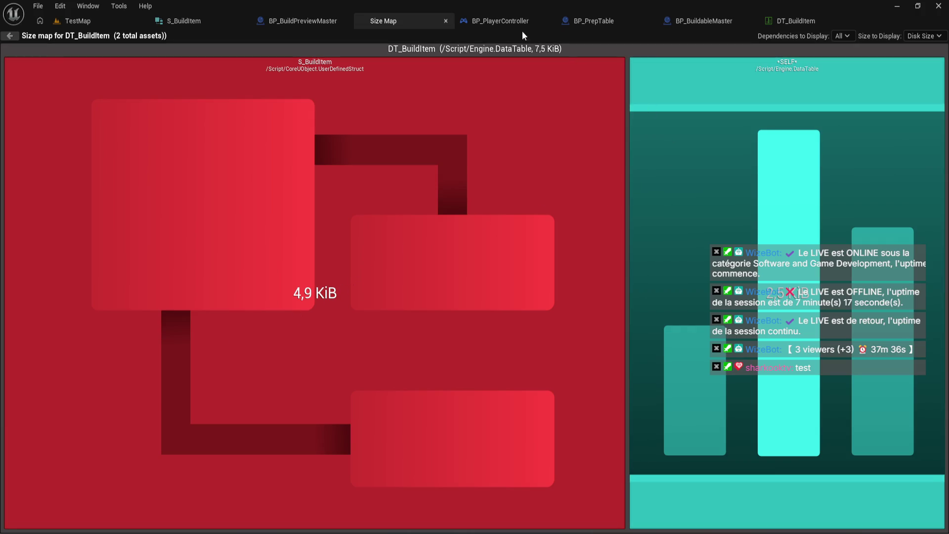
{"action": "left_click", "coordinate": [446, 21]}
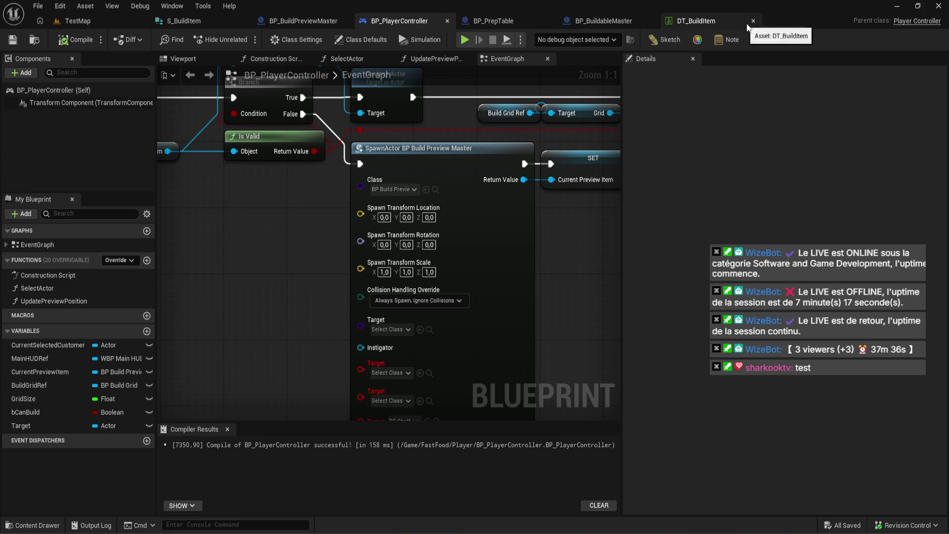
Close the DT_BuildItem editor, refresh the SpawnActor node, and frame the SpawnActor and SET nodes.
{"action": "left_click", "coordinate": [753, 21]}
{"action": "right_click", "coordinate": [491, 256]}
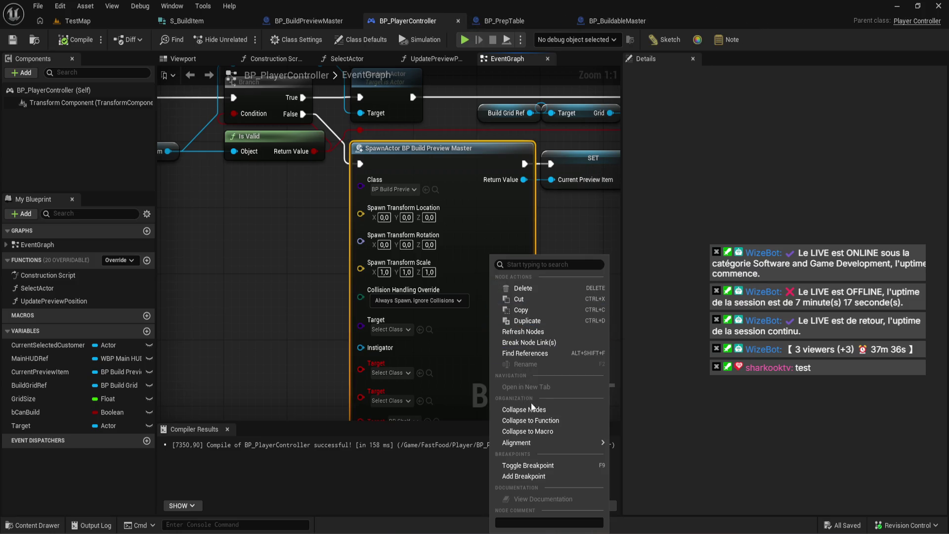
{"action": "left_click", "coordinate": [524, 331]}
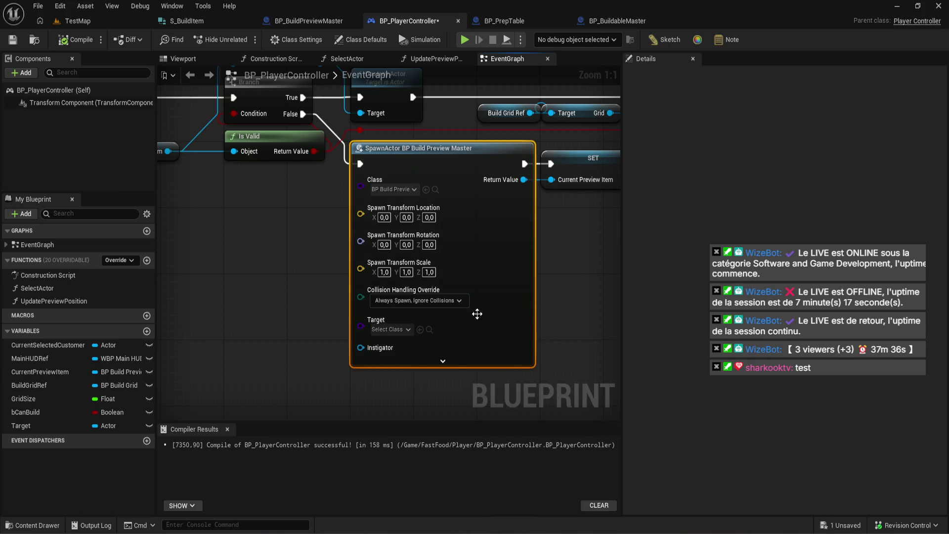
{"action": "scroll", "coordinate": [482, 316], "scroll_direction": "down", "scroll_amount": 7}
{"action": "scroll", "coordinate": [363, 373], "scroll_direction": "up", "scroll_amount": 2}
{"action": "left_click_drag", "start_coordinate": [363, 373], "coordinate": [423, 314]}
{"action": "scroll", "coordinate": [321, 321], "scroll_direction": "up", "scroll_amount": 1}
{"action": "left_click_drag", "start_coordinate": [622, 298], "coordinate": [833, 299]}
{"action": "scroll", "coordinate": [458, 227], "scroll_direction": "up", "scroll_amount": 3}
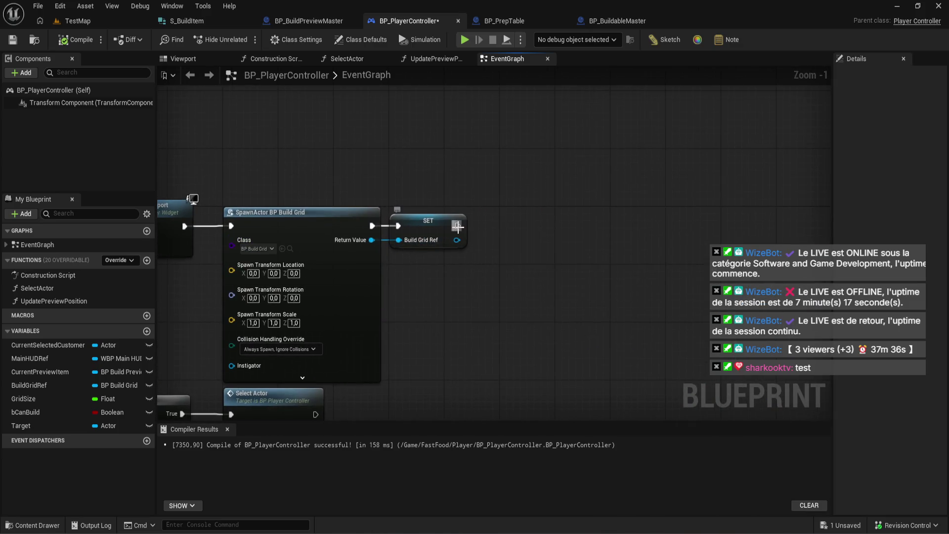
Add a new blueprint variable and name it BuildItem.
{"action": "left_click", "coordinate": [146, 330]}
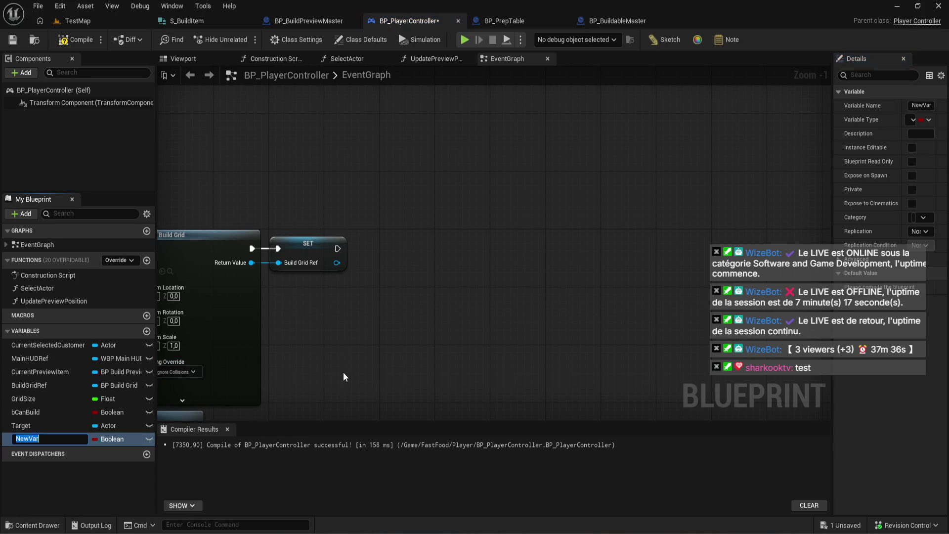
{"action": "type", "text": "DT"}
{"action": "key", "text": "Return"}
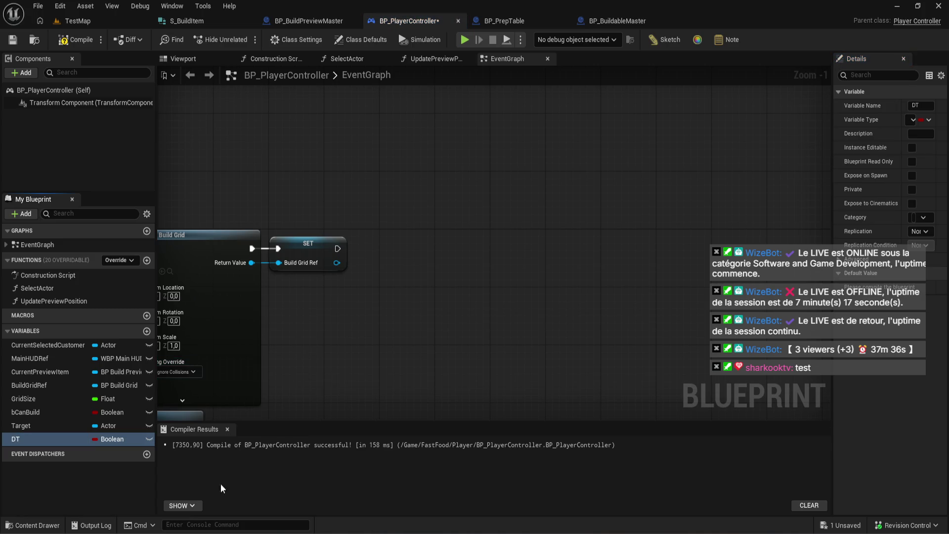
{"action": "left_click", "coordinate": [26, 527]}
{"action": "left_click", "coordinate": [26, 527]}
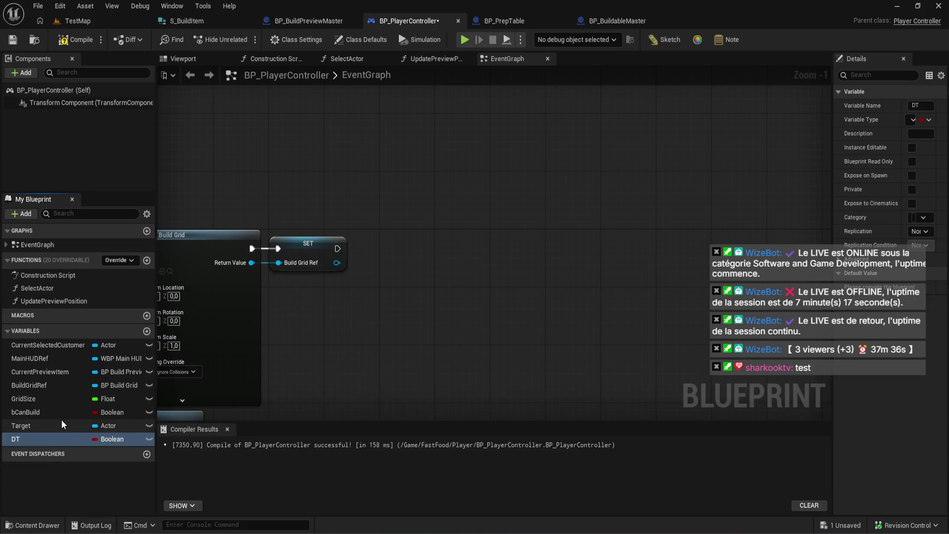
{"action": "left_click", "coordinate": [53, 444]}
{"action": "type", "text": "BuildItem"}
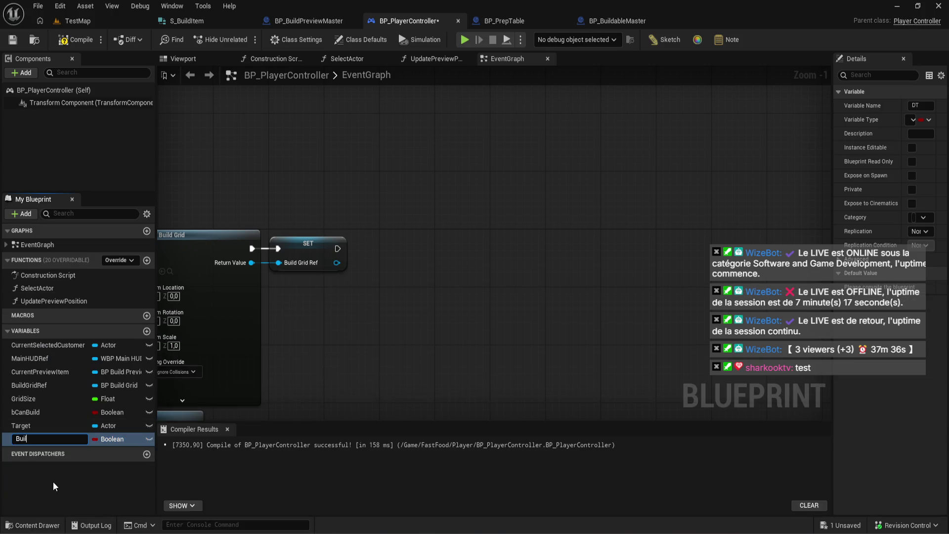
{"action": "key", "text": "Return"}
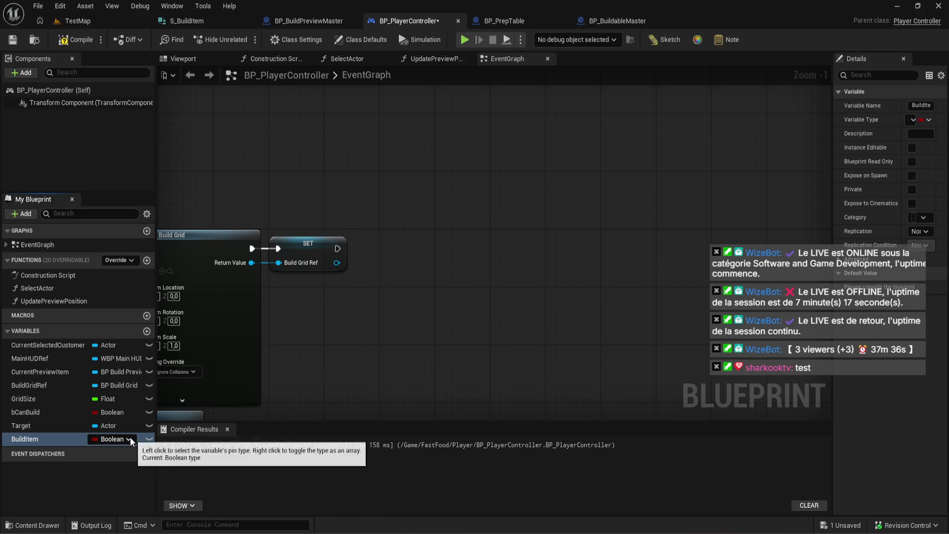
Set BuildItem's type to Data Table Object Reference and compile.
{"action": "left_click", "coordinate": [129, 437]}
{"action": "type", "text": "dt_buid"}
{"action": "key", "text": "BackSpace"}
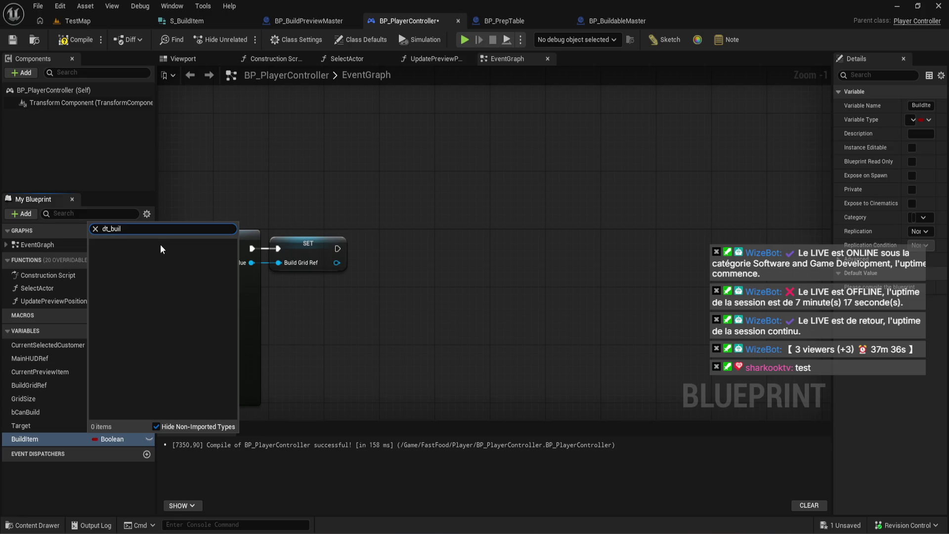
{"action": "key", "text": "BackSpace"}
{"action": "key", "text": "BackSpace"}
{"action": "key", "text": "BackSpace"}
{"action": "type", "text": "build"}
{"action": "left_click_drag", "start_coordinate": [145, 228], "coordinate": [62, 229]}
{"action": "type", "text": "dataz"}
{"action": "key", "text": "BackSpace"}
{"action": "type", "text": "bl"}
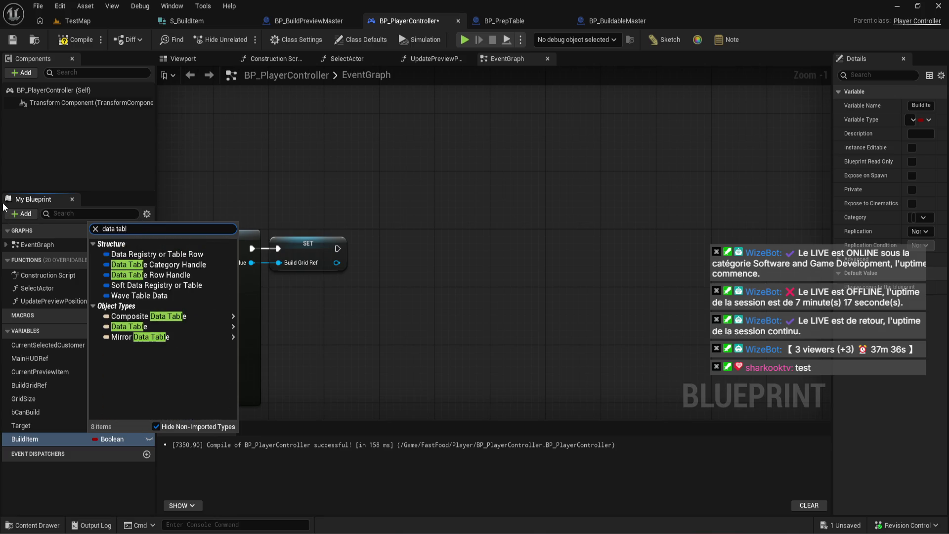
{"action": "mouse_move", "coordinate": [129, 326]}
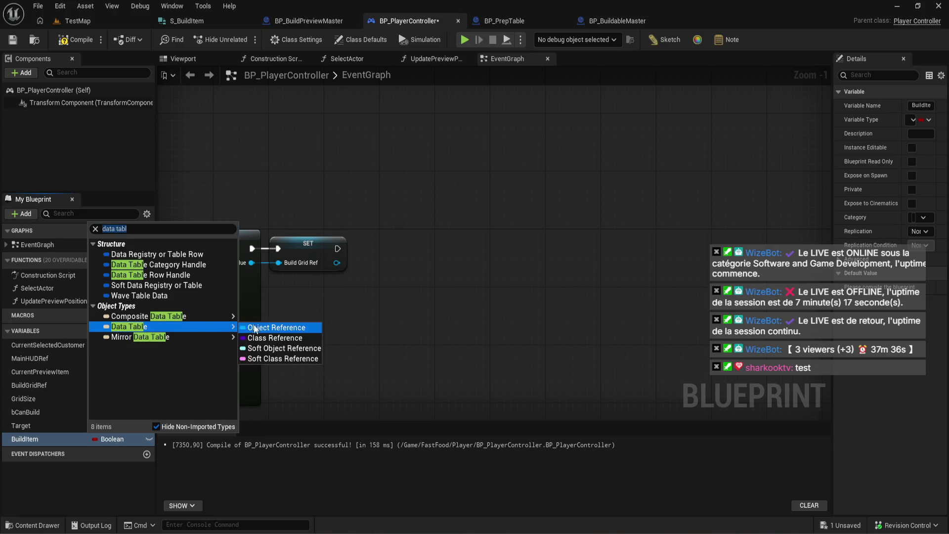
{"action": "left_click", "coordinate": [262, 327]}
{"action": "left_click", "coordinate": [74, 40]}
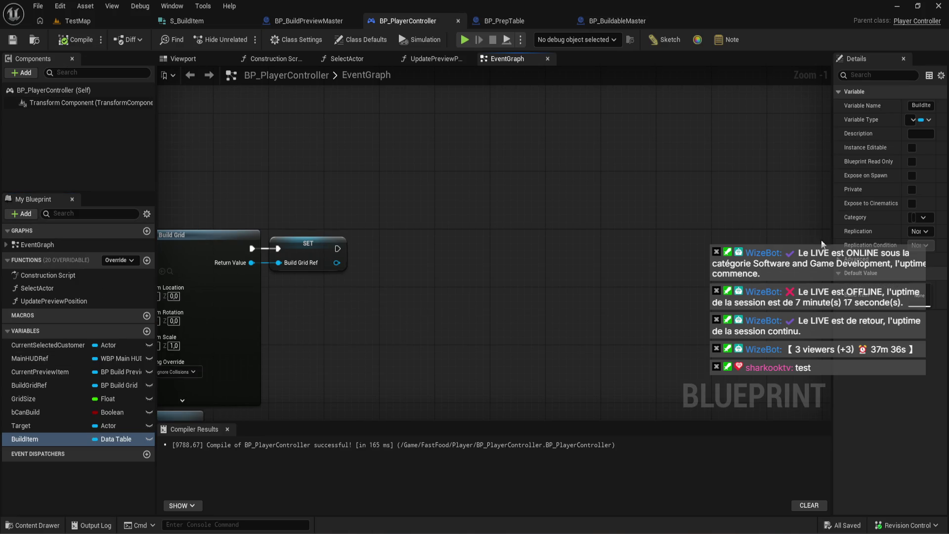
Default BuildItem to DT_BuildItem, compile and save, and drop a Build Item getter.
{"action": "left_click_drag", "start_coordinate": [832, 310], "coordinate": [769, 310]}
{"action": "left_click", "coordinate": [907, 288]}
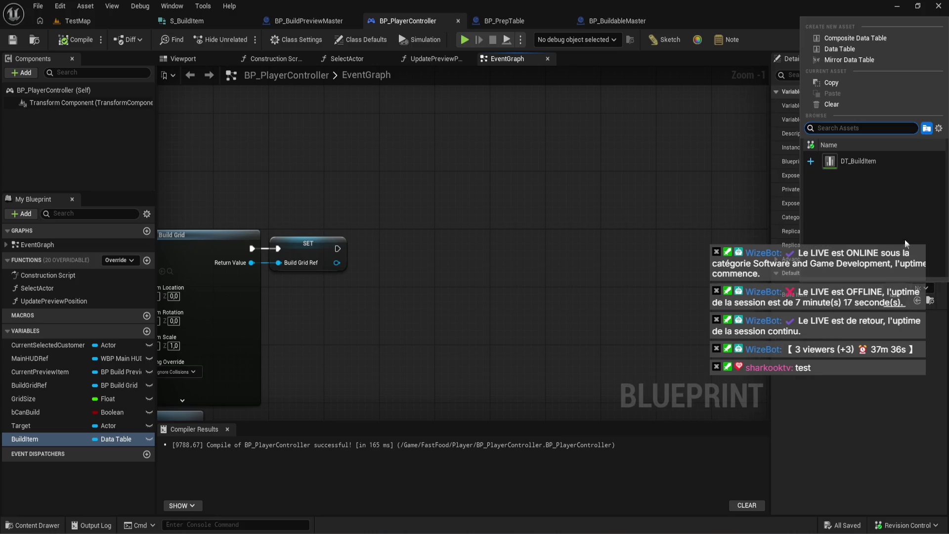
{"action": "left_click", "coordinate": [860, 162]}
{"action": "left_click", "coordinate": [74, 39]}
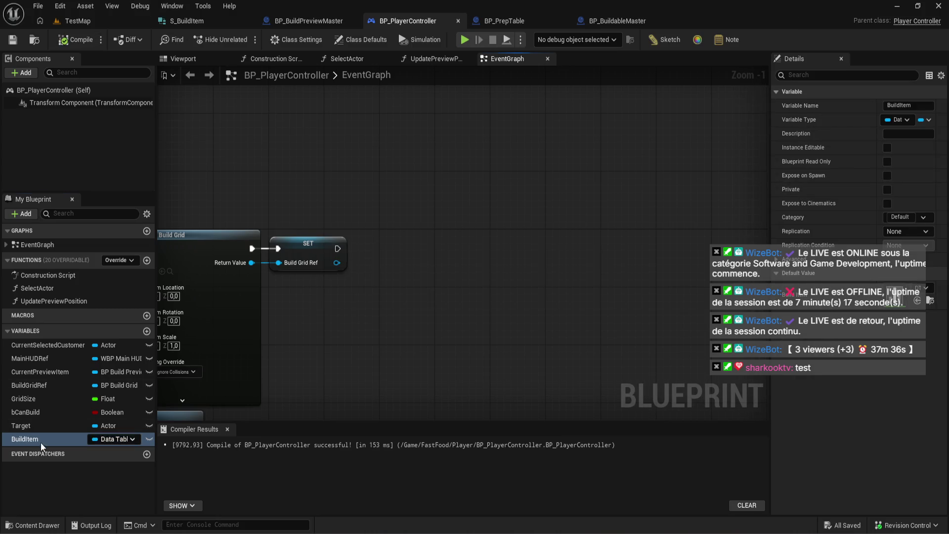
{"action": "left_click_drag", "start_coordinate": [318, 325], "coordinate": [389, 294]}
Add Get Data Table Row Names after SET and loop its Out Row Names with For Each Loop.
{"action": "type", "text": "g"}
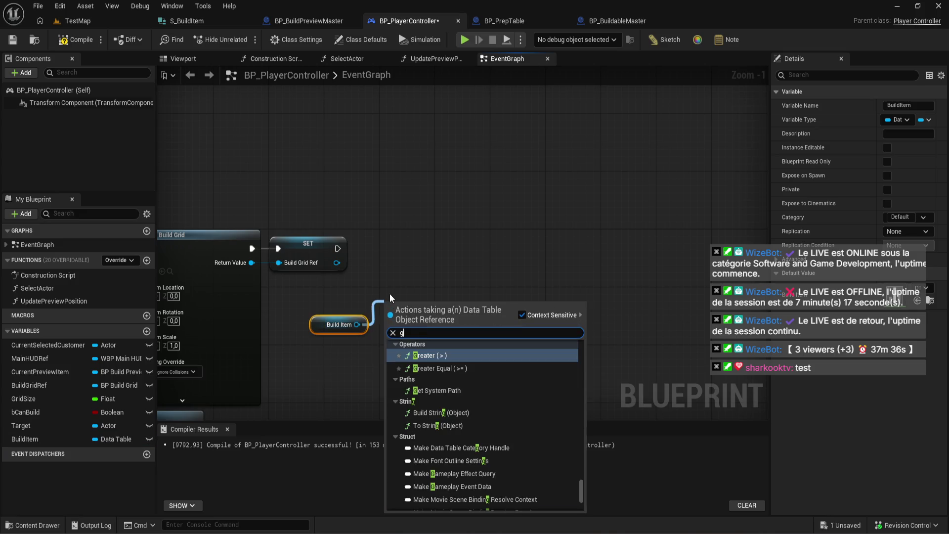
{"action": "type", "text": "et table"}
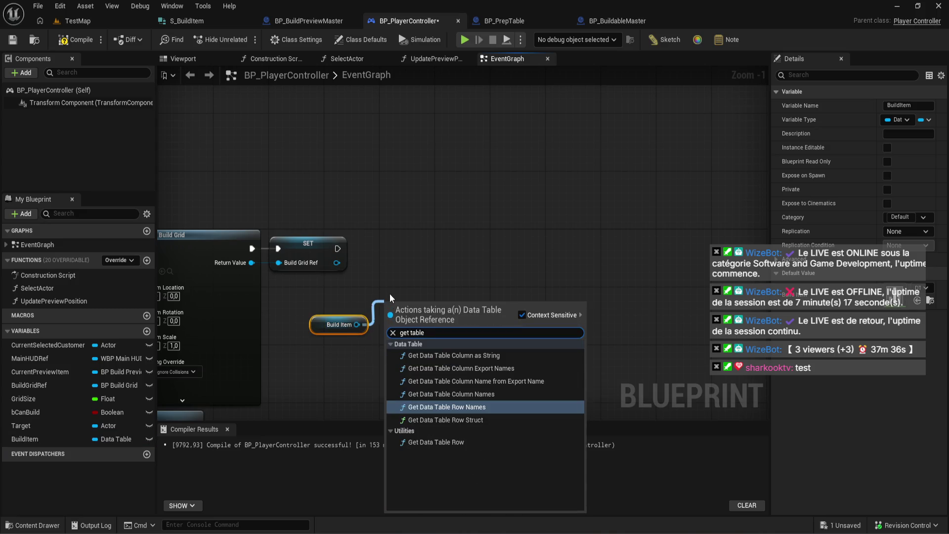
{"action": "key", "text": "Return"}
{"action": "left_click_drag", "start_coordinate": [435, 297], "coordinate": [435, 267]}
{"action": "mouse_move", "coordinate": [338, 249]}
{"action": "left_mouse_down"}
{"action": "mouse_move", "coordinate": [387, 277]}
{"action": "mouse_move", "coordinate": [413, 235]}
{"action": "left_mouse_up"}
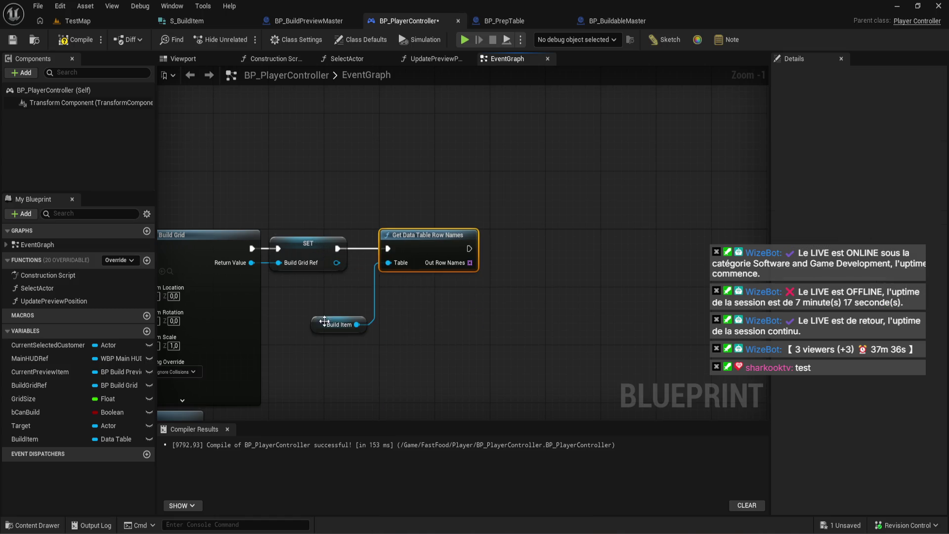
{"action": "mouse_move", "coordinate": [340, 328]}
{"action": "left_mouse_down"}
{"action": "mouse_move", "coordinate": [344, 289]}
{"action": "mouse_move", "coordinate": [348, 297]}
{"action": "left_mouse_up"}
{"action": "scroll", "coordinate": [395, 218], "scroll_direction": "up", "scroll_amount": 1}
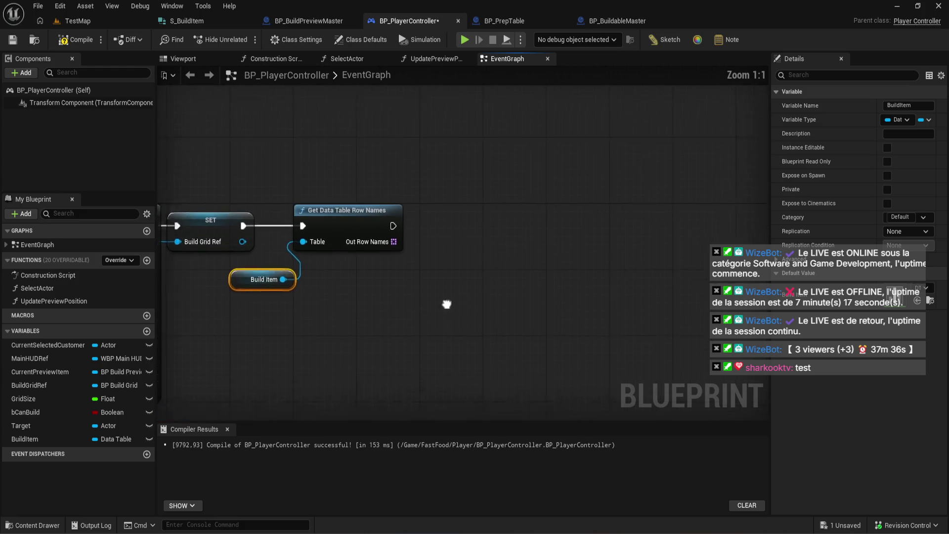
{"action": "left_click_drag", "start_coordinate": [396, 223], "coordinate": [423, 202]}
{"action": "type", "text": "for each"}
{"action": "key", "text": "Return"}
{"action": "left_click", "coordinate": [426, 296]}
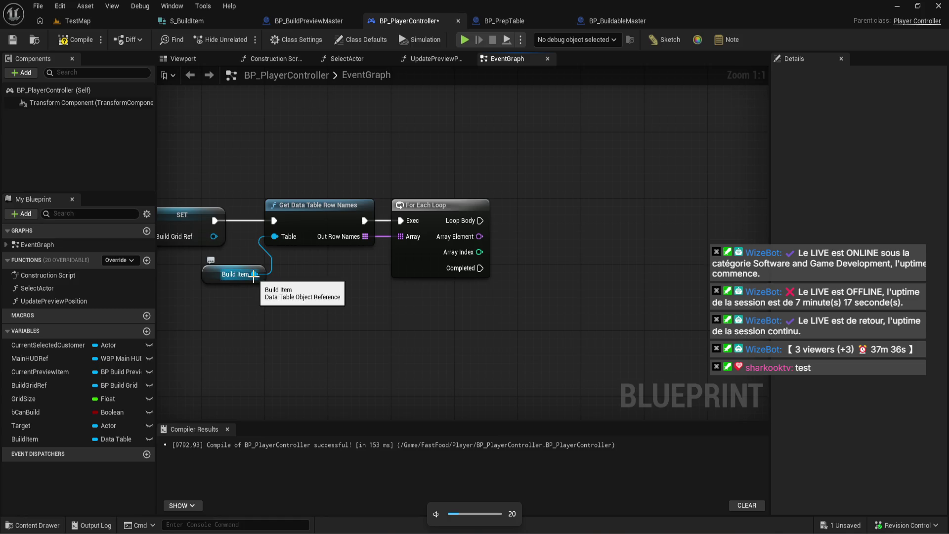
Browse the Data Table functions available from Build Item, then launch the Aragon project.
{"action": "mouse_move", "coordinate": [253, 274]}
{"action": "left_mouse_down"}
{"action": "mouse_move", "coordinate": [376, 293]}
{"action": "mouse_move", "coordinate": [368, 303]}
{"action": "left_mouse_up"}
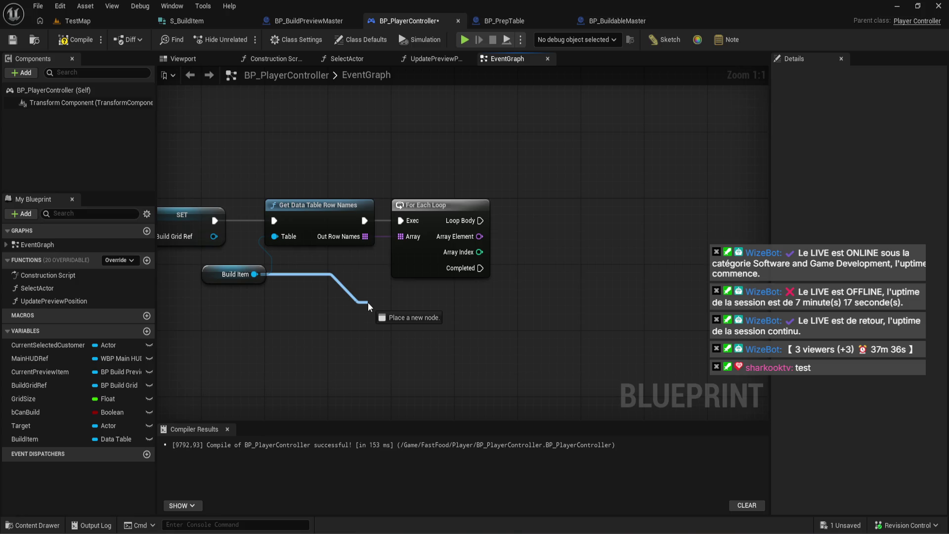
{"action": "left_click_drag", "start_coordinate": [368, 301], "coordinate": [367, 301]}
{"action": "scroll", "coordinate": [444, 400], "scroll_direction": "down", "scroll_amount": 5}
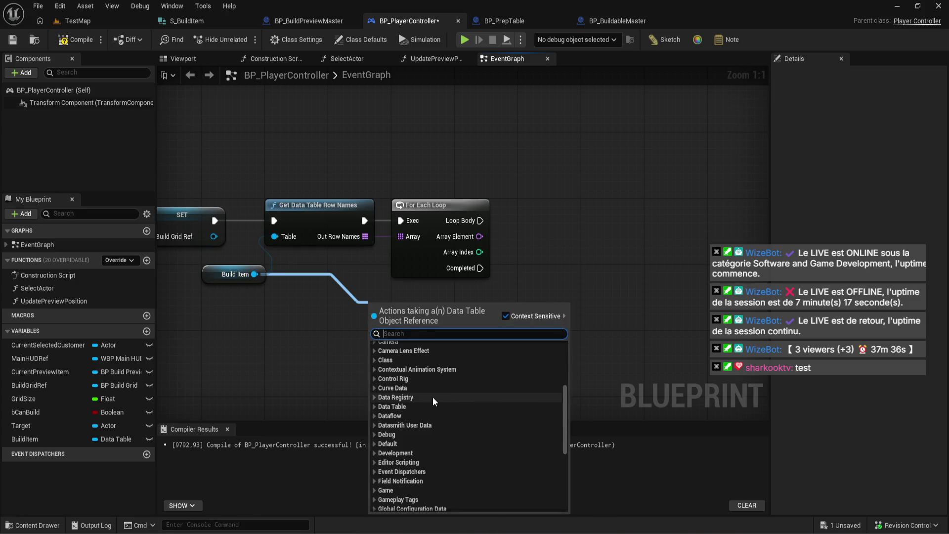
{"action": "left_click", "coordinate": [388, 406]}
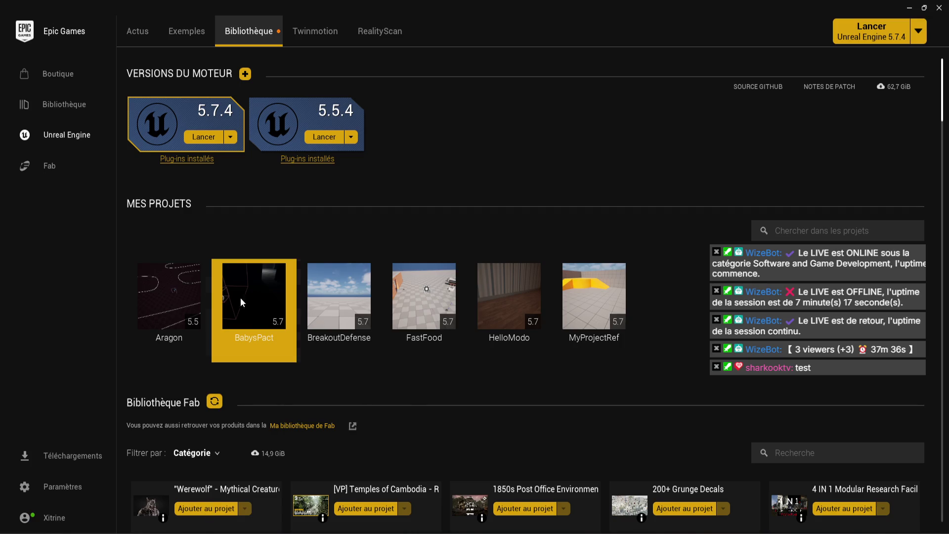
{"action": "double_click", "coordinate": [206, 299]}
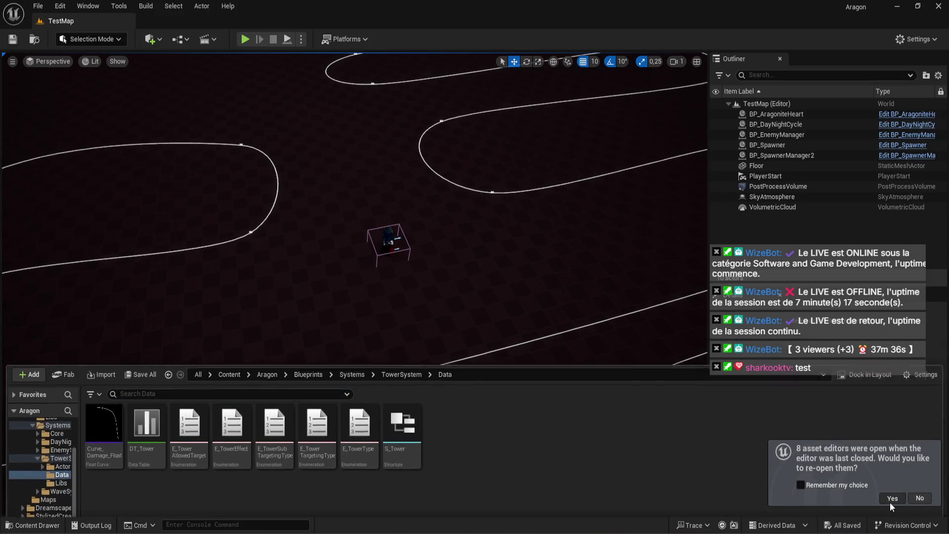
Reopen the previous editors and browse BP_TowerMaster's event graph, function lists and DT_Tower.
{"action": "left_click", "coordinate": [888, 500]}
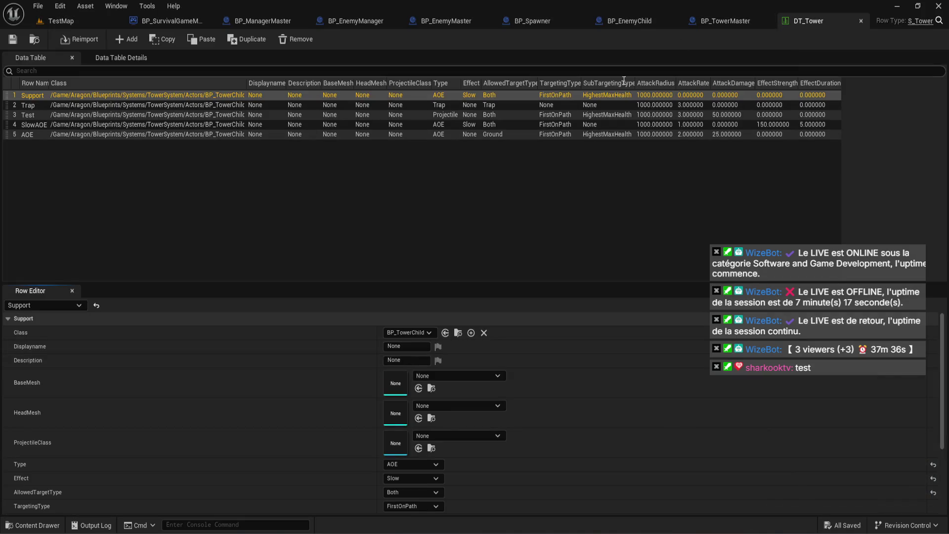
{"action": "left_click", "coordinate": [729, 21]}
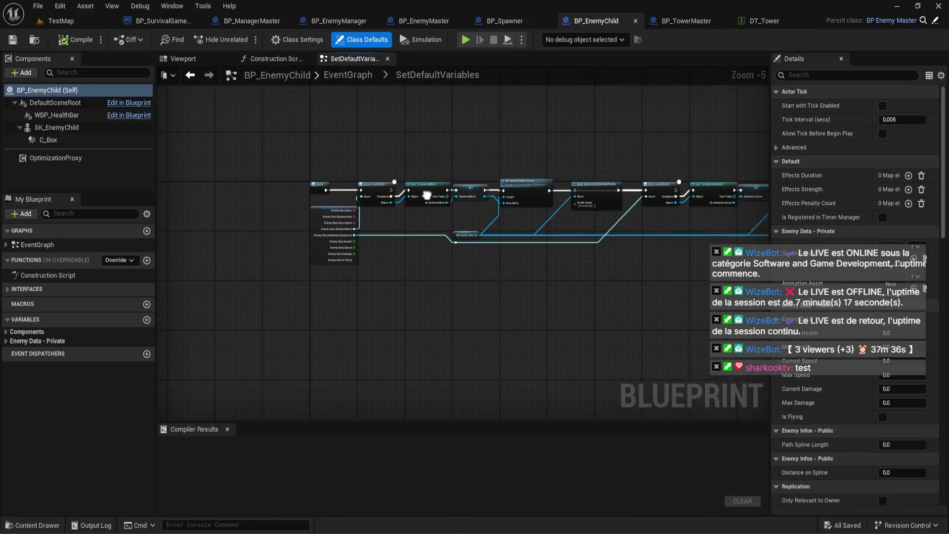
{"action": "left_click", "coordinate": [678, 17]}
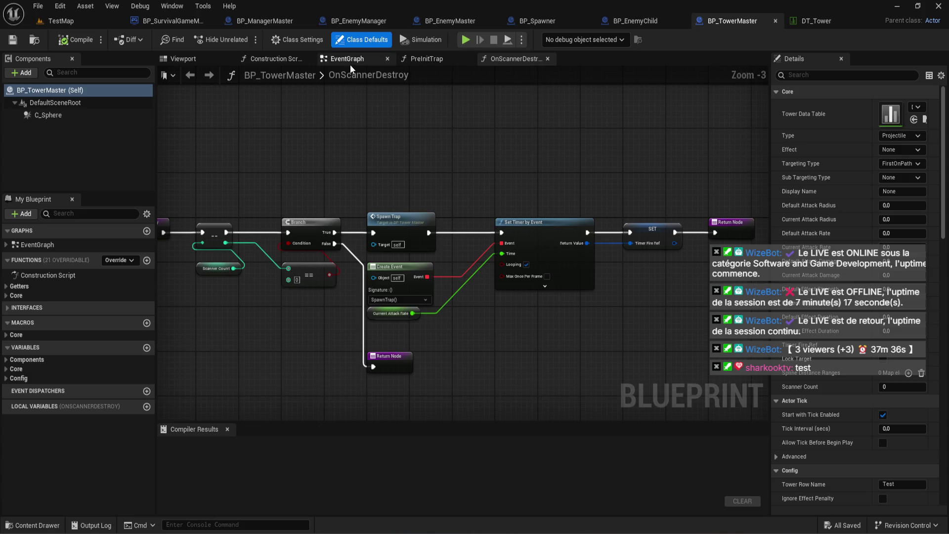
{"action": "left_click", "coordinate": [350, 62]}
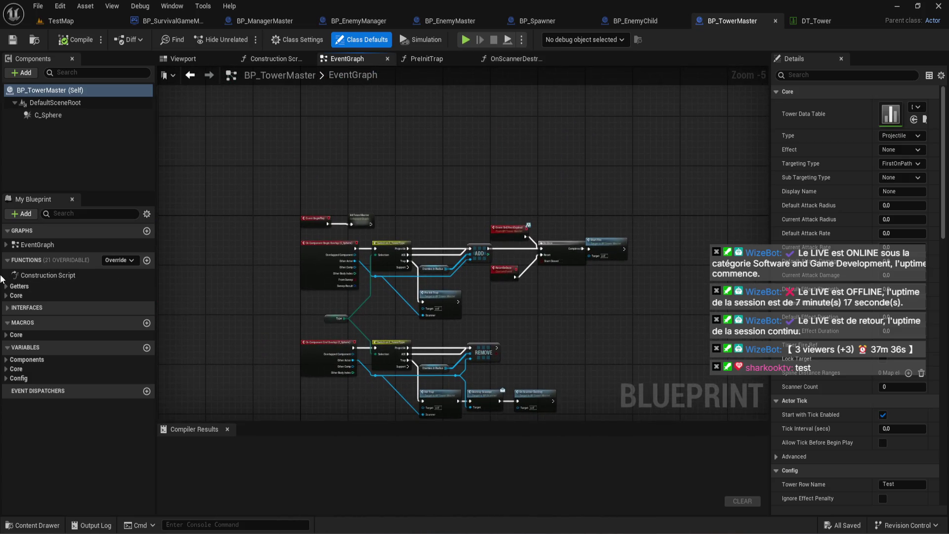
{"action": "left_click", "coordinate": [4, 295]}
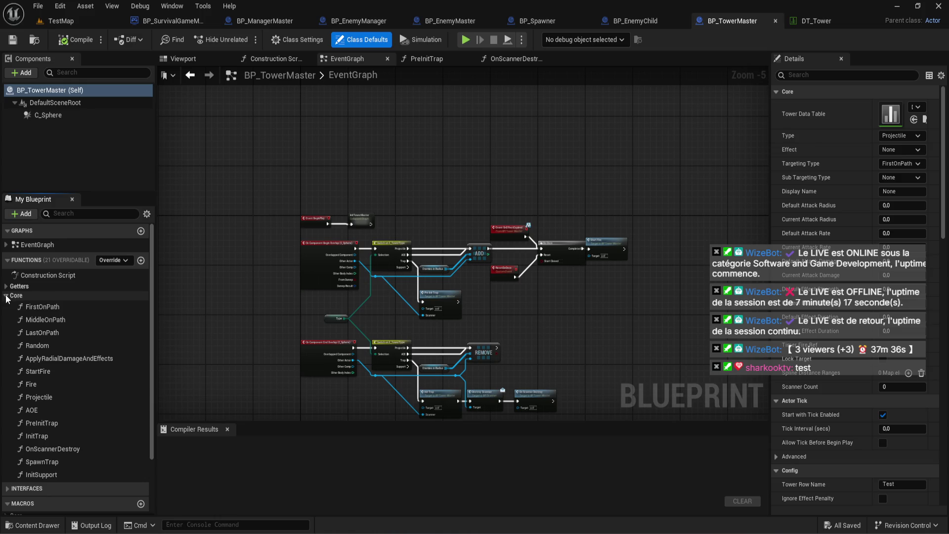
{"action": "left_click", "coordinate": [4, 296]}
{"action": "left_click", "coordinate": [5, 286]}
{"action": "left_click", "coordinate": [5, 286]}
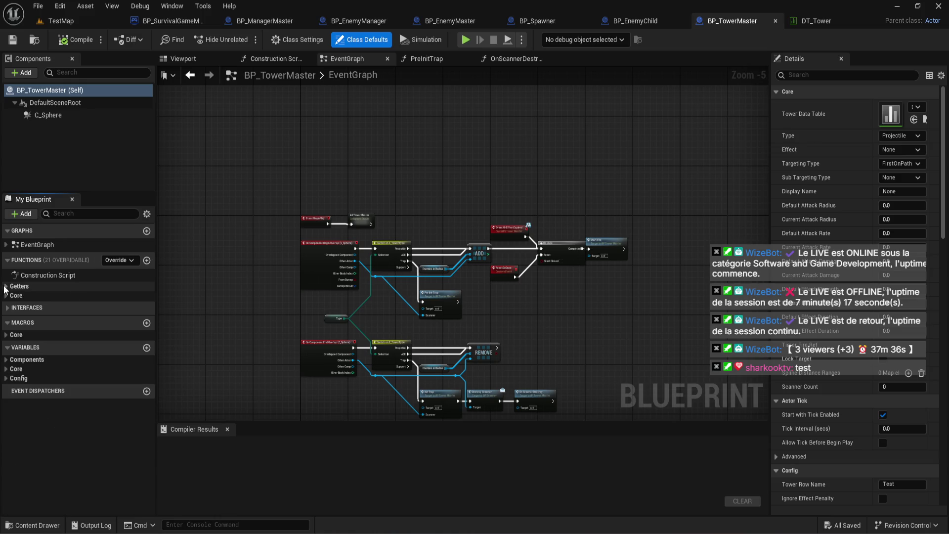
{"action": "left_click", "coordinate": [819, 25]}
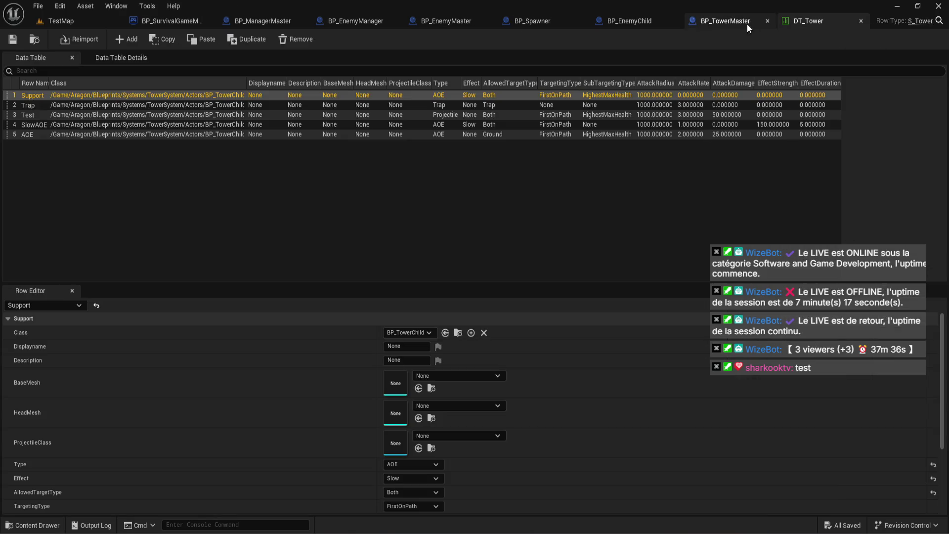
{"action": "left_click", "coordinate": [751, 24]}
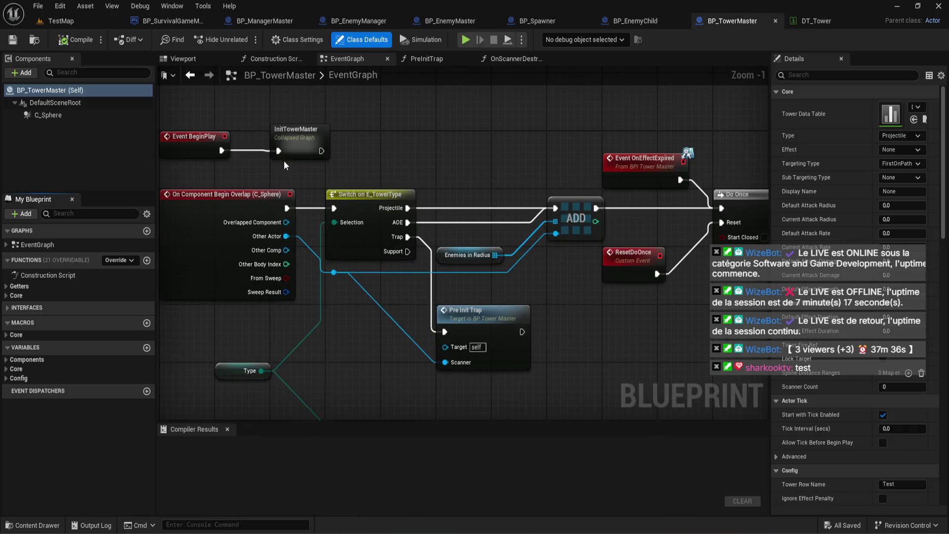
Inspect the Get Data Table Row section of InitTowerMaster, then close the tower project's editor.
{"action": "double_click", "coordinate": [284, 157]}
{"action": "scroll", "coordinate": [250, 236], "scroll_direction": "up", "scroll_amount": 6}
{"action": "scroll", "coordinate": [250, 236], "scroll_direction": "up", "scroll_amount": 5}
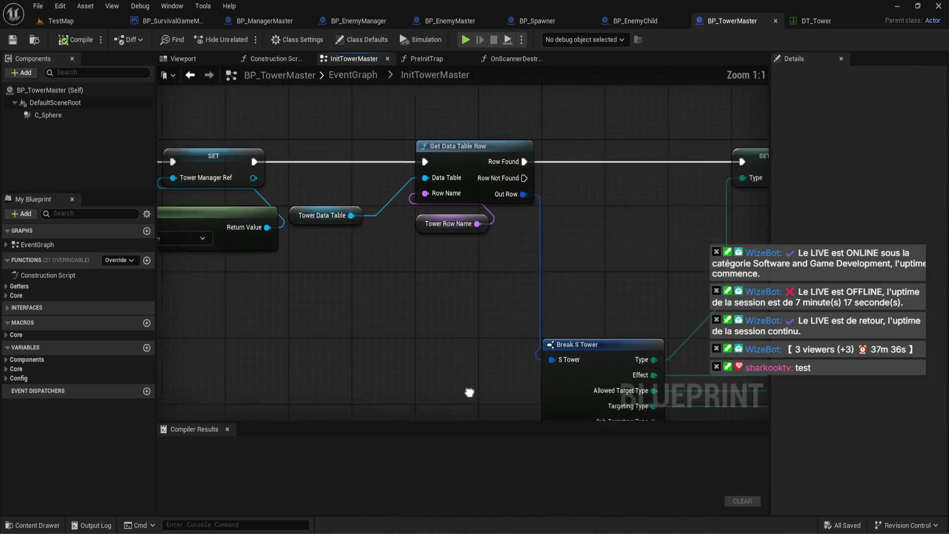
{"action": "mouse_move", "coordinate": [630, 273]}
{"action": "left_mouse_down"}
{"action": "mouse_move", "coordinate": [844, 280]}
{"action": "mouse_move", "coordinate": [598, 294]}
{"action": "mouse_move", "coordinate": [441, 218]}
{"action": "mouse_move", "coordinate": [346, 79]}
{"action": "mouse_move", "coordinate": [200, 238]}
{"action": "left_mouse_up"}
{"action": "scroll", "coordinate": [598, 294], "scroll_direction": "down", "scroll_amount": 1}
{"action": "scroll", "coordinate": [200, 239], "scroll_direction": "down", "scroll_amount": 2}
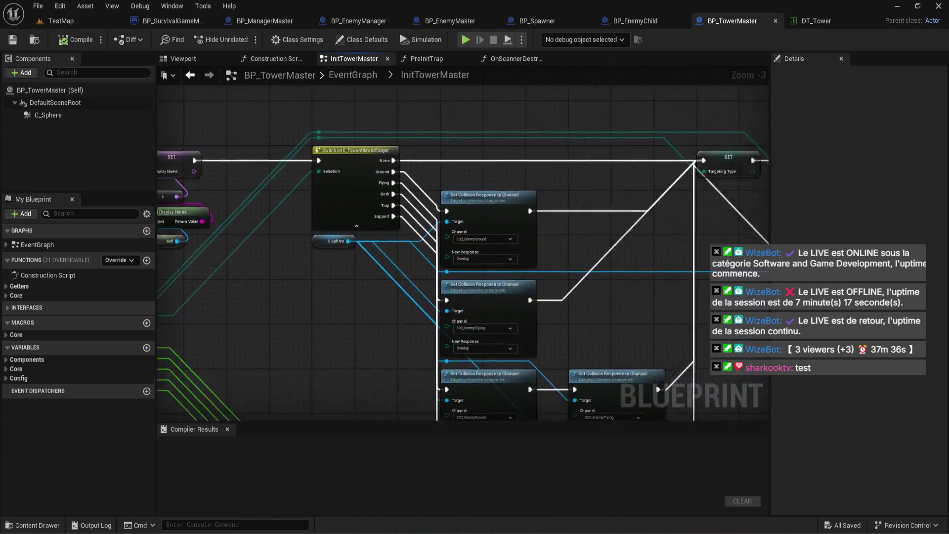
{"action": "scroll", "coordinate": [462, 255], "scroll_direction": "down", "scroll_amount": 2}
{"action": "scroll", "coordinate": [476, 239], "scroll_direction": "up", "scroll_amount": 6}
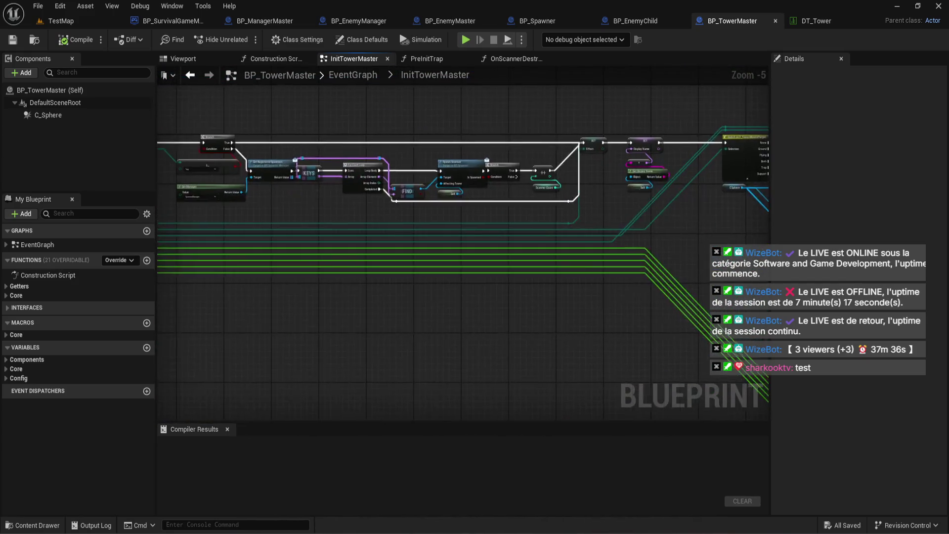
{"action": "mouse_move", "coordinate": [489, 243]}
{"action": "left_mouse_down"}
{"action": "mouse_move", "coordinate": [243, 249]}
{"action": "mouse_move", "coordinate": [445, 268]}
{"action": "mouse_move", "coordinate": [453, 281]}
{"action": "mouse_move", "coordinate": [581, 317]}
{"action": "left_mouse_up"}
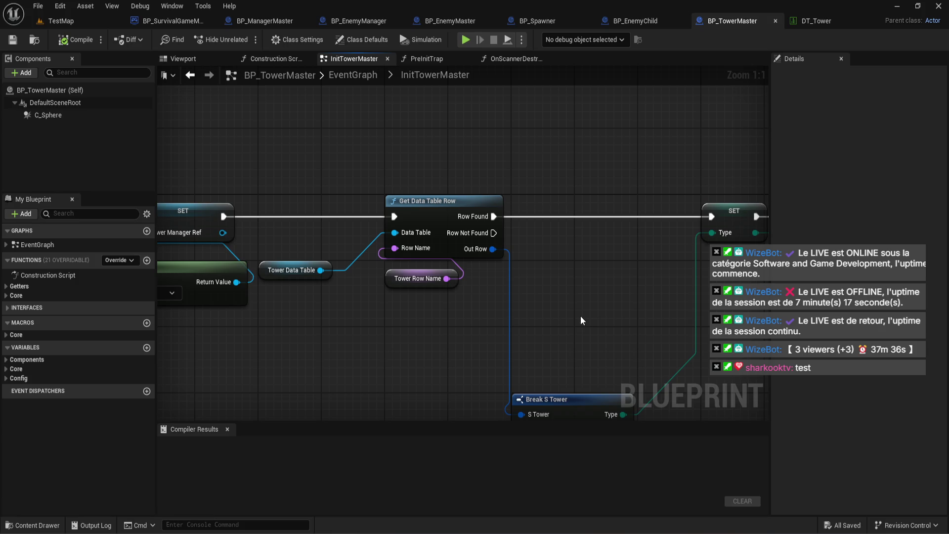
{"action": "left_click", "coordinate": [937, 6]}
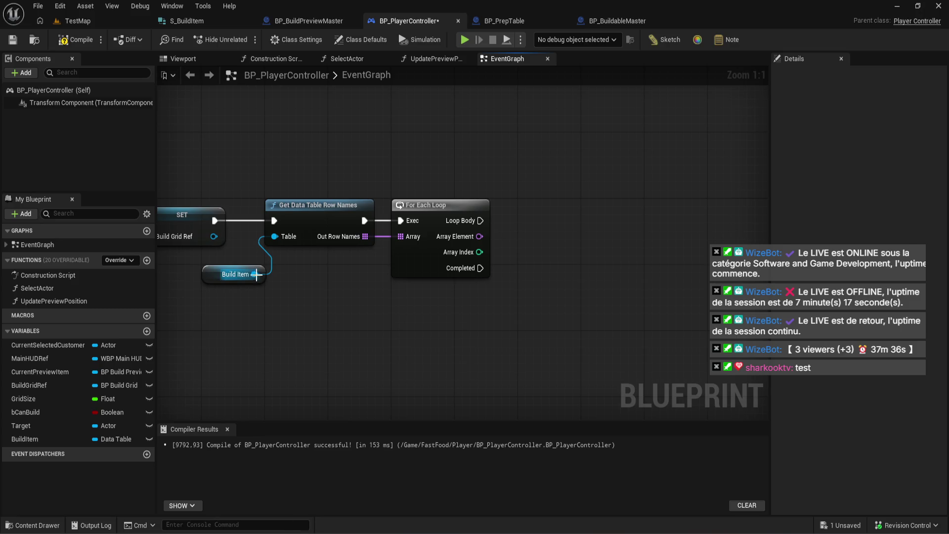
Add a Get Data Table Row node on Build Item, deleting the unwanted Row Struct node.
{"action": "left_click_drag", "start_coordinate": [254, 274], "coordinate": [307, 319]}
{"action": "type", "text": "get data tab"}
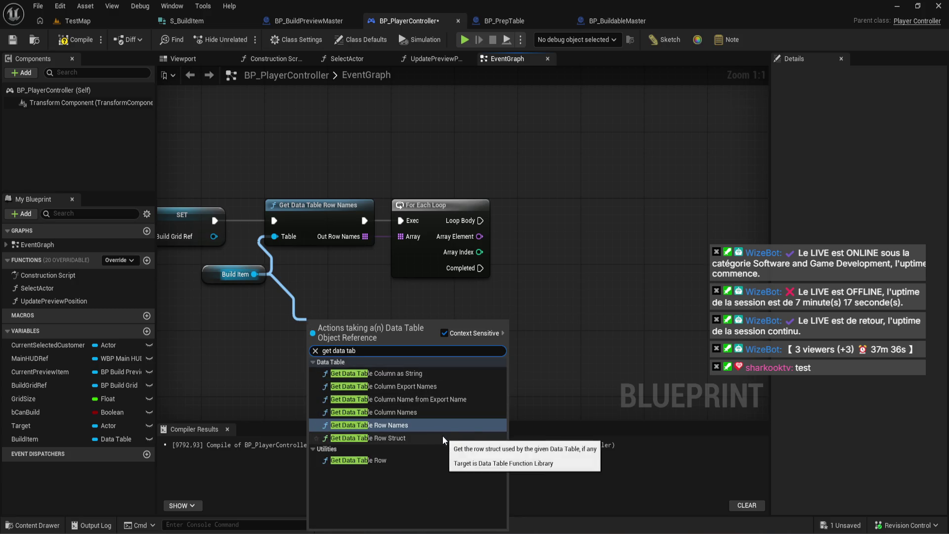
{"action": "left_click", "coordinate": [443, 437]}
{"action": "left_click_drag", "start_coordinate": [254, 273], "coordinate": [253, 286]}
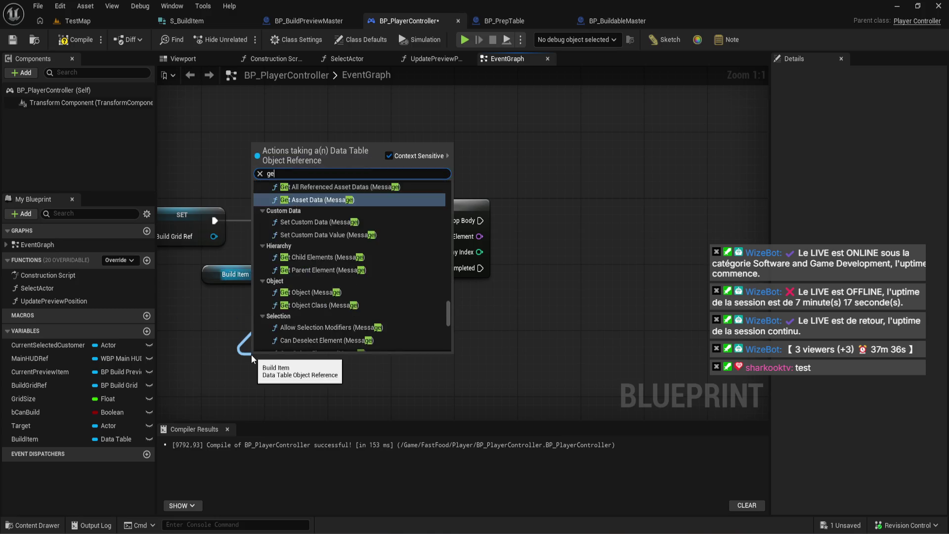
{"action": "type", "text": "getr"}
{"action": "key", "text": "BackSpace"}
{"action": "type", "text": "data ta"}
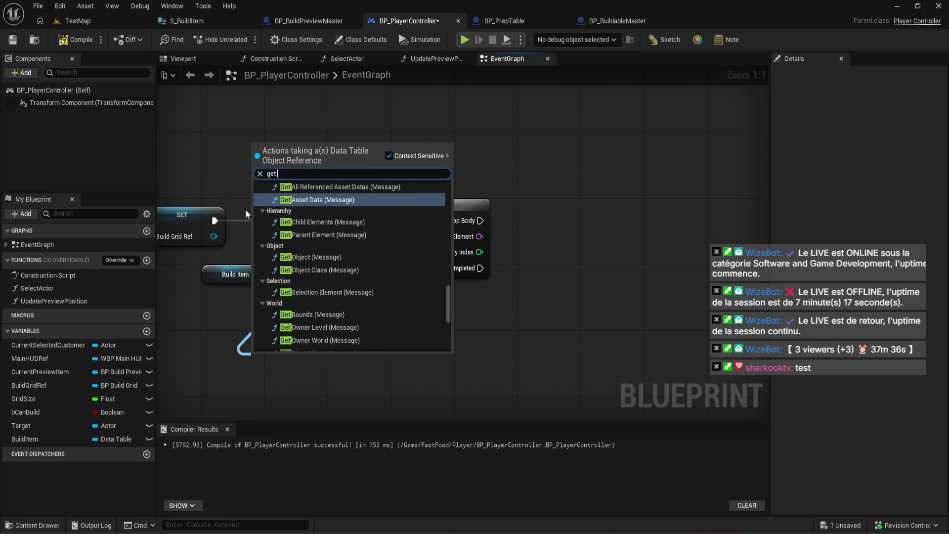
{"action": "type", "text": "ble"}
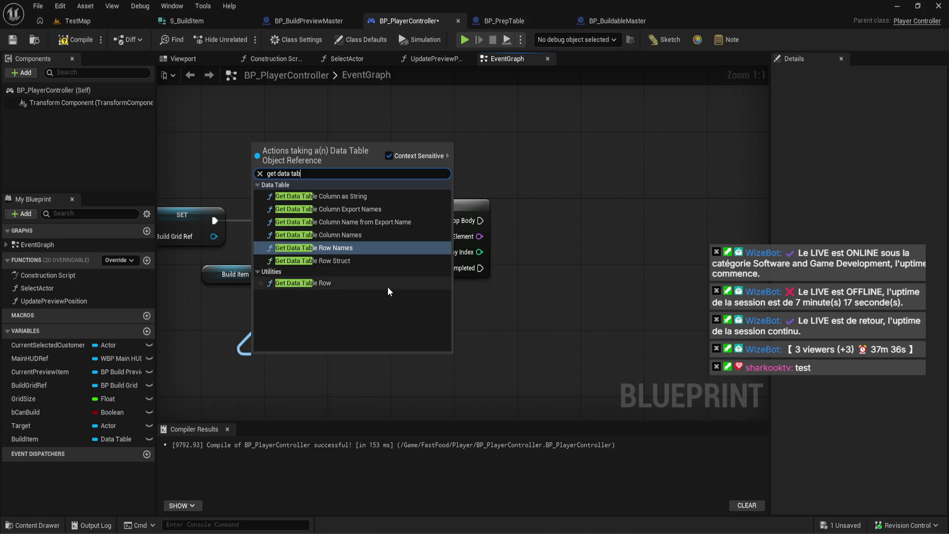
{"action": "left_click", "coordinate": [388, 287]}
{"action": "left_click", "coordinate": [375, 321]}
{"action": "key", "text": "Delete"}
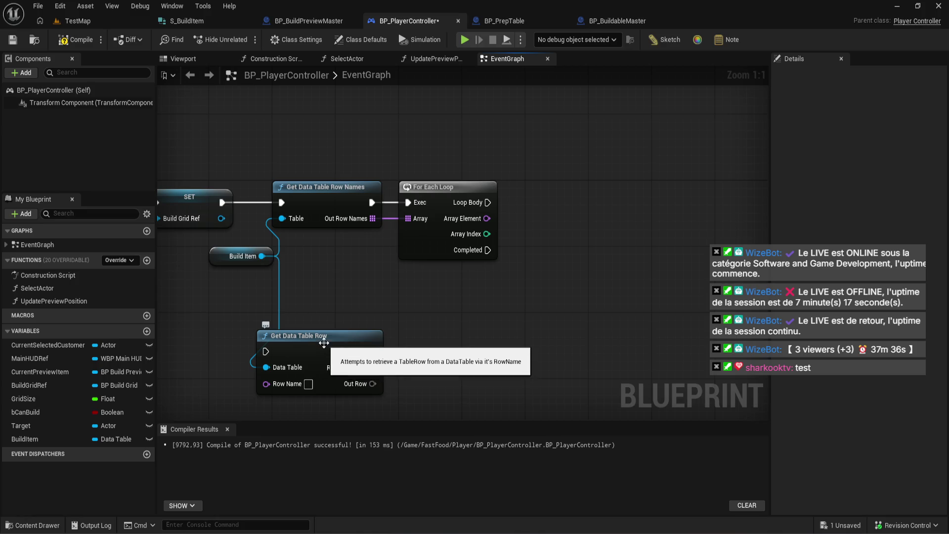
{"action": "left_click_drag", "start_coordinate": [324, 342], "coordinate": [442, 302]}
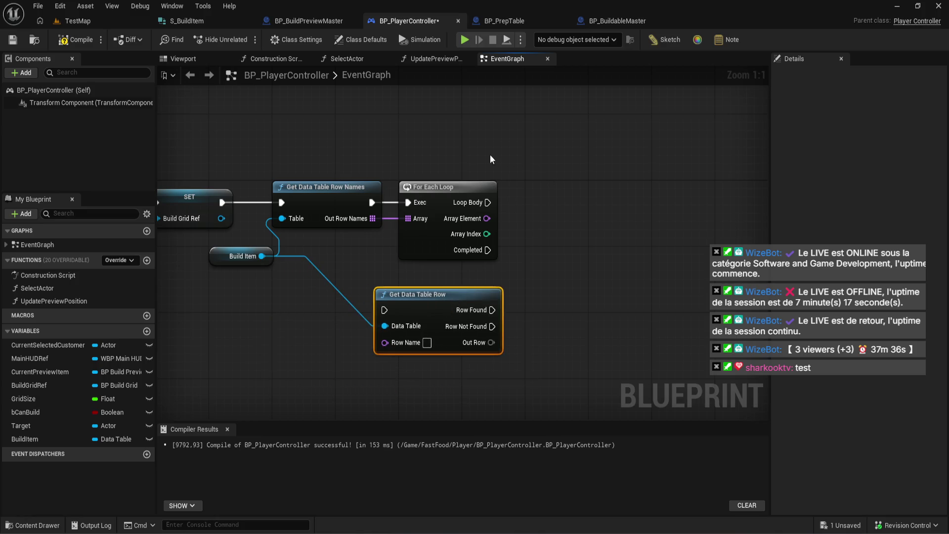
{"action": "left_click", "coordinate": [529, 285]}
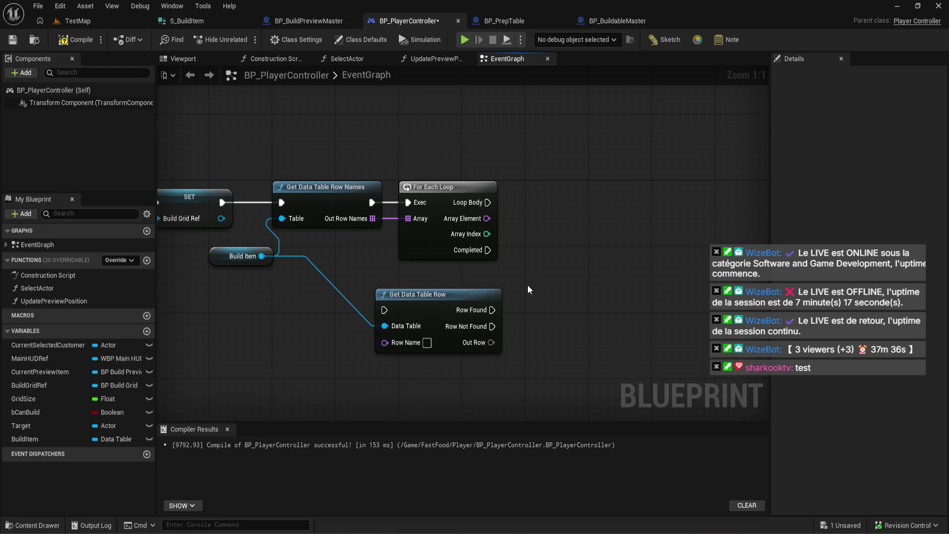
Delete the row-names node and For Each Loop, place Get Data Table Row by Build Item, and save.
{"action": "left_click_drag", "start_coordinate": [509, 153], "coordinate": [326, 230]}
{"action": "key", "text": "Delete"}
{"action": "left_click_drag", "start_coordinate": [416, 294], "coordinate": [360, 202]}
{"action": "left_click", "coordinate": [86, 46]}
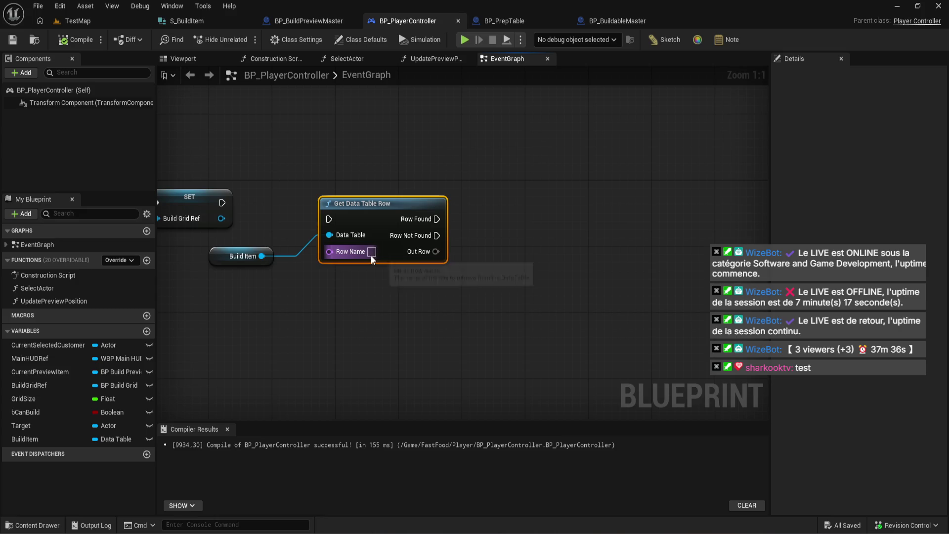
Promote the Row Name pin to a variable and wire SET's execution into Get Data Table Row.
{"action": "right_click", "coordinate": [437, 246]}
{"action": "right_click", "coordinate": [423, 254]}
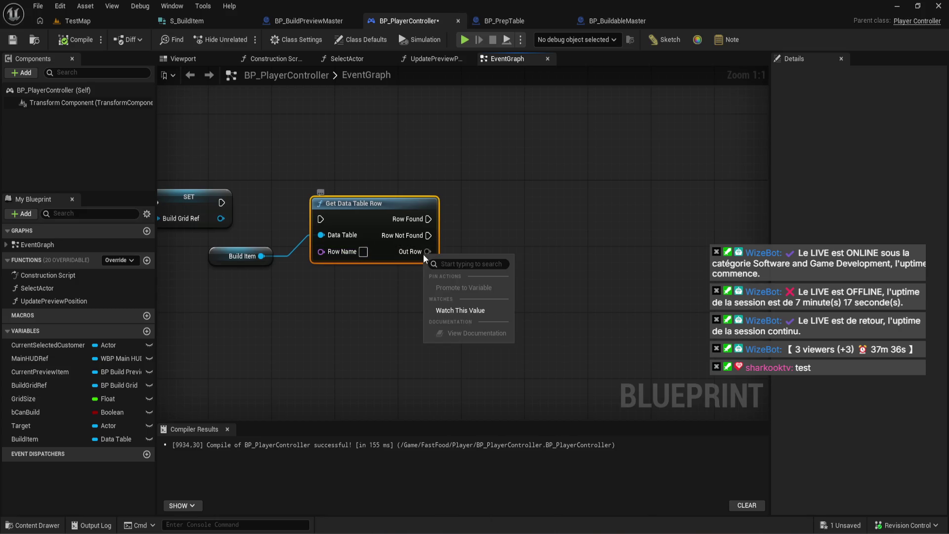
{"action": "right_click", "coordinate": [407, 251]}
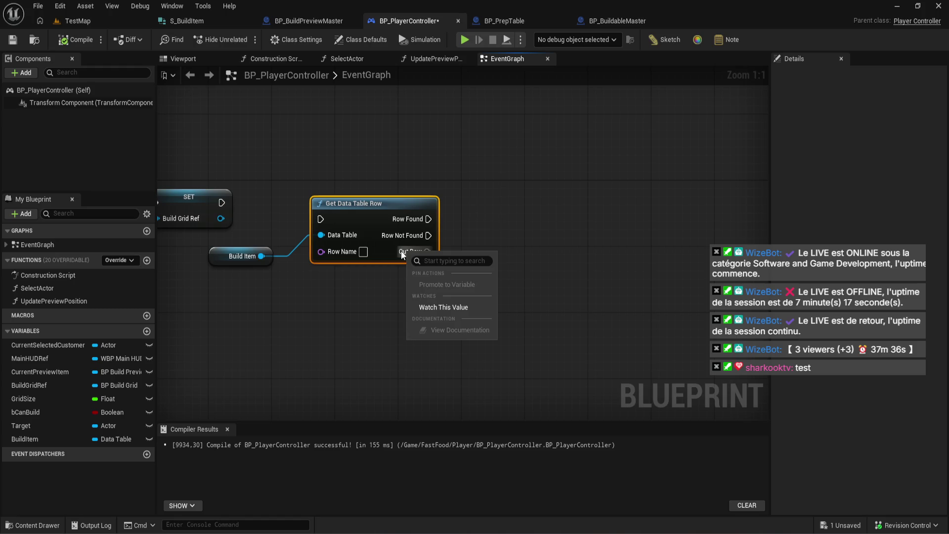
{"action": "right_click", "coordinate": [321, 251]}
{"action": "left_click", "coordinate": [358, 285]}
{"action": "key", "text": "ctrl+s"}
{"action": "left_click_drag", "start_coordinate": [261, 206], "coordinate": [280, 259]}
{"action": "left_click", "coordinate": [247, 193]}
{"action": "left_click_drag", "start_coordinate": [266, 195], "coordinate": [285, 299]}
{"action": "left_click_drag", "start_coordinate": [221, 202], "coordinate": [320, 219]}
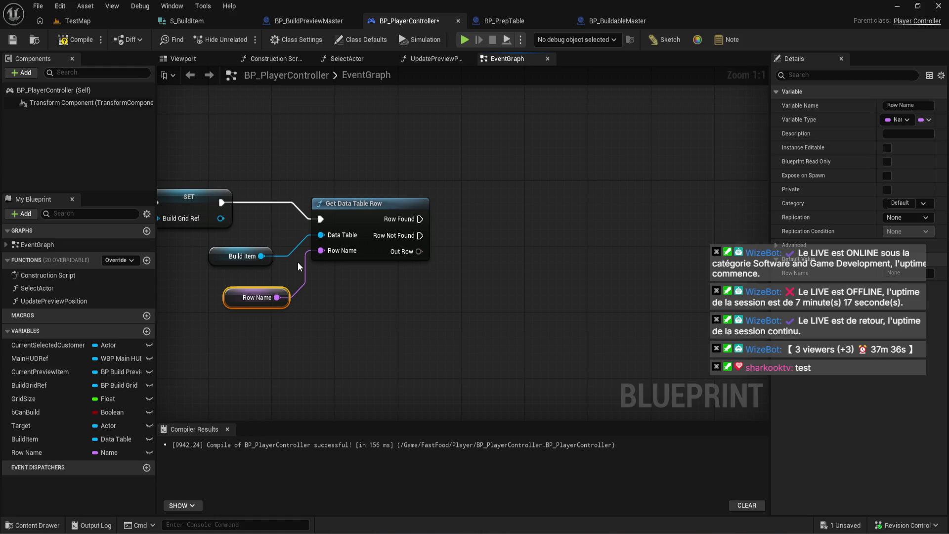
Compile BP_PlayerController and jump to the failing Get Data Table Row node.
{"action": "left_click", "coordinate": [75, 40]}
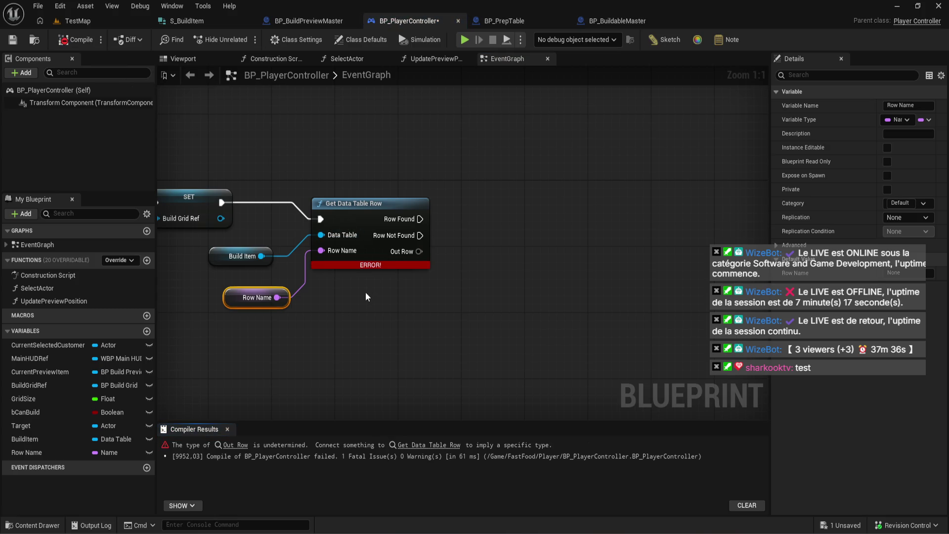
{"action": "left_click", "coordinate": [236, 445]}
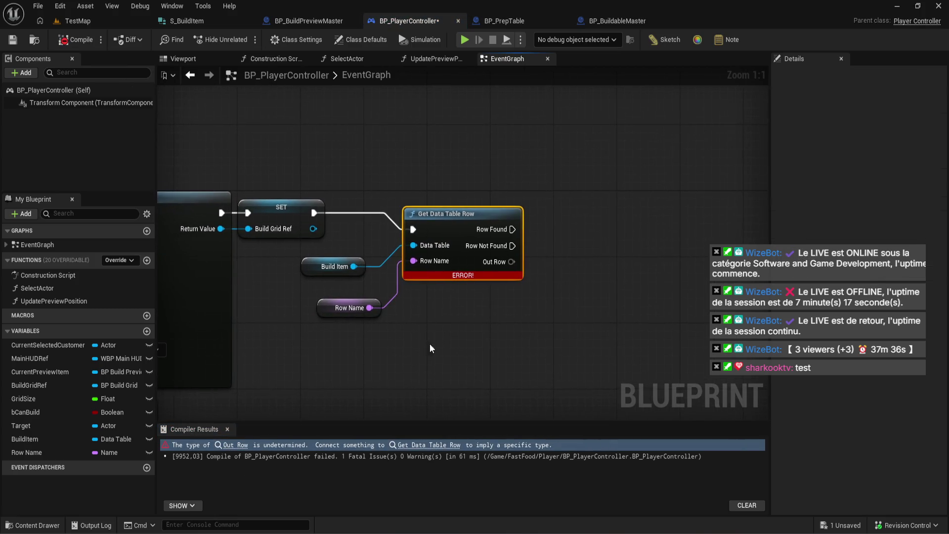
{"action": "left_click_drag", "start_coordinate": [461, 335], "coordinate": [390, 354]}
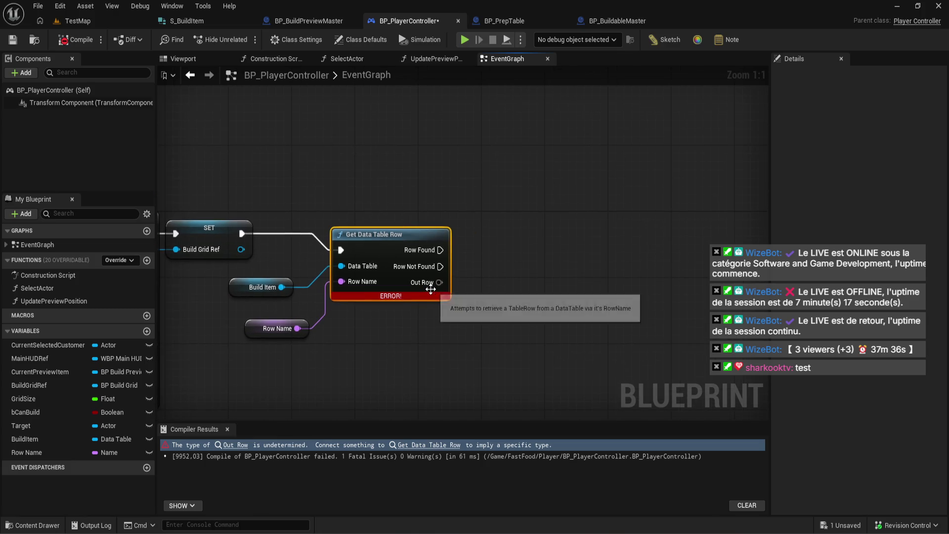
{"action": "left_click", "coordinate": [434, 446]}
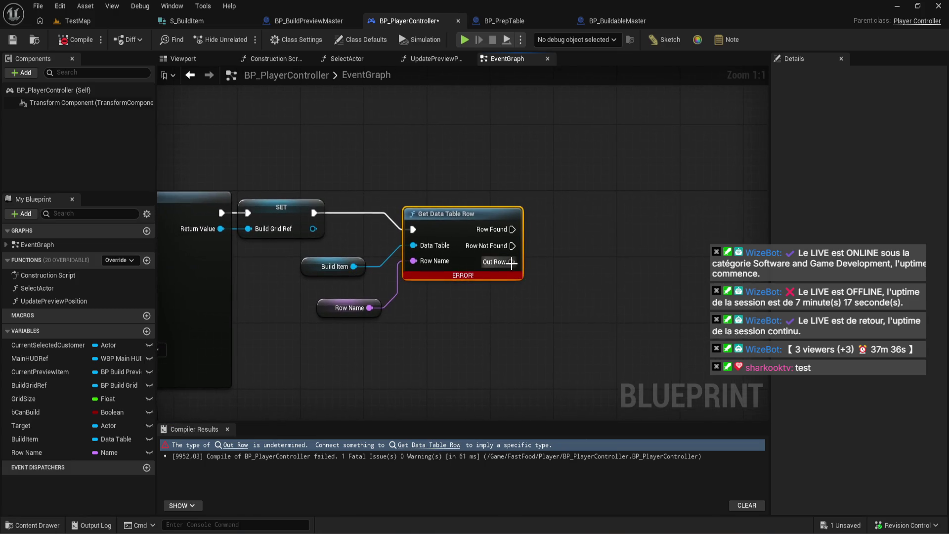
Try a Break node on Out Row, undo it, recompile, and switch to the Epic Games Launcher.
{"action": "left_click_drag", "start_coordinate": [511, 262], "coordinate": [567, 293]}
{"action": "left_click", "coordinate": [573, 365]}
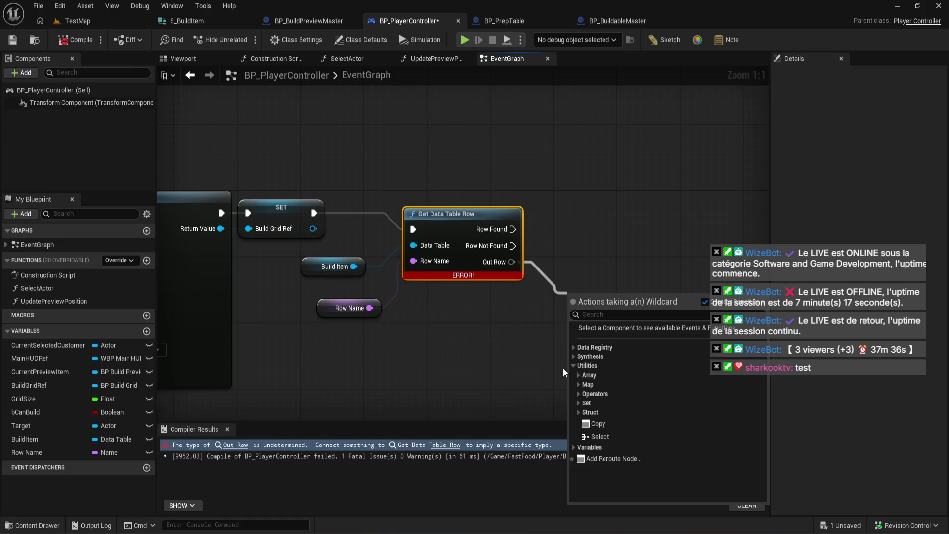
{"action": "mouse_move", "coordinate": [511, 261]}
{"action": "left_mouse_down"}
{"action": "mouse_move", "coordinate": [552, 268]}
{"action": "mouse_move", "coordinate": [539, 271]}
{"action": "left_mouse_up"}
{"action": "type", "text": "bre"}
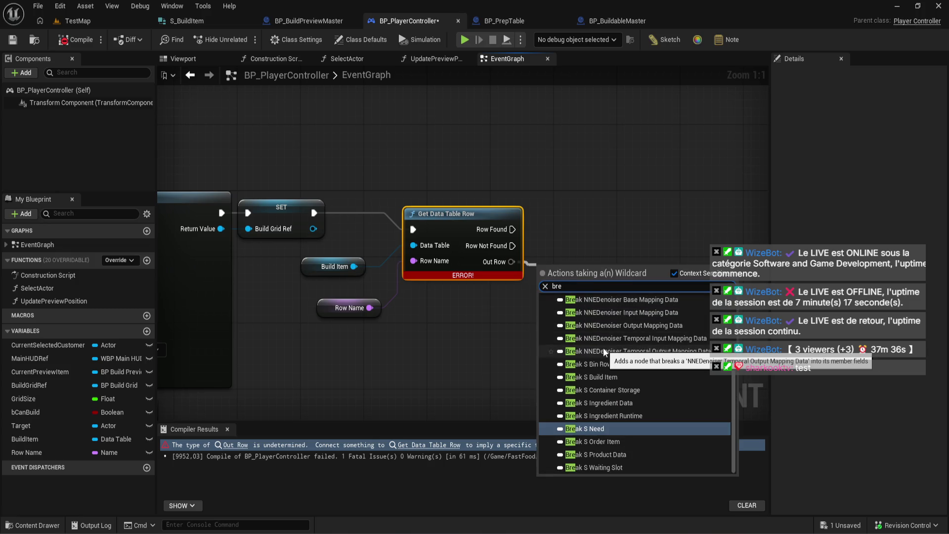
{"action": "left_click", "coordinate": [603, 348]}
{"action": "key", "text": "ctrl+z"}
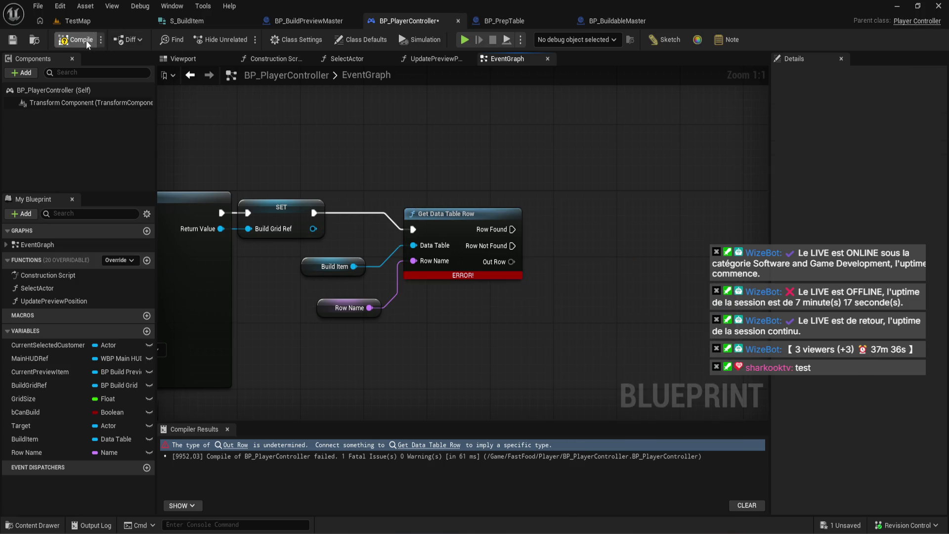
{"action": "left_click", "coordinate": [88, 41]}
{"action": "key", "text": "alt+Tab"}
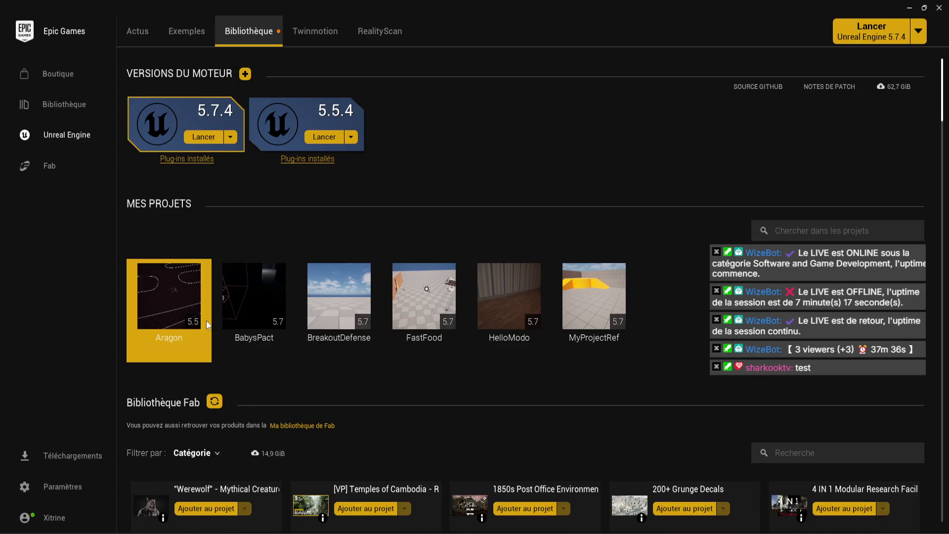
Launch the Aragon project from the launcher's My Projects library.
{"action": "double_click", "coordinate": [203, 319]}
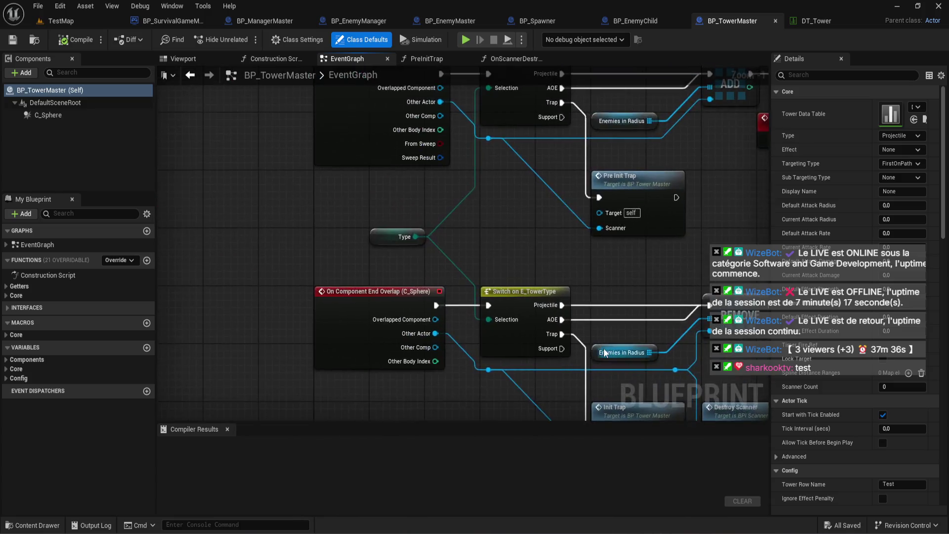
{"action": "scroll", "coordinate": [452, 257], "scroll_direction": "up", "scroll_amount": 12}
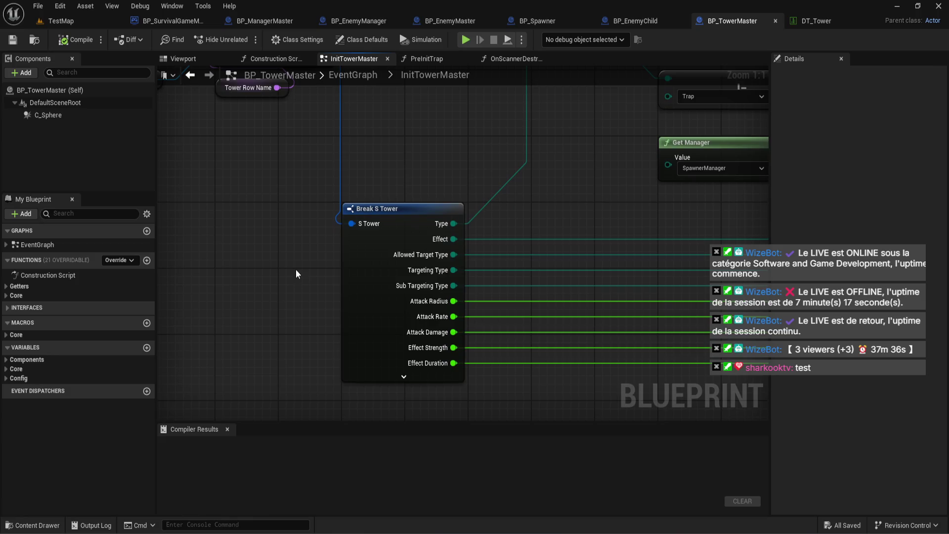
Copy and paste the Get Data Table Row node with its two inputs in InitTowerMaster.
{"action": "left_click", "coordinate": [348, 271]}
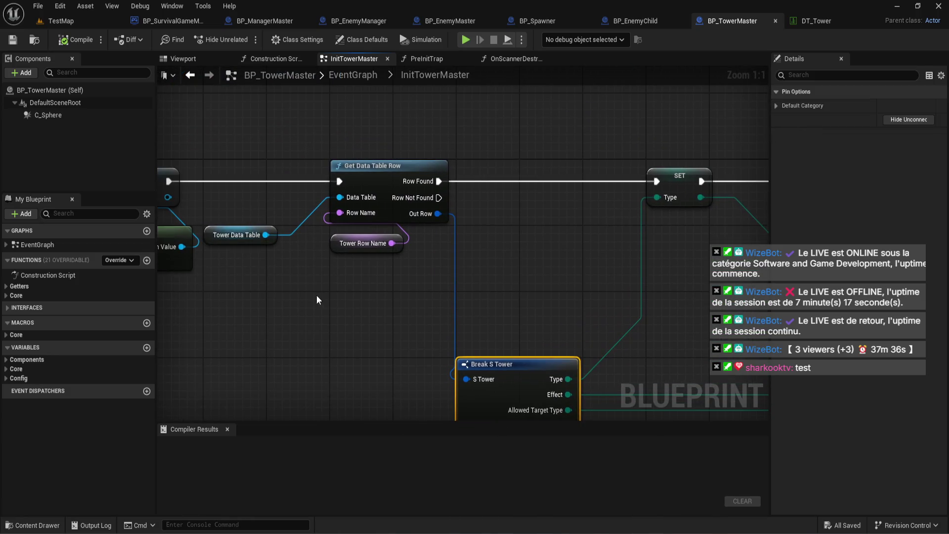
{"action": "left_click_drag", "start_coordinate": [289, 268], "coordinate": [341, 218]}
{"action": "key", "text": "ctrl+c"}
{"action": "key", "text": "ctrl+v"}
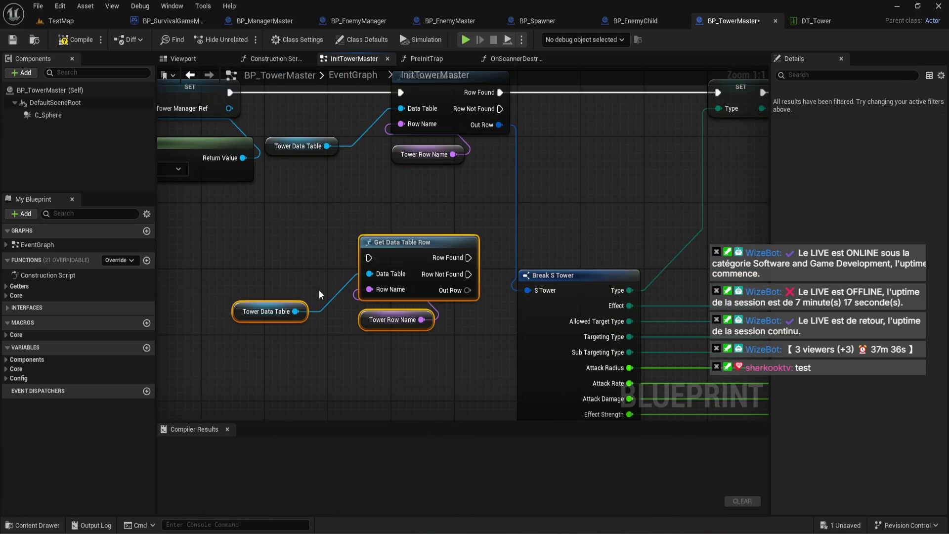
{"action": "left_click", "coordinate": [471, 325]}
Expand the Core variables category in My Blueprint and scroll through it.
{"action": "left_click", "coordinate": [3, 378]}
{"action": "left_click", "coordinate": [5, 369]}
{"action": "scroll", "coordinate": [14, 382], "scroll_direction": "down", "scroll_amount": 3}
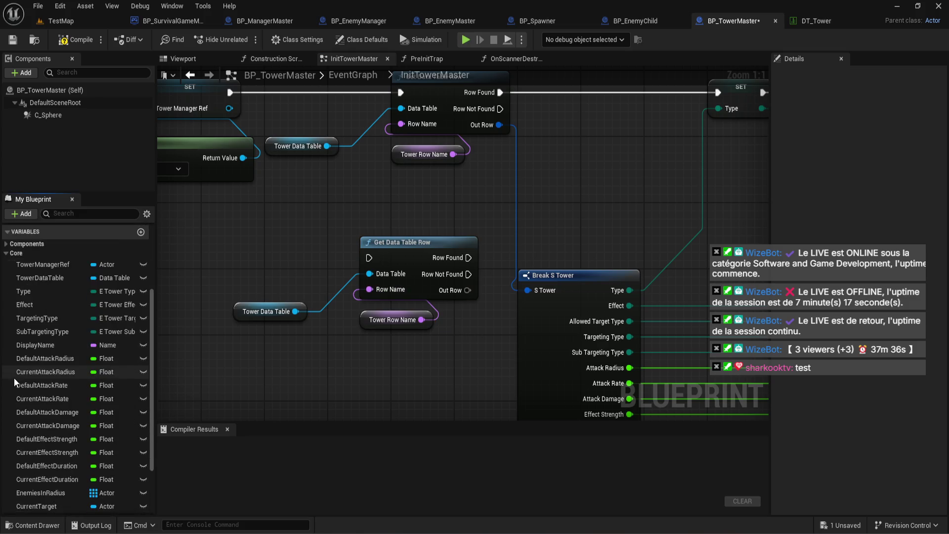
{"action": "scroll", "coordinate": [15, 377], "scroll_direction": "down", "scroll_amount": 3}
{"action": "scroll", "coordinate": [15, 375], "scroll_direction": "up", "scroll_amount": 5}
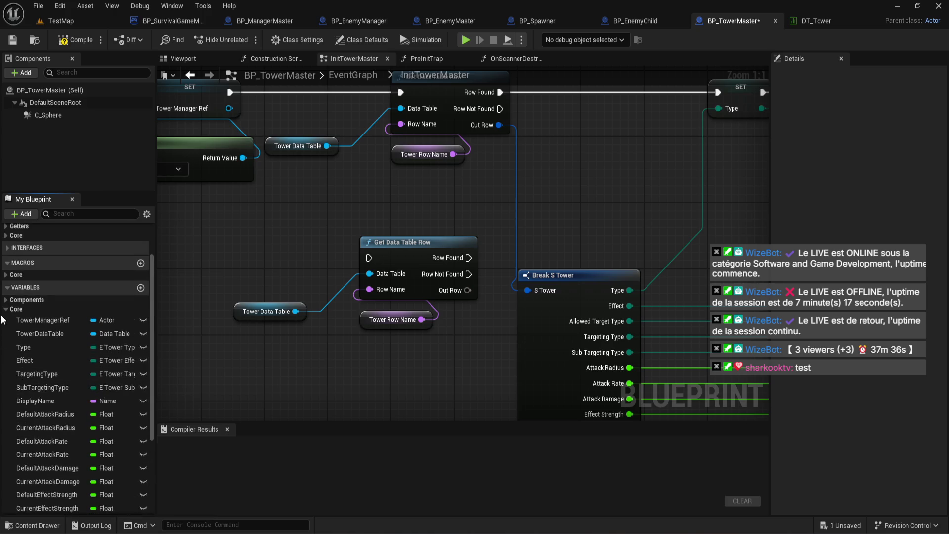
{"action": "left_click", "coordinate": [5, 307]}
Toggle the Config and Core categories to check variables such as TowerRowName.
{"action": "left_click", "coordinate": [5, 378]}
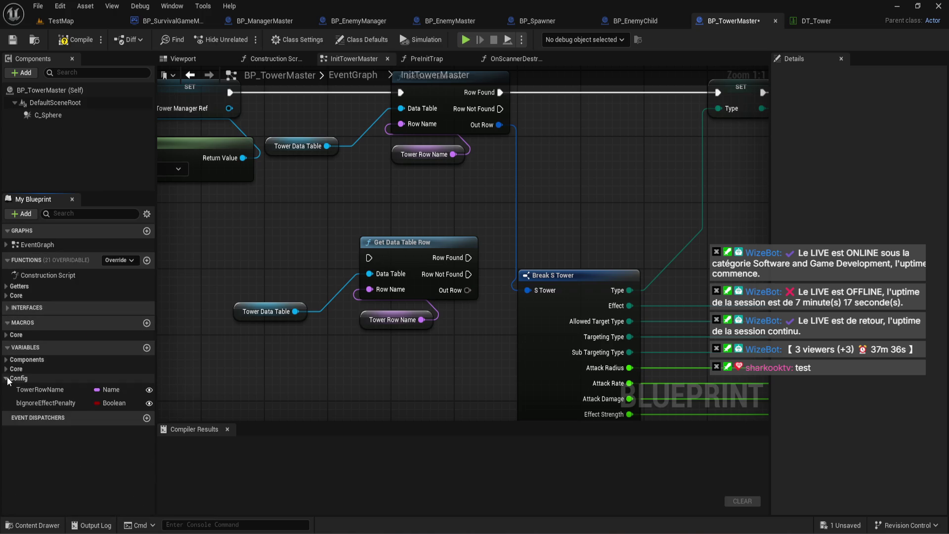
{"action": "left_click", "coordinate": [6, 378]}
{"action": "left_click", "coordinate": [6, 368]}
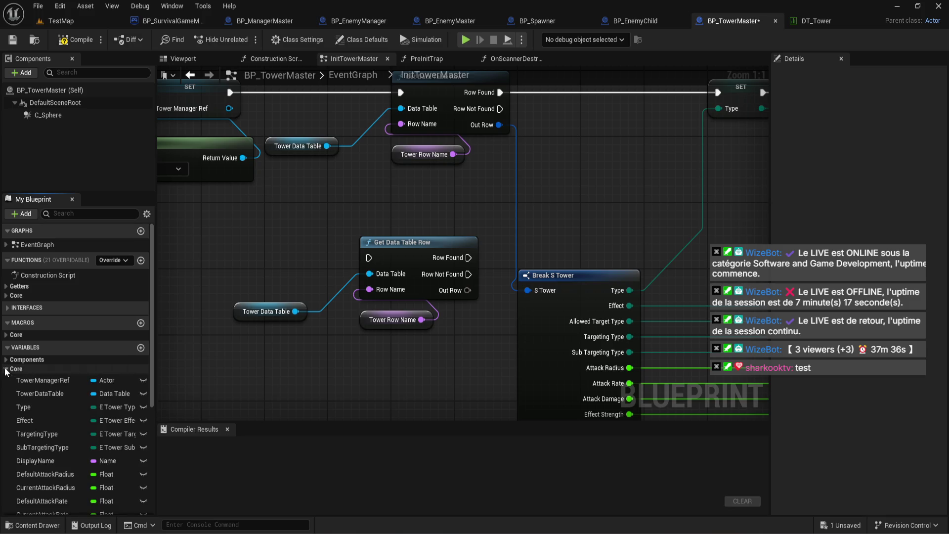
{"action": "scroll", "coordinate": [17, 369], "scroll_direction": "down", "scroll_amount": 5}
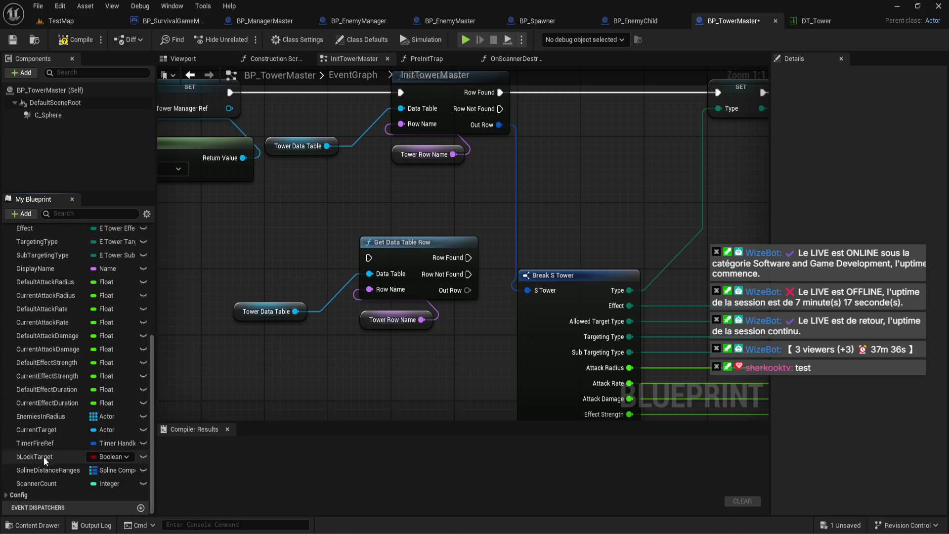
{"action": "scroll", "coordinate": [64, 479], "scroll_direction": "up", "scroll_amount": 5}
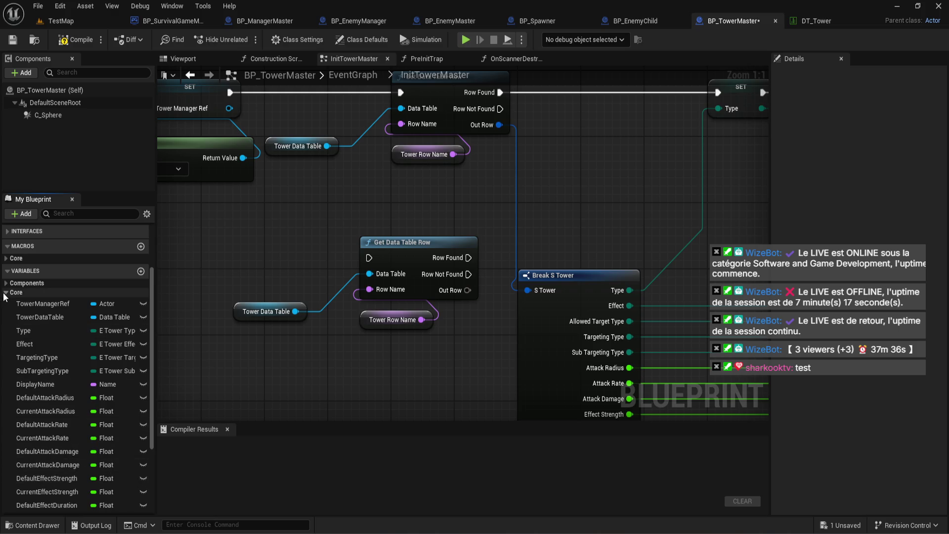
{"action": "left_click", "coordinate": [5, 293]}
{"action": "left_click", "coordinate": [7, 378]}
{"action": "left_click", "coordinate": [8, 378]}
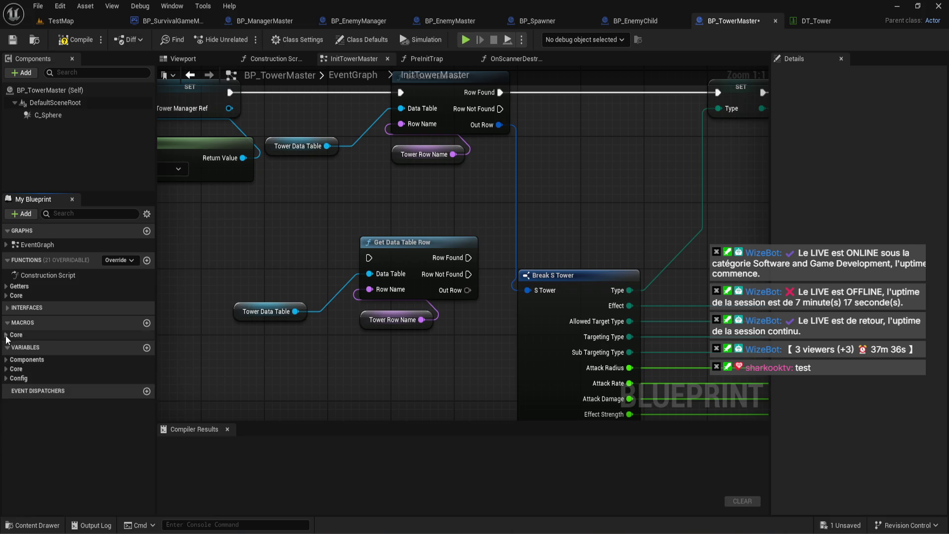
{"action": "left_click", "coordinate": [8, 378]}
{"action": "left_click", "coordinate": [7, 378]}
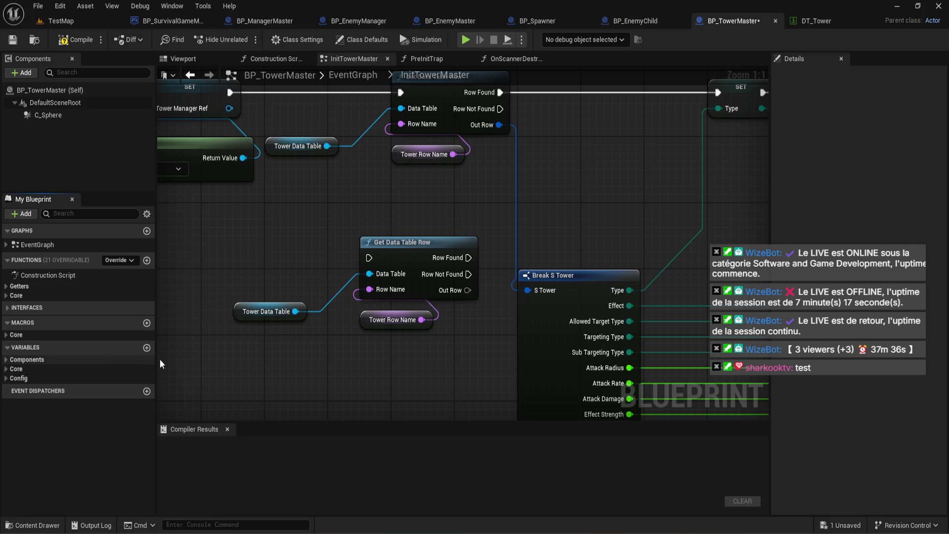
{"action": "scroll", "coordinate": [403, 319], "scroll_direction": "down", "scroll_amount": 2}
{"action": "scroll", "coordinate": [445, 183], "scroll_direction": "up", "scroll_amount": 2}
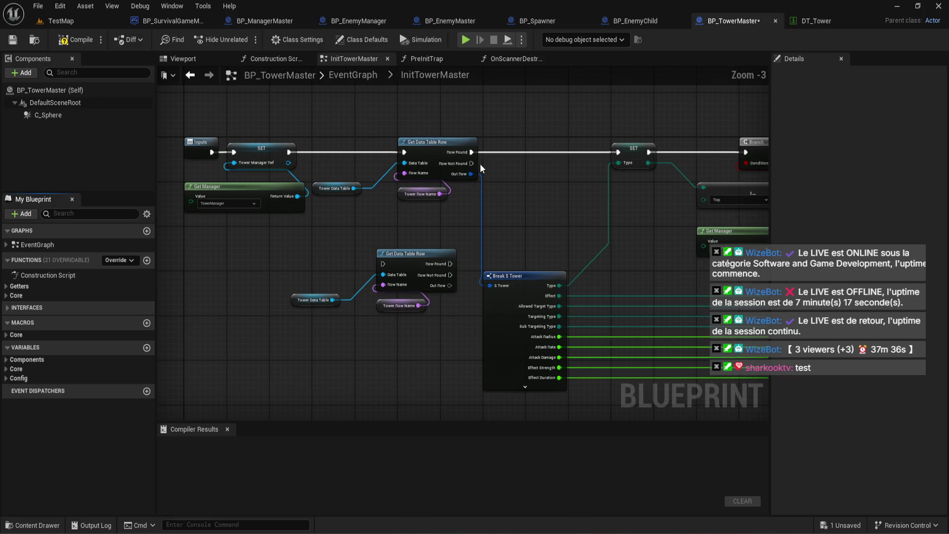
{"action": "mouse_move", "coordinate": [439, 176]}
{"action": "left_mouse_down"}
{"action": "mouse_move", "coordinate": [378, 122]}
{"action": "mouse_move", "coordinate": [289, 81]}
{"action": "left_mouse_up"}
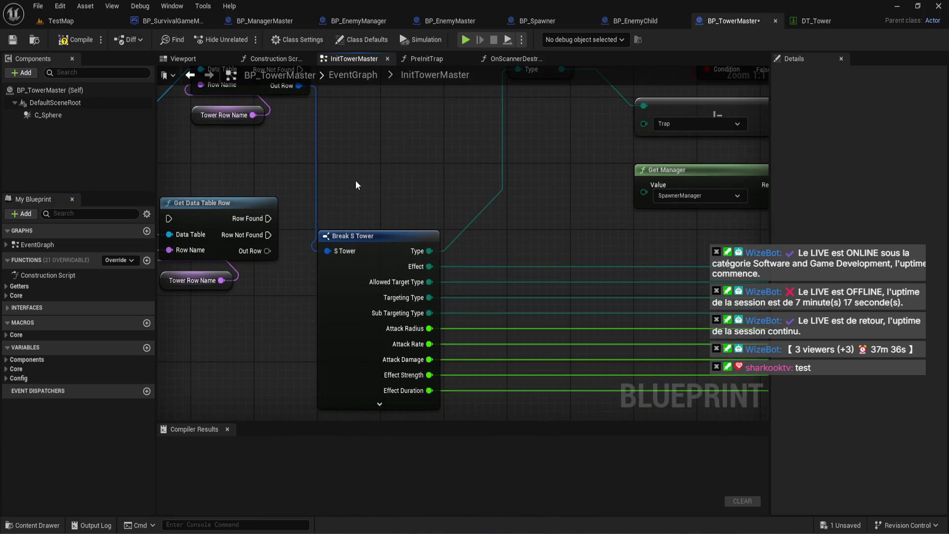
{"action": "left_click", "coordinate": [378, 277]}
{"action": "right_click", "coordinate": [381, 242]}
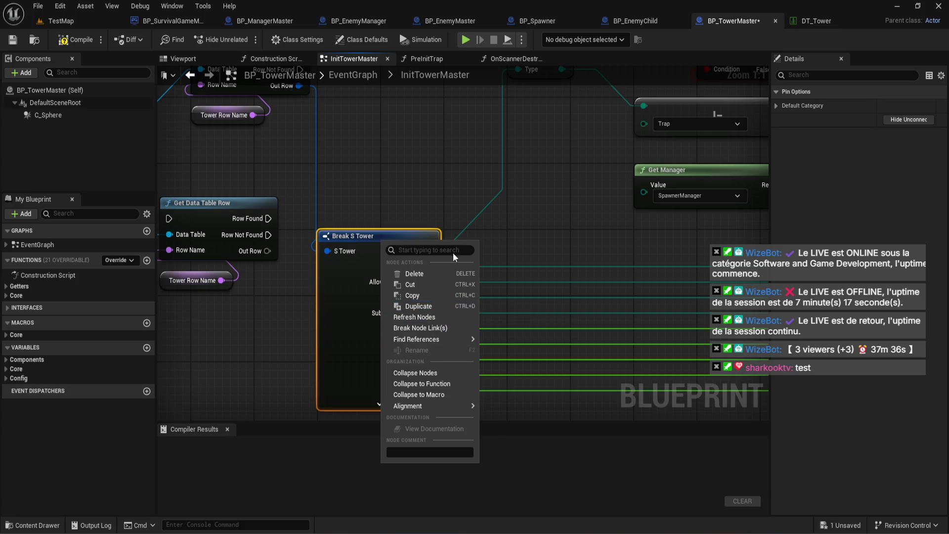
{"action": "left_click", "coordinate": [482, 253]}
{"action": "scroll", "coordinate": [481, 253], "scroll_direction": "down", "scroll_amount": 2}
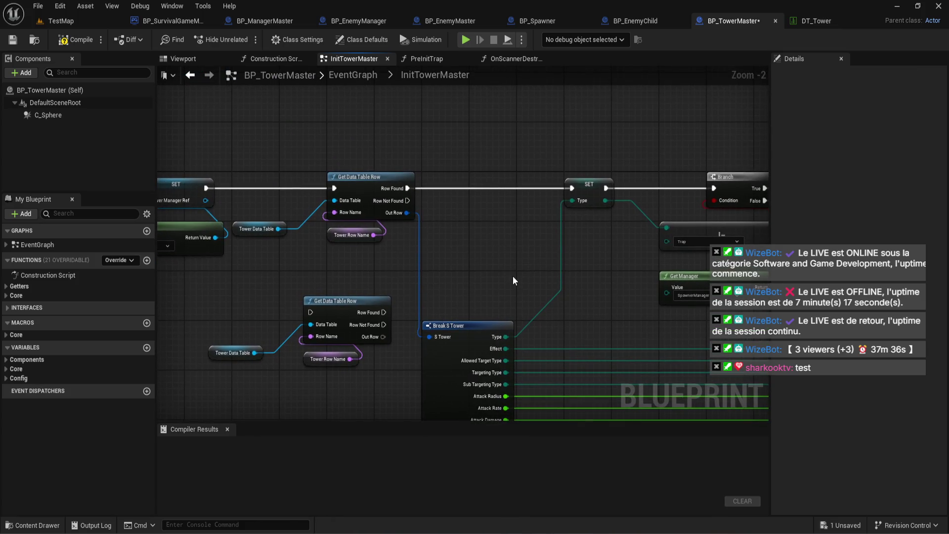
{"action": "scroll", "coordinate": [454, 281], "scroll_direction": "up", "scroll_amount": 2}
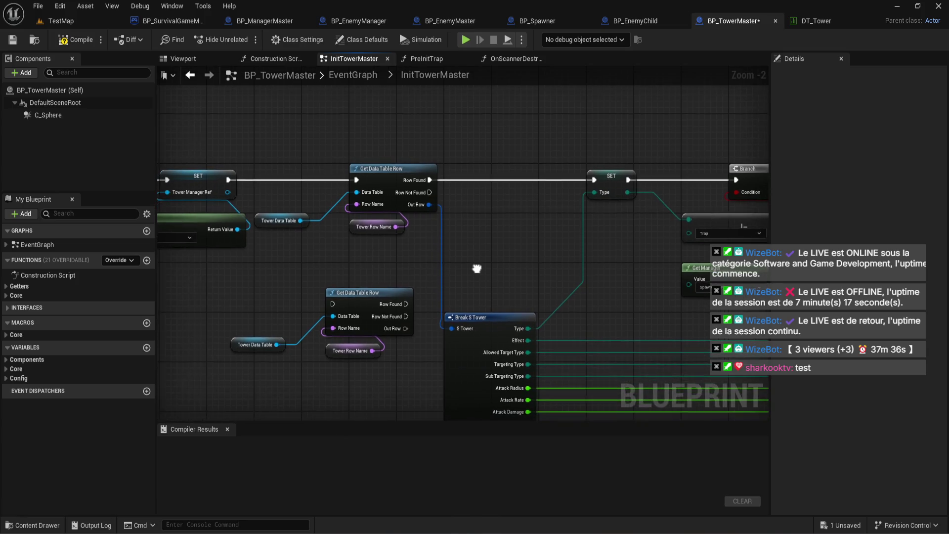
{"action": "left_click_drag", "start_coordinate": [387, 342], "coordinate": [448, 342]}
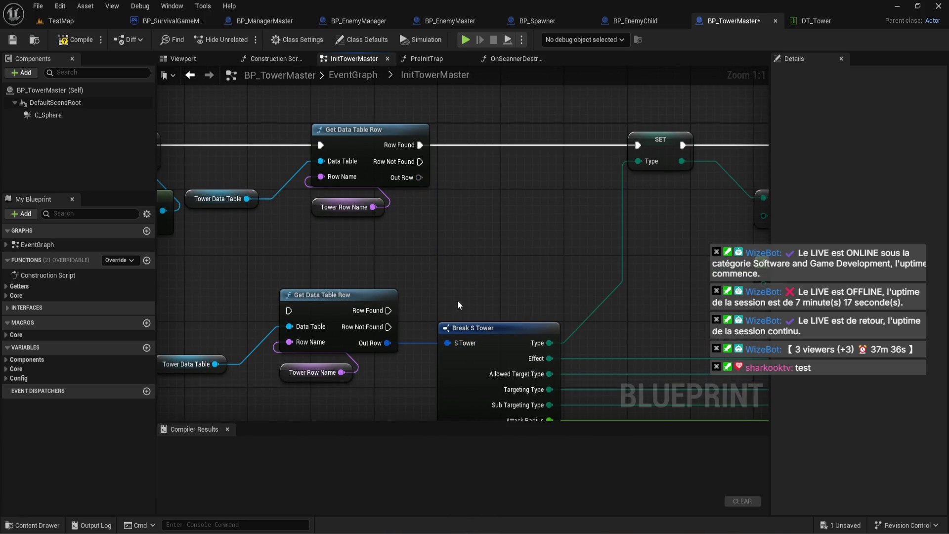
{"action": "left_click", "coordinate": [425, 193]}
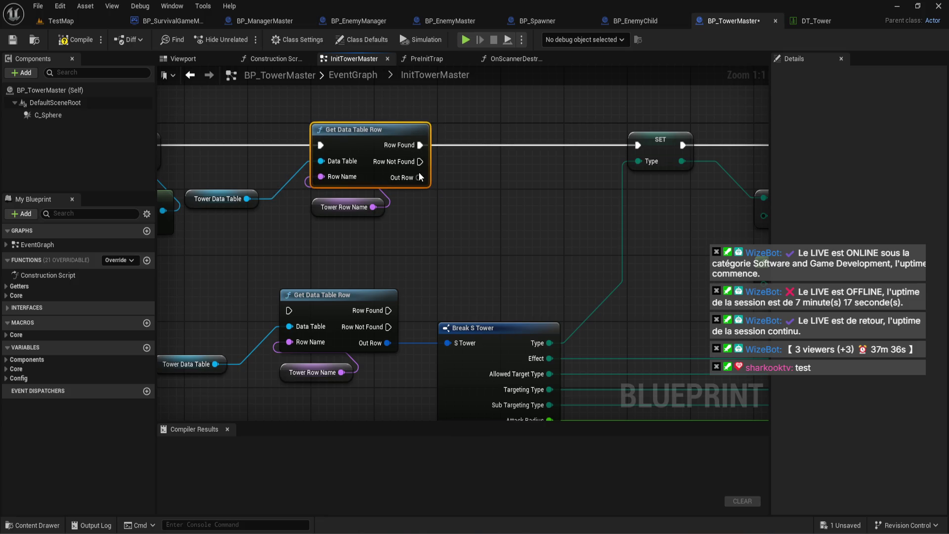
{"action": "left_click_drag", "start_coordinate": [419, 177], "coordinate": [447, 342]}
{"action": "scroll", "coordinate": [480, 294], "scroll_direction": "down", "scroll_amount": 4}
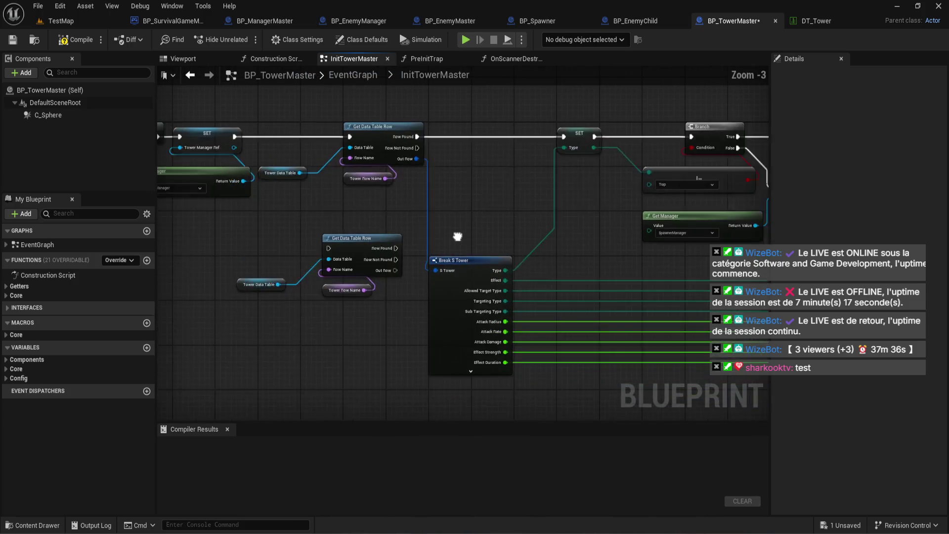
{"action": "scroll", "coordinate": [457, 236], "scroll_direction": "up", "scroll_amount": 3}
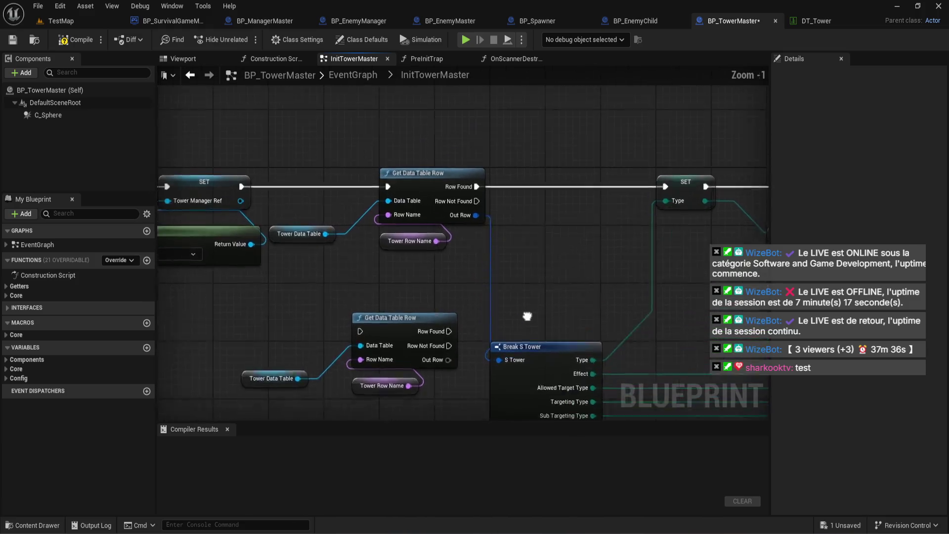
{"action": "mouse_move", "coordinate": [532, 326]}
{"action": "left_mouse_down"}
{"action": "mouse_move", "coordinate": [479, 205]}
{"action": "mouse_move", "coordinate": [436, 212]}
{"action": "mouse_move", "coordinate": [517, 226]}
{"action": "mouse_move", "coordinate": [534, 244]}
{"action": "left_mouse_up"}
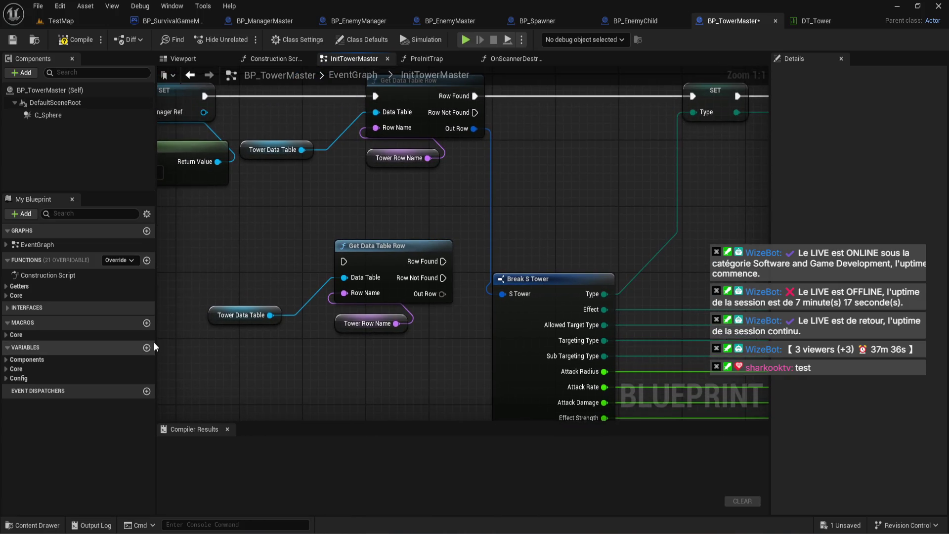
Collapse Components and browse BP_TowerMaster's Core variables for attack radius, rate and damage.
{"action": "left_click", "coordinate": [9, 359]}
{"action": "left_click", "coordinate": [9, 359]}
{"action": "left_click", "coordinate": [9, 368]}
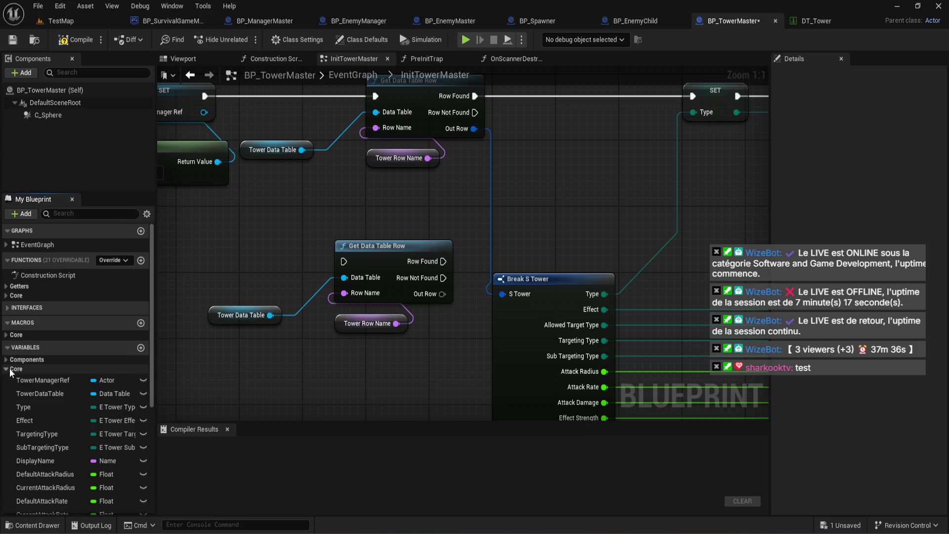
{"action": "scroll", "coordinate": [9, 369], "scroll_direction": "down", "scroll_amount": 2}
{"action": "scroll", "coordinate": [10, 368], "scroll_direction": "down", "scroll_amount": 5}
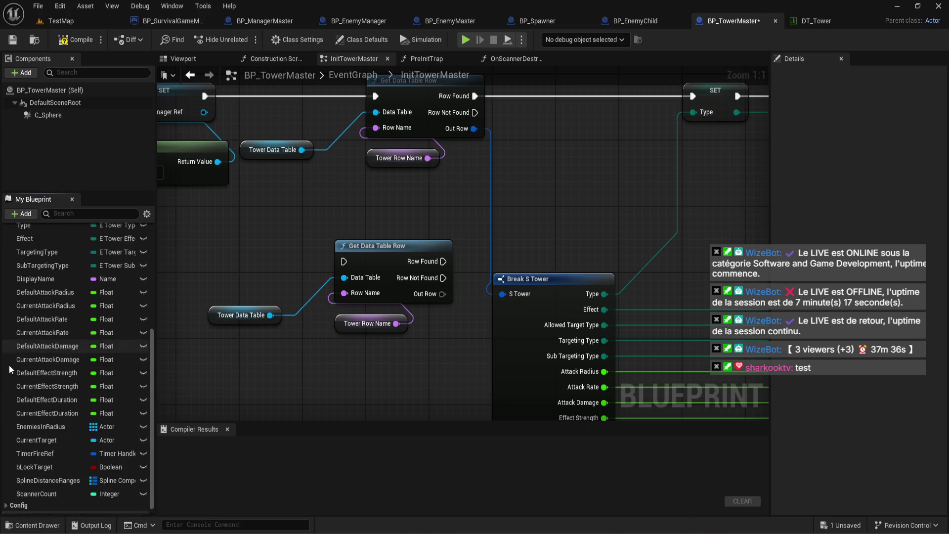
{"action": "scroll", "coordinate": [9, 364], "scroll_direction": "up", "scroll_amount": 3}
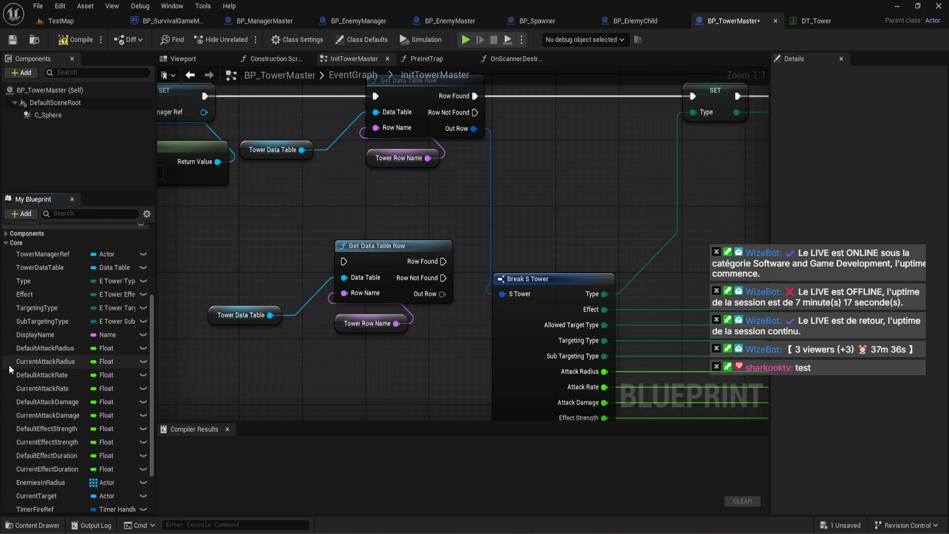
{"action": "scroll", "coordinate": [9, 365], "scroll_direction": "down", "scroll_amount": 4}
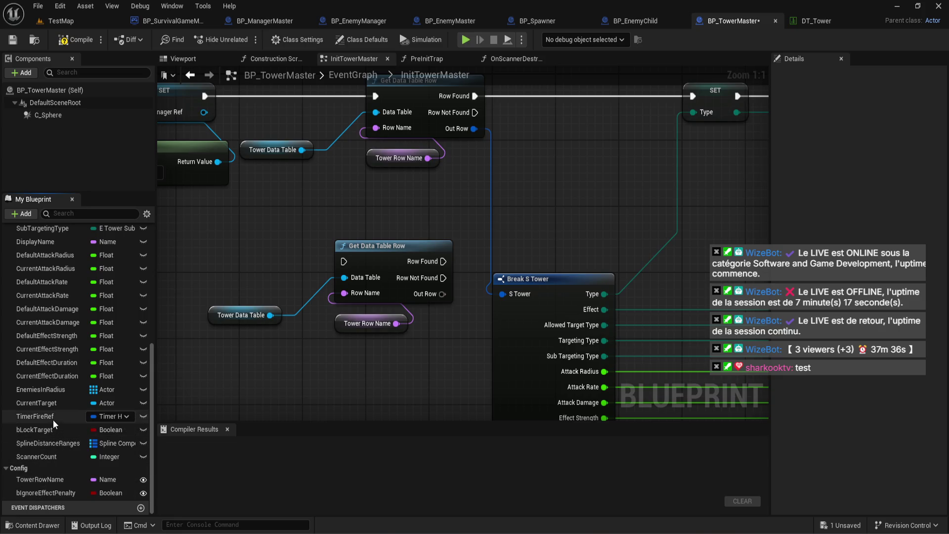
{"action": "scroll", "coordinate": [54, 416], "scroll_direction": "up", "scroll_amount": 1}
{"action": "scroll", "coordinate": [56, 420], "scroll_direction": "up", "scroll_amount": 1}
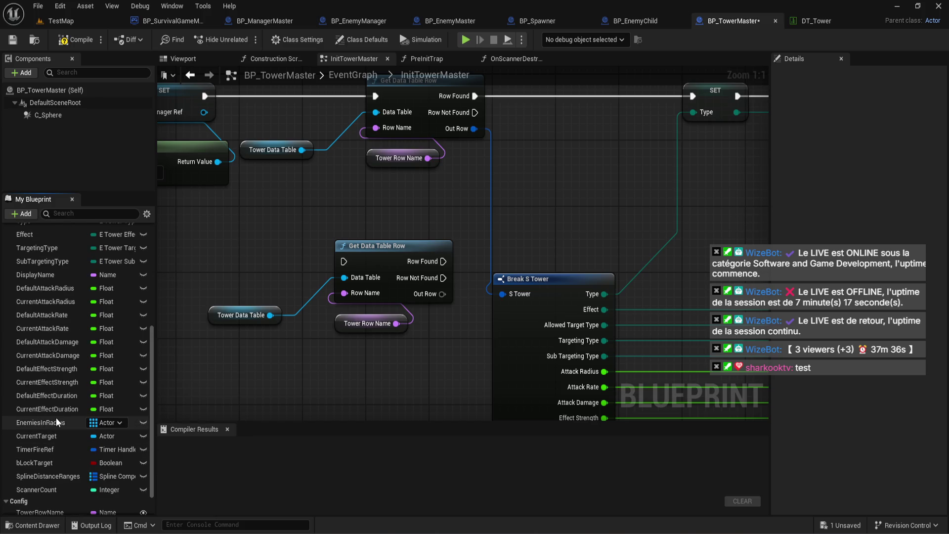
{"action": "scroll", "coordinate": [55, 417], "scroll_direction": "up", "scroll_amount": 1}
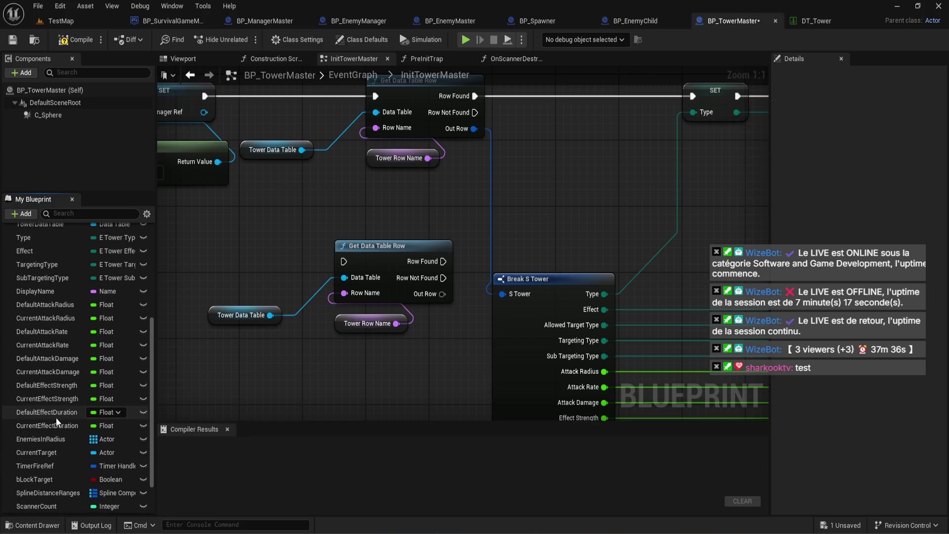
{"action": "scroll", "coordinate": [56, 417], "scroll_direction": "up", "scroll_amount": 3}
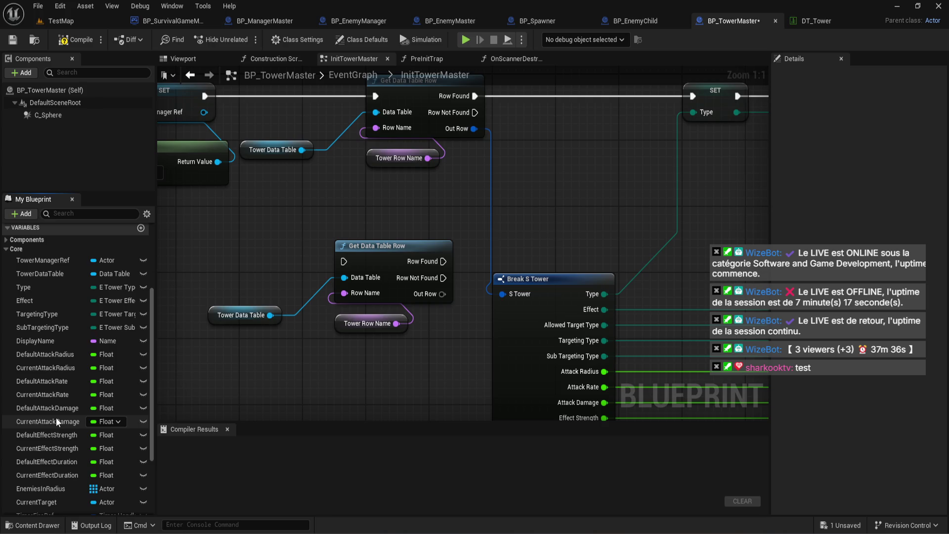
{"action": "scroll", "coordinate": [55, 417], "scroll_direction": "up", "scroll_amount": 3}
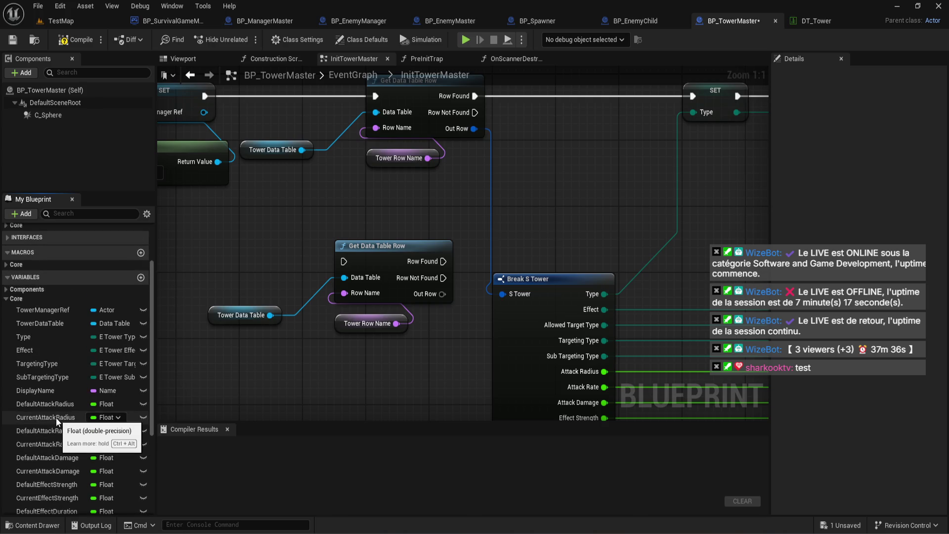
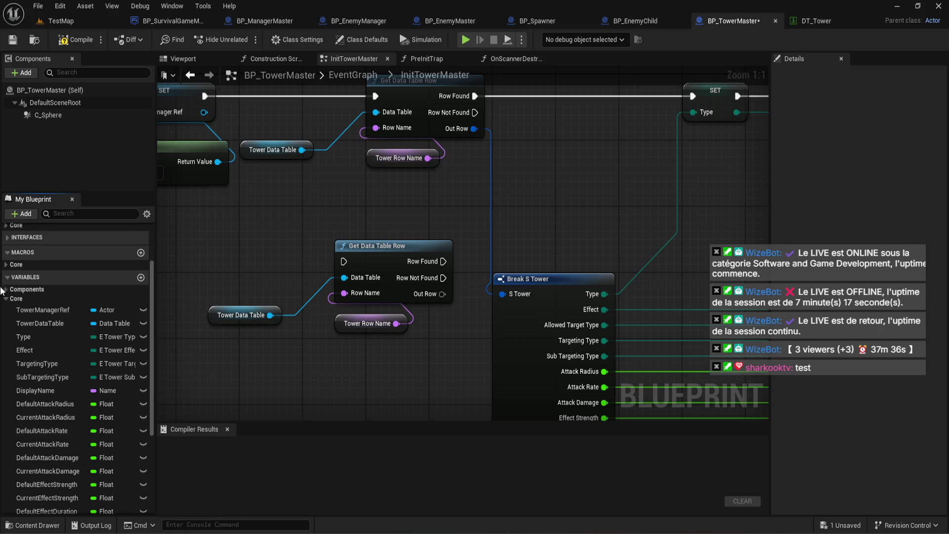
Compile BP_TowerMaster, reconnect Out Row to Break S Tower's input, and recompile.
{"action": "left_click", "coordinate": [79, 39]}
{"action": "scroll", "coordinate": [443, 278], "scroll_direction": "down", "scroll_amount": 2}
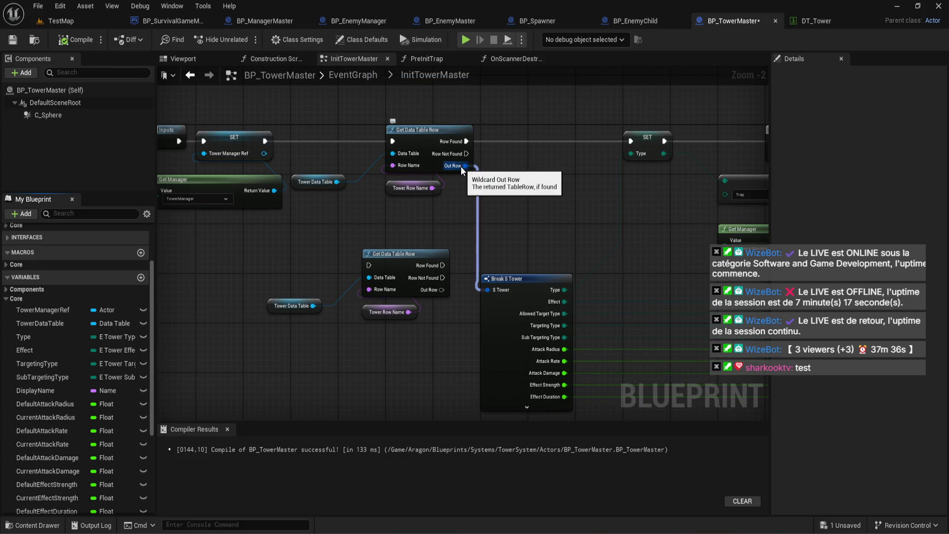
{"action": "scroll", "coordinate": [460, 166], "scroll_direction": "up", "scroll_amount": 2}
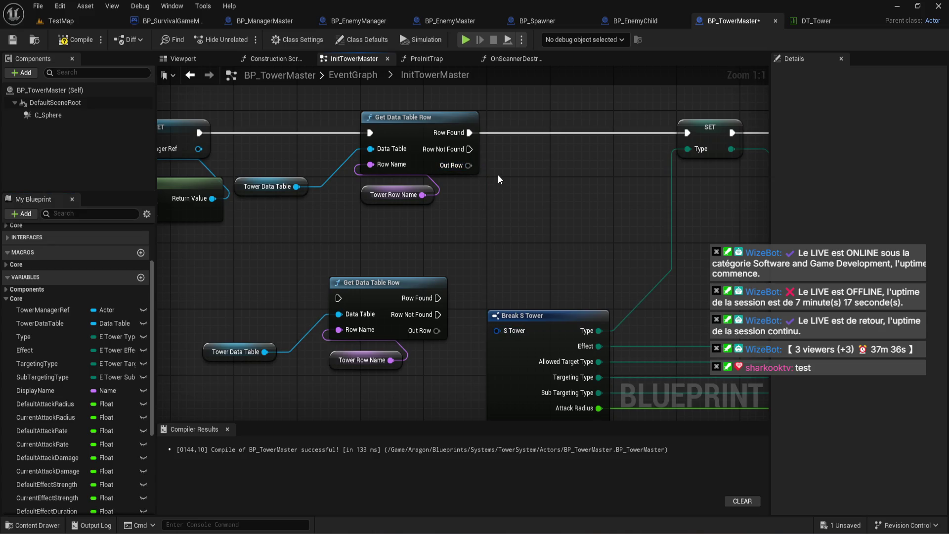
{"action": "left_click", "coordinate": [457, 167], "text": "alt"}
{"action": "mouse_move", "coordinate": [457, 167]}
{"action": "left_mouse_down"}
{"action": "mouse_move", "coordinate": [512, 308]}
{"action": "mouse_move", "coordinate": [496, 330]}
{"action": "left_mouse_up"}
{"action": "scroll", "coordinate": [496, 330], "scroll_direction": "down", "scroll_amount": 4}
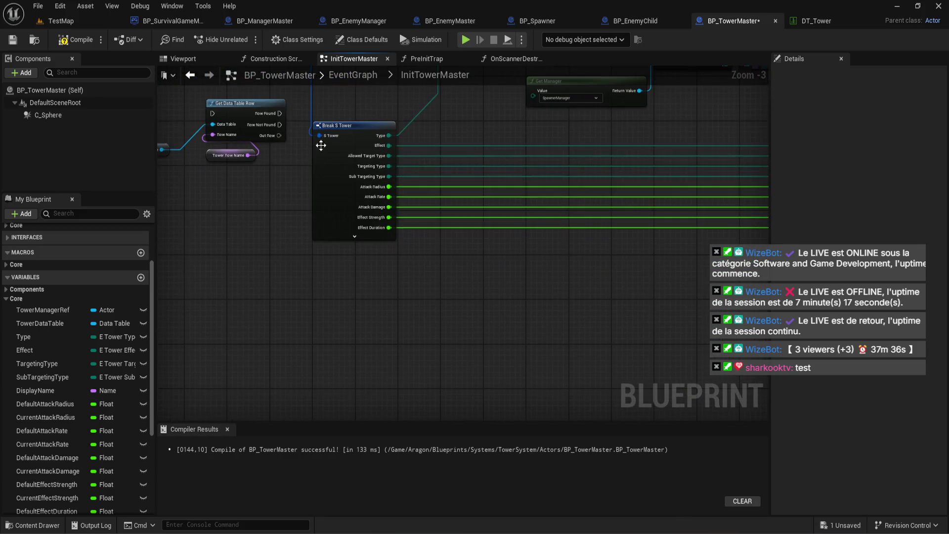
{"action": "left_click", "coordinate": [83, 42]}
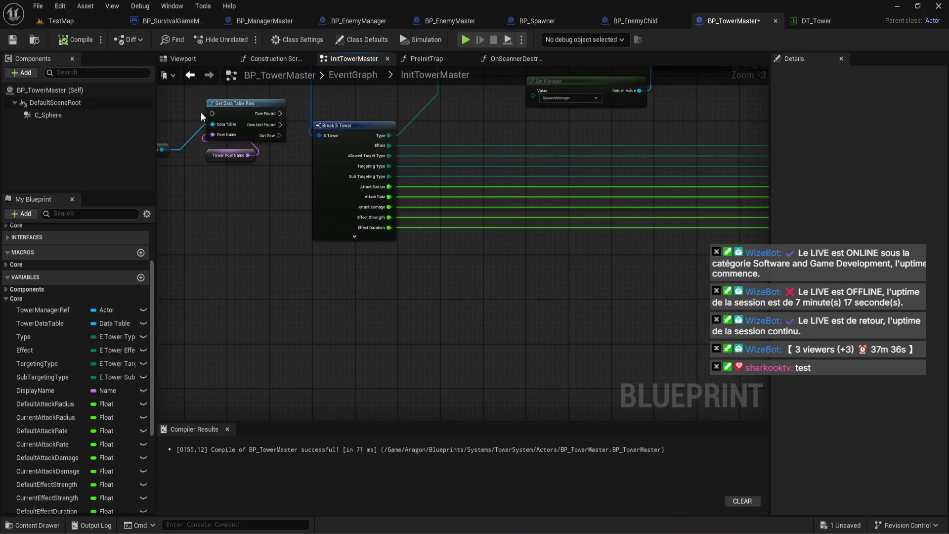
Duplicate the Break S Tower node with Ctrl+C / Ctrl+V, placing the copy below the original.
{"action": "left_click_drag", "start_coordinate": [183, 116], "coordinate": [238, 210]}
{"action": "left_click", "coordinate": [390, 236]}
{"action": "key", "text": "ctrl+c"}
{"action": "key", "text": "ctrl+v"}
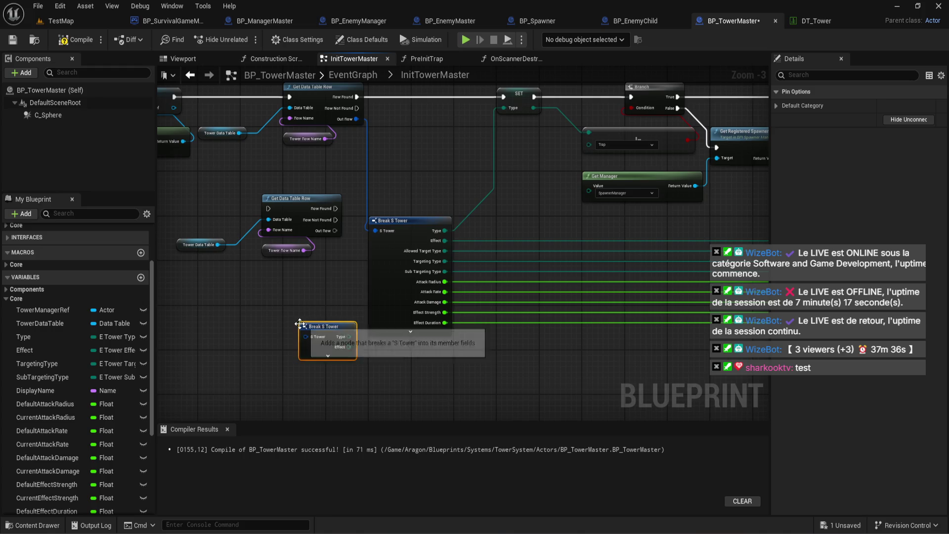
{"action": "scroll", "coordinate": [300, 324], "scroll_direction": "up", "scroll_amount": 3}
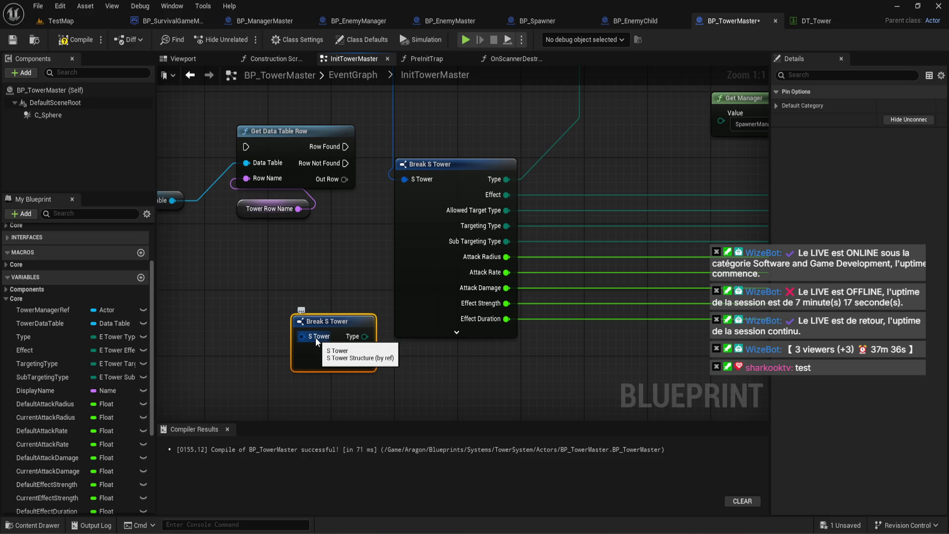
{"action": "scroll", "coordinate": [93, 341], "scroll_direction": "up", "scroll_amount": 3}
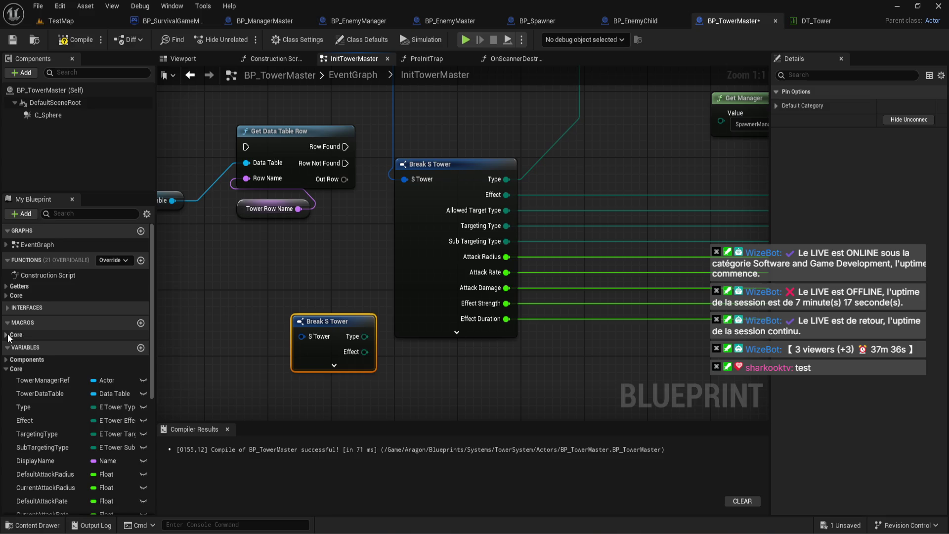
{"action": "left_click", "coordinate": [6, 296]}
{"action": "left_click", "coordinate": [6, 296]}
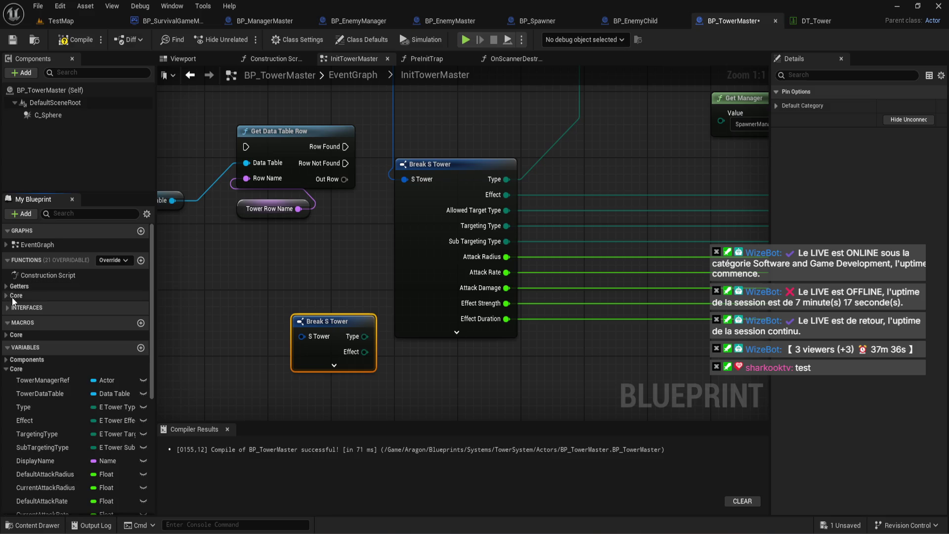
{"action": "scroll", "coordinate": [20, 303], "scroll_direction": "down", "scroll_amount": 2}
{"action": "scroll", "coordinate": [22, 306], "scroll_direction": "down", "scroll_amount": 5}
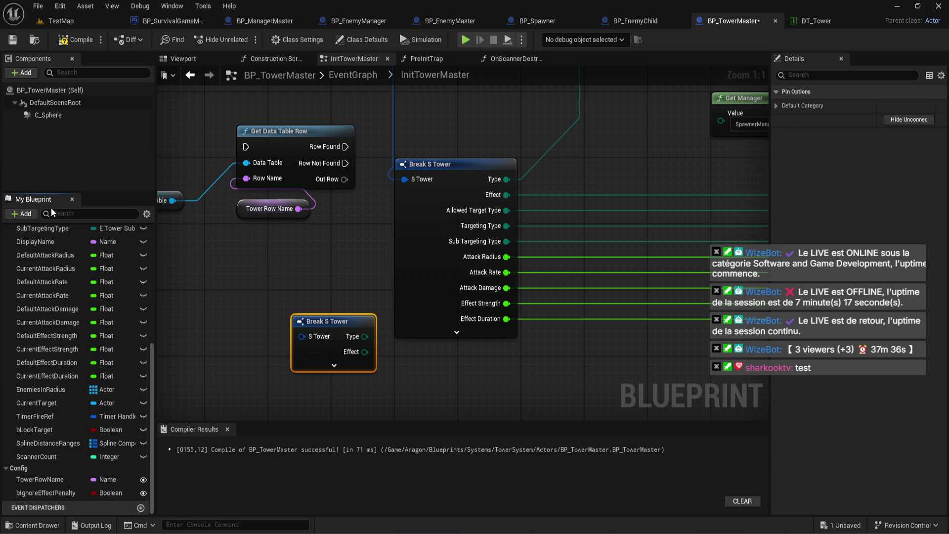
Bring up and dismiss the actions menu for the copied Break S Tower node.
{"action": "scroll", "coordinate": [91, 390], "scroll_direction": "up", "scroll_amount": 5}
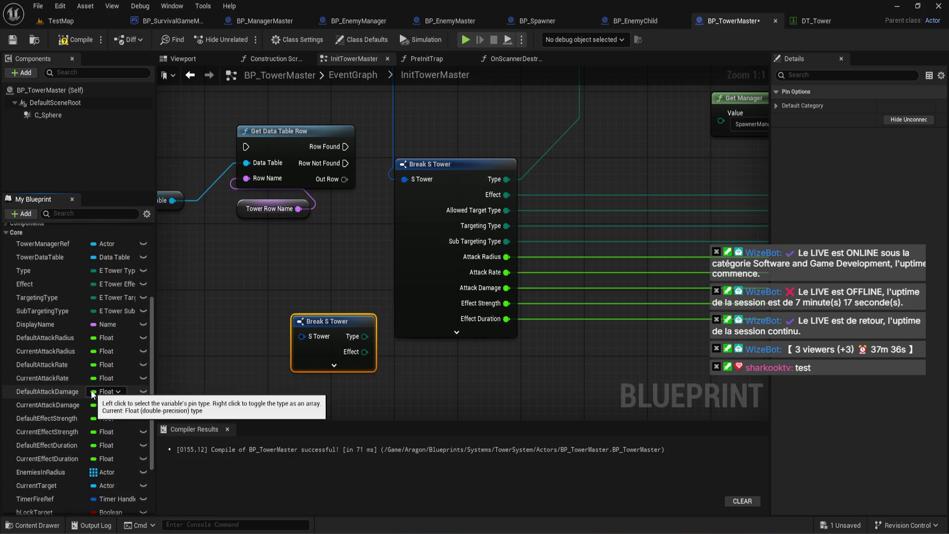
{"action": "right_click", "coordinate": [326, 338]}
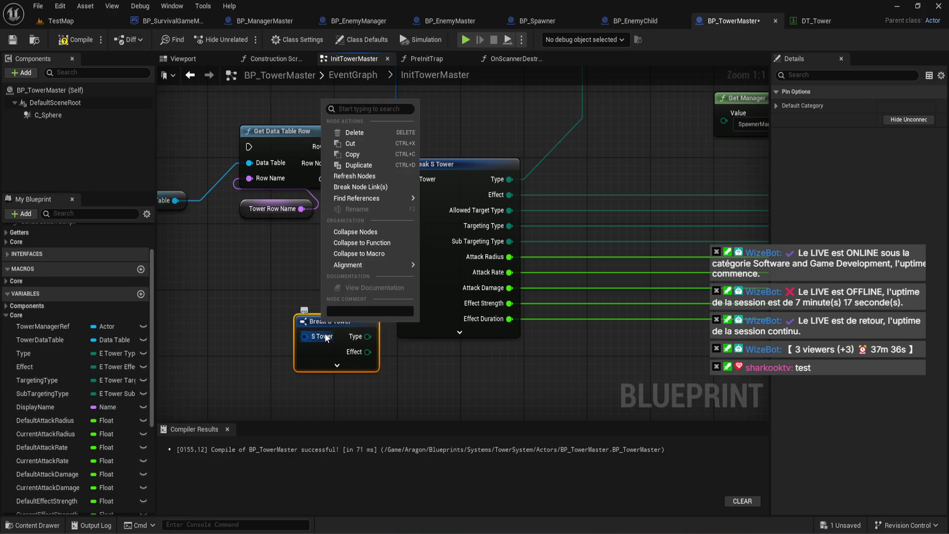
{"action": "left_click", "coordinate": [397, 372]}
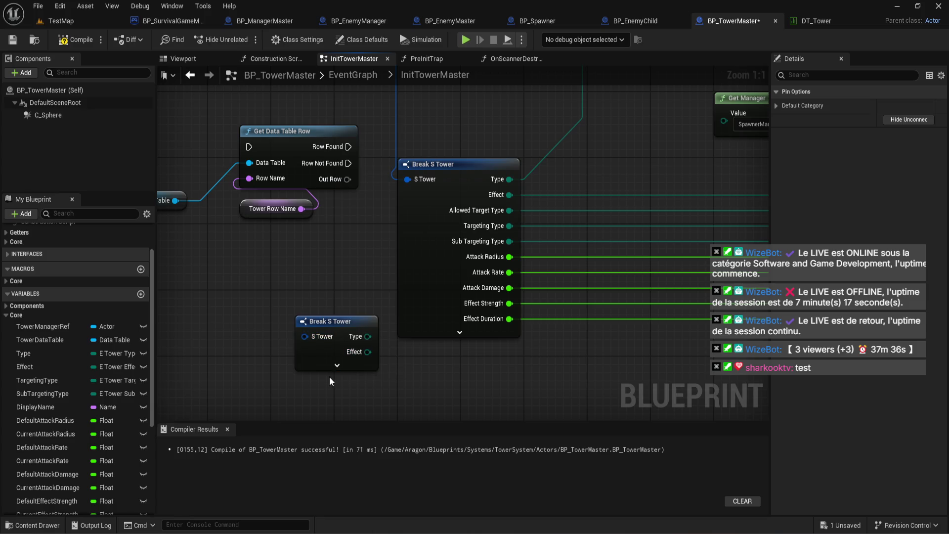
Search graph actions for 'get s tower', then close the search without adding anything.
{"action": "right_click", "coordinate": [222, 334]}
{"action": "type", "text": "get s tr"}
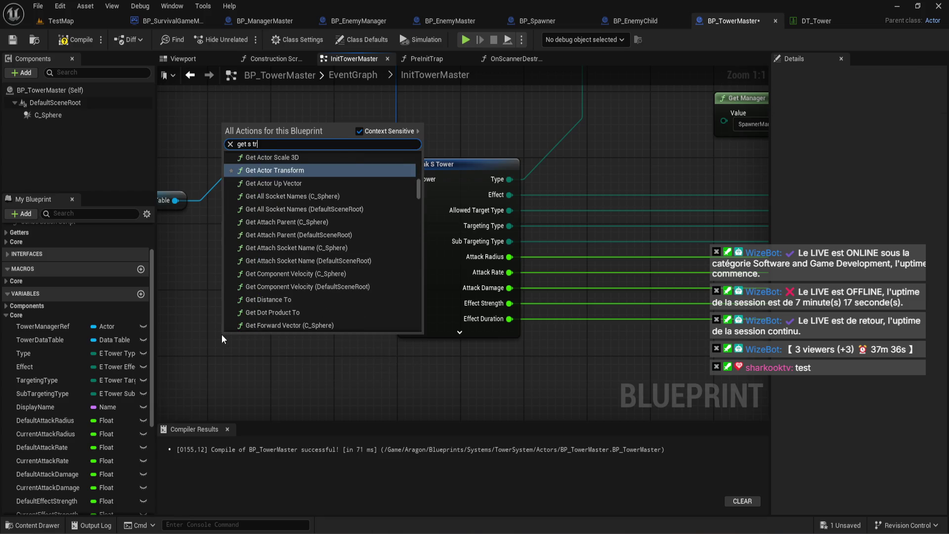
{"action": "key", "text": "BackSpace"}
{"action": "type", "text": "ower"}
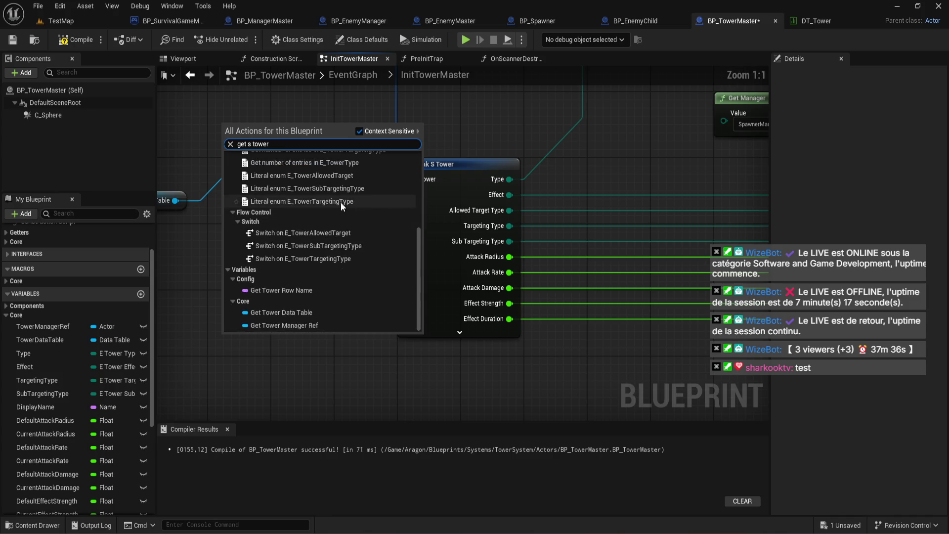
{"action": "scroll", "coordinate": [361, 288], "scroll_direction": "up", "scroll_amount": 5}
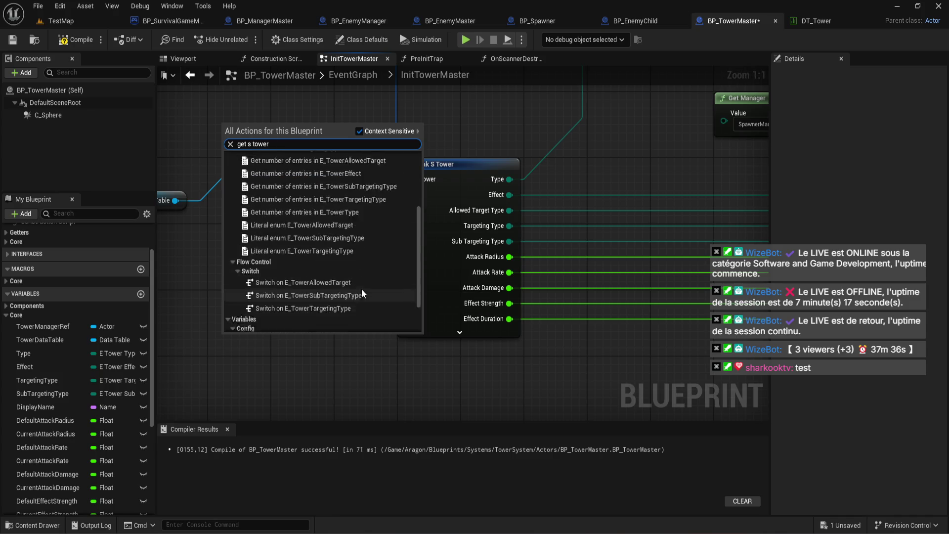
{"action": "scroll", "coordinate": [366, 295], "scroll_direction": "up", "scroll_amount": 2}
{"action": "left_click", "coordinate": [312, 367]}
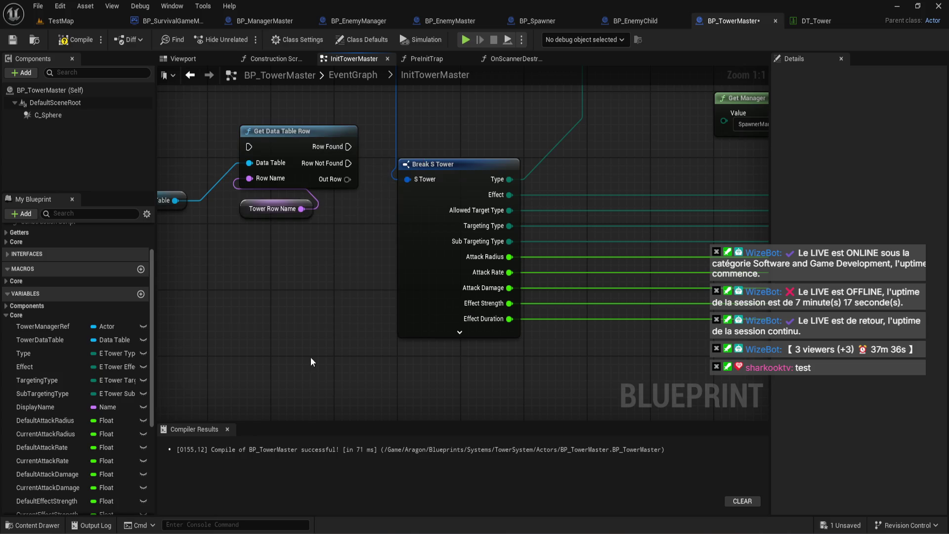
{"action": "scroll", "coordinate": [350, 307], "scroll_direction": "down", "scroll_amount": 3}
{"action": "left_click_drag", "start_coordinate": [350, 307], "coordinate": [409, 393]}
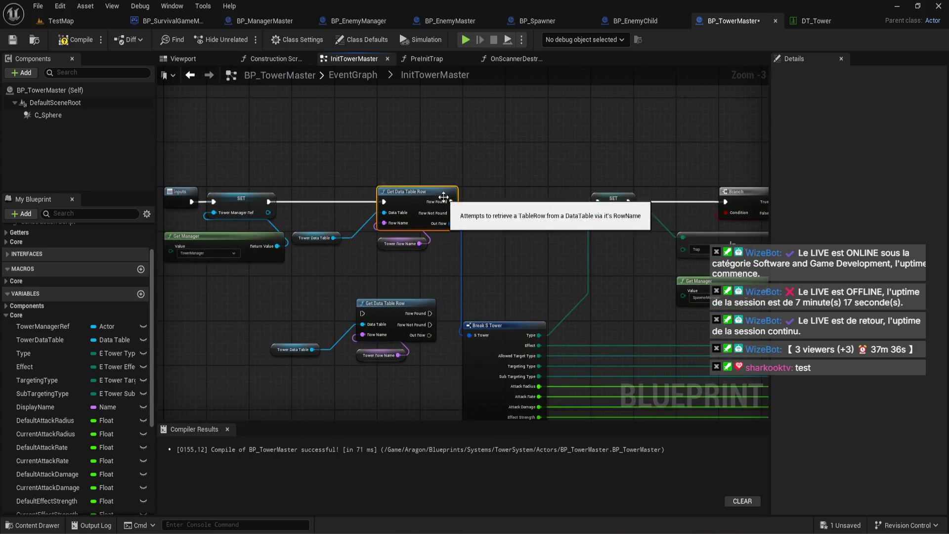
Inspect the Tower Row Name and Tower Data Table variable nodes.
{"action": "left_click", "coordinate": [401, 244]}
{"action": "left_click", "coordinate": [316, 238]}
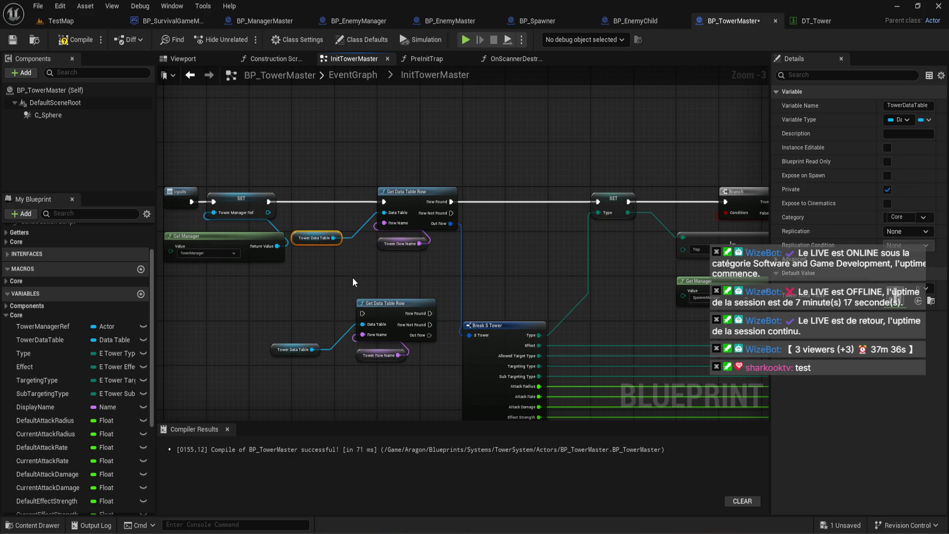
{"action": "left_click", "coordinate": [401, 243]}
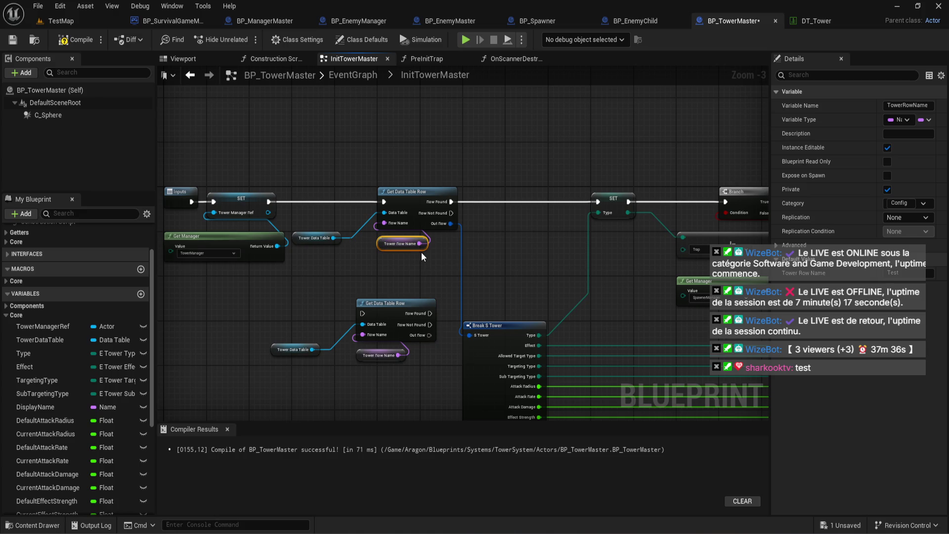
{"action": "scroll", "coordinate": [421, 252], "scroll_direction": "up", "scroll_amount": 3}
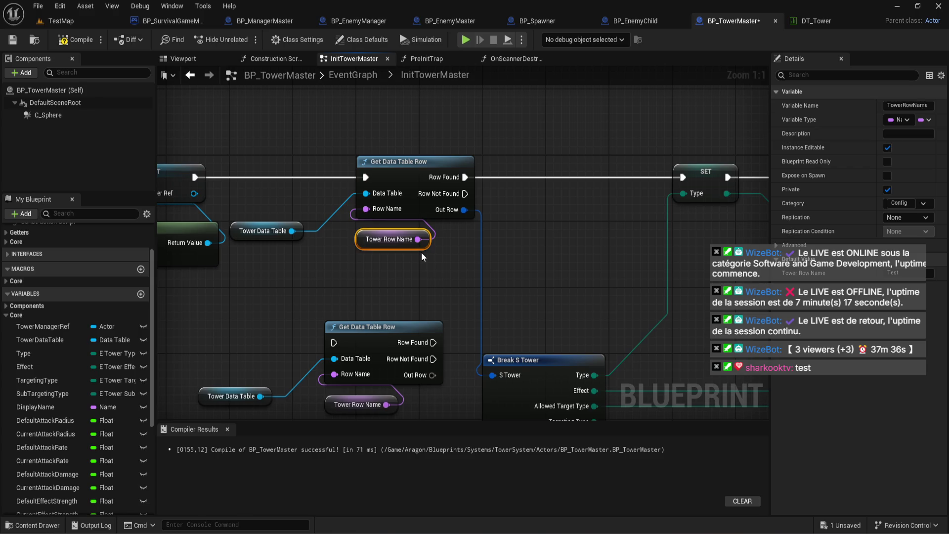
{"action": "scroll", "coordinate": [421, 252], "scroll_direction": "down", "scroll_amount": 3}
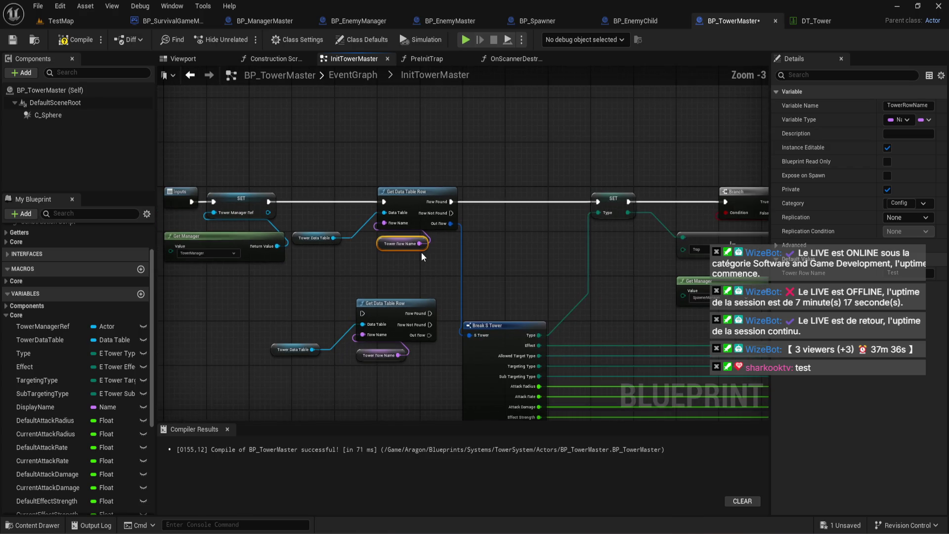
Delete the lower Get Data Table Row and its two getters, then compile and save.
{"action": "left_click_drag", "start_coordinate": [309, 399], "coordinate": [360, 319]}
{"action": "key", "text": "Delete"}
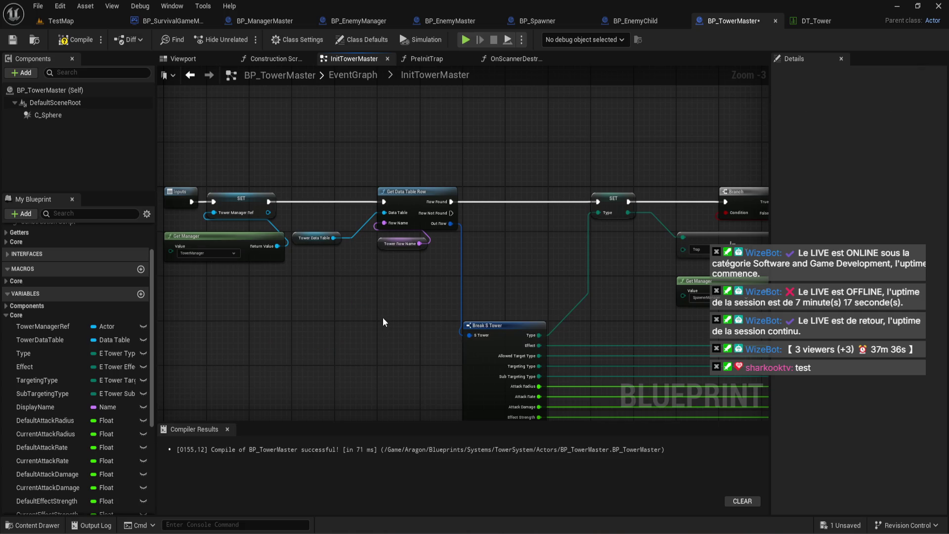
{"action": "key", "text": "F7"}
{"action": "left_click", "coordinate": [938, 6]}
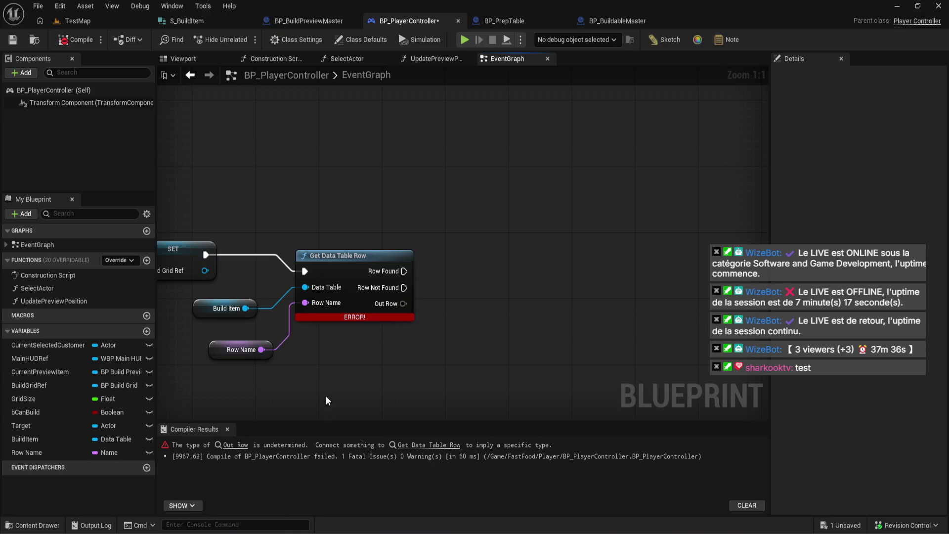
Add a Break S Build Item node from Out Row via a 'break item' search.
{"action": "left_click_drag", "start_coordinate": [393, 309], "coordinate": [432, 324]}
{"action": "type", "text": "break item"}
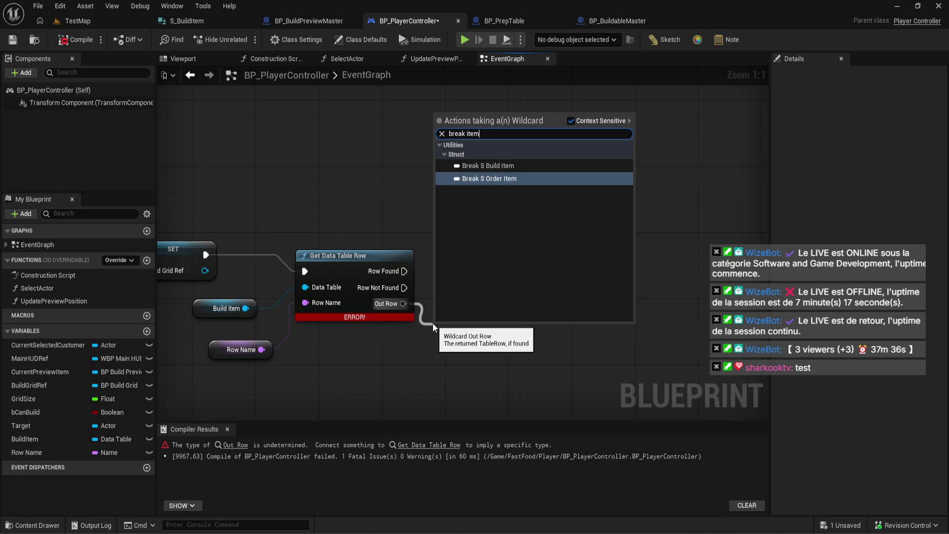
{"action": "key", "text": "Up"}
{"action": "key", "text": "Return"}
{"action": "left_click_drag", "start_coordinate": [469, 213], "coordinate": [485, 253]}
{"action": "scroll", "coordinate": [599, 308], "scroll_direction": "down", "scroll_amount": 3}
Reposition the row nodes, delete the Row Name getter, and compile BP_PlayerController cleanly.
{"action": "left_click_drag", "start_coordinate": [598, 308], "coordinate": [388, 165]}
{"action": "scroll", "coordinate": [462, 214], "scroll_direction": "up", "scroll_amount": 1}
{"action": "mouse_move", "coordinate": [463, 213]}
{"action": "left_mouse_down"}
{"action": "mouse_move", "coordinate": [487, 202]}
{"action": "mouse_move", "coordinate": [480, 196]}
{"action": "mouse_move", "coordinate": [480, 206]}
{"action": "left_mouse_up"}
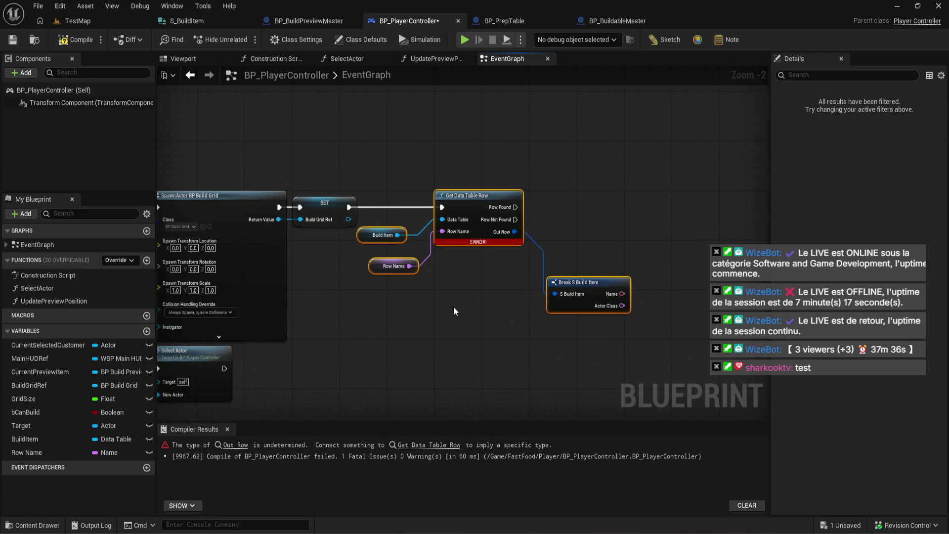
{"action": "left_click", "coordinate": [393, 265]}
{"action": "key", "text": "Delete"}
{"action": "scroll", "coordinate": [458, 191], "scroll_direction": "up", "scroll_amount": 2}
{"action": "left_click", "coordinate": [73, 38]}
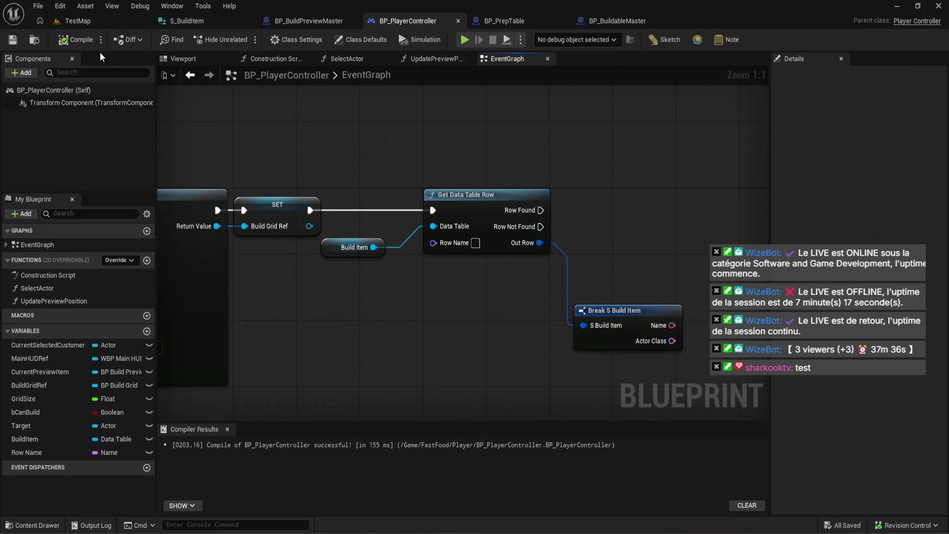
{"action": "left_click", "coordinate": [212, 17]}
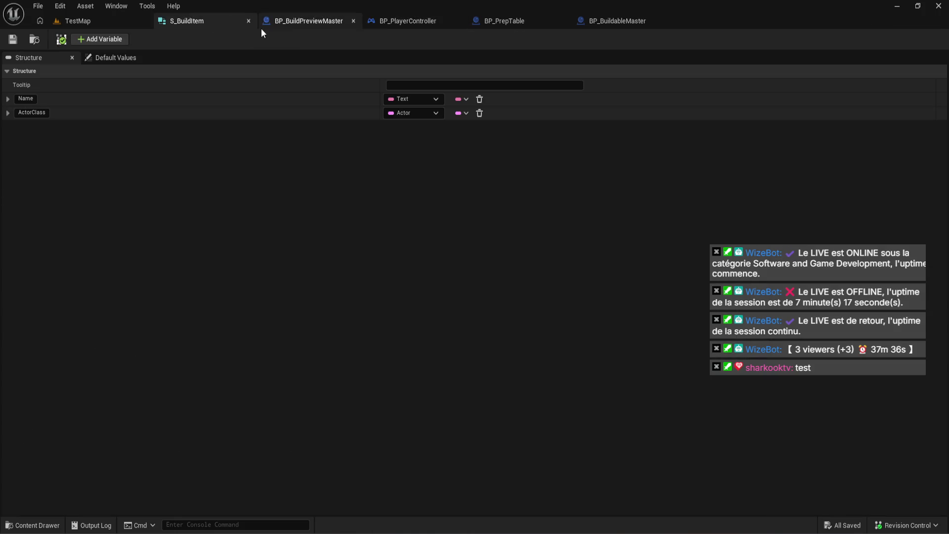
Open the DT_BuildItem data table from the asset browser and deselect the Table row.
{"action": "left_click", "coordinate": [248, 21]}
{"action": "left_click", "coordinate": [32, 525]}
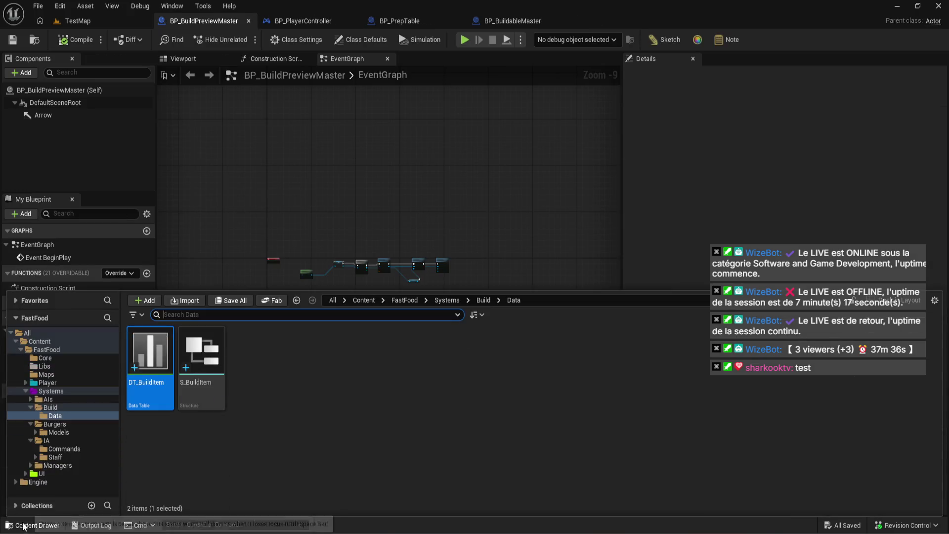
{"action": "double_click", "coordinate": [171, 361]}
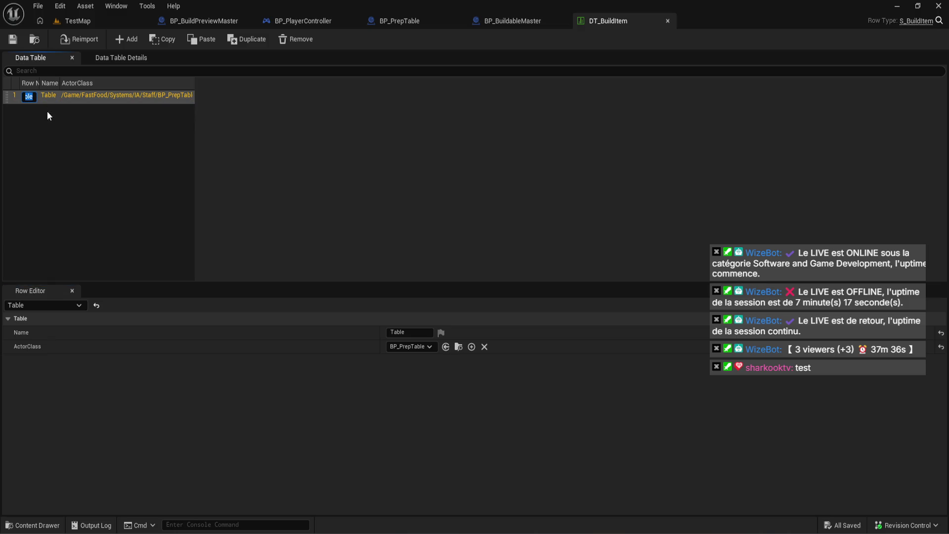
{"action": "left_click", "coordinate": [96, 172]}
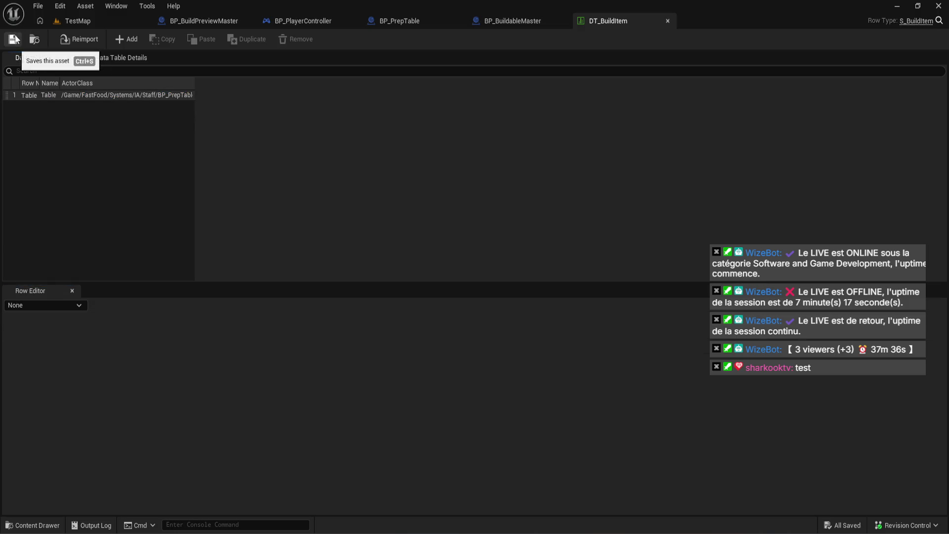
In BP_PlayerController, set Get Data Table Row's Row Name dropdown to Table.
{"action": "left_click", "coordinate": [514, 21]}
{"action": "left_click", "coordinate": [420, 20]}
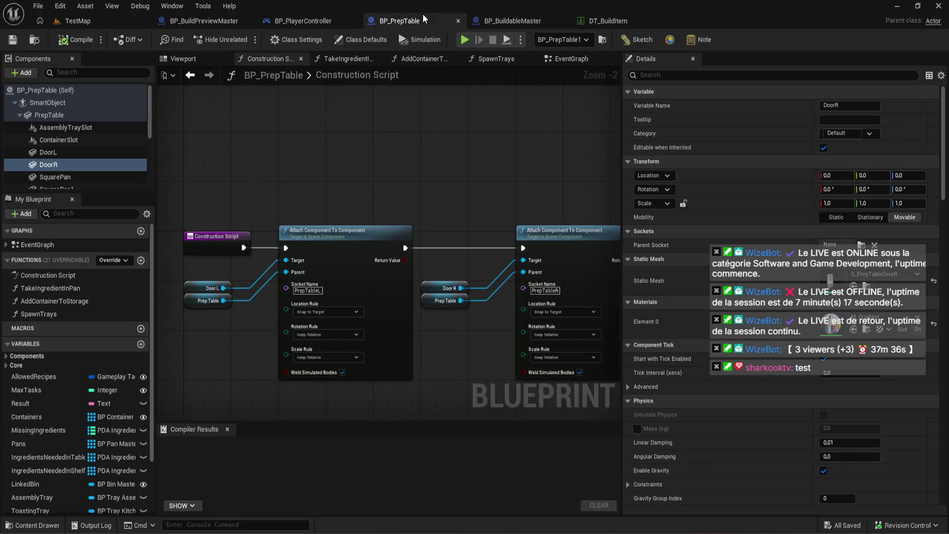
{"action": "left_click", "coordinate": [297, 20]}
{"action": "left_click", "coordinate": [476, 243]}
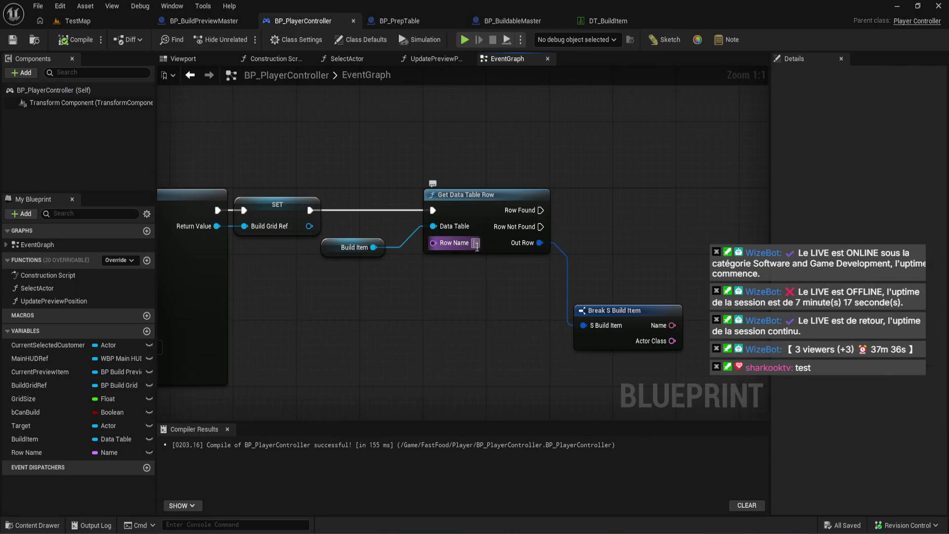
Confirm Table as the row name, compile, and place Break S Build Item beside the lookup.
{"action": "left_click", "coordinate": [511, 321]}
{"action": "left_click", "coordinate": [69, 40]}
{"action": "left_click_drag", "start_coordinate": [413, 149], "coordinate": [258, 134]}
{"action": "mouse_move", "coordinate": [467, 298]}
{"action": "left_mouse_down"}
{"action": "mouse_move", "coordinate": [506, 315]}
{"action": "mouse_move", "coordinate": [498, 257]}
{"action": "mouse_move", "coordinate": [458, 253]}
{"action": "left_mouse_up"}
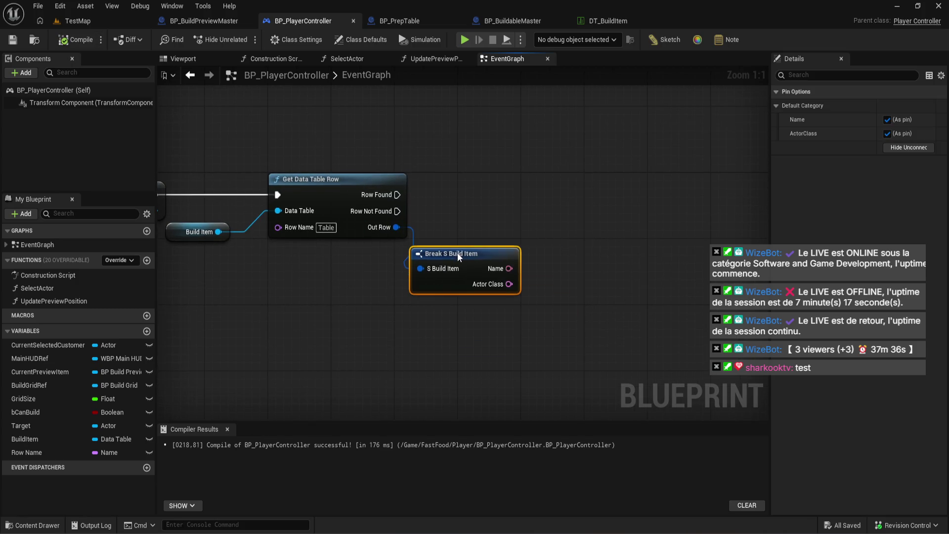
{"action": "mouse_move", "coordinate": [512, 264]}
{"action": "left_mouse_down"}
{"action": "mouse_move", "coordinate": [402, 307]}
{"action": "mouse_move", "coordinate": [557, 322]}
{"action": "mouse_move", "coordinate": [616, 313]}
{"action": "left_mouse_up"}
{"action": "scroll", "coordinate": [629, 313], "scroll_direction": "down", "scroll_amount": 2}
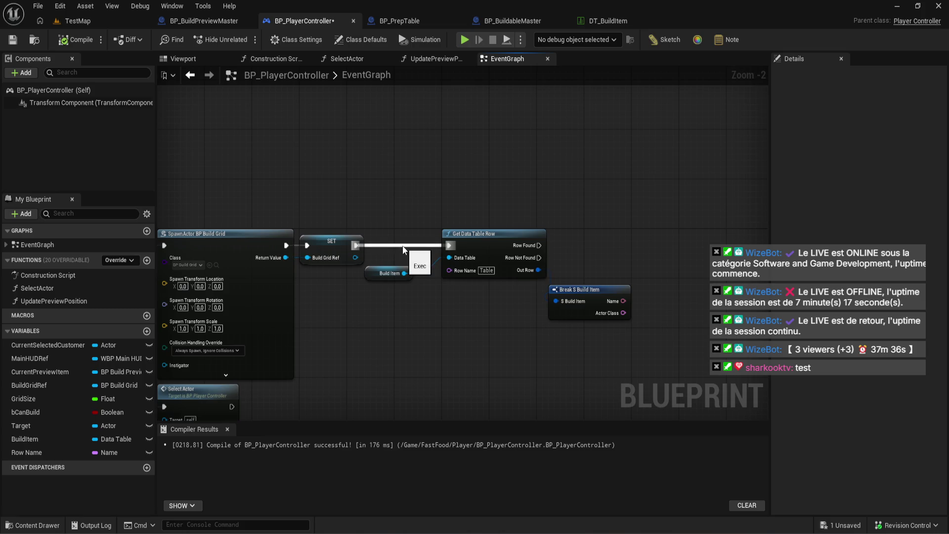
Move the Get Data Table Row and Break nodes above the Branch and SpawnActor nodes.
{"action": "left_click_drag", "start_coordinate": [635, 328], "coordinate": [399, 170]}
{"action": "scroll", "coordinate": [390, 218], "scroll_direction": "down", "scroll_amount": 4}
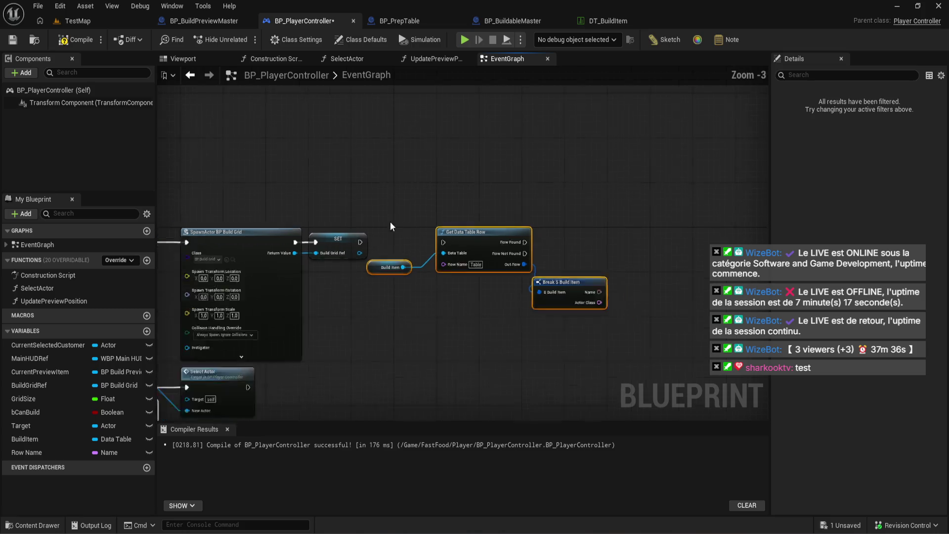
{"action": "scroll", "coordinate": [435, 227], "scroll_direction": "up", "scroll_amount": 3}
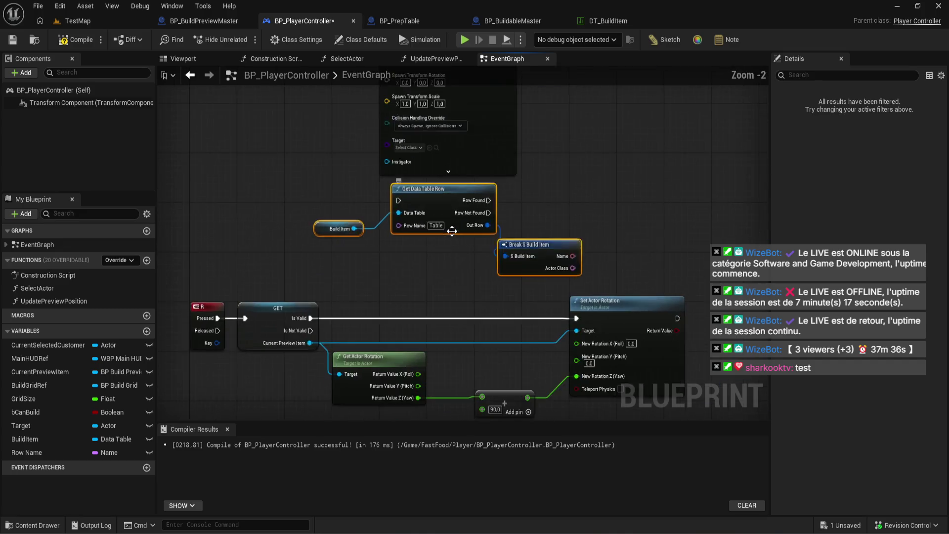
{"action": "scroll", "coordinate": [508, 160], "scroll_direction": "down", "scroll_amount": 1}
{"action": "mouse_move", "coordinate": [508, 159]}
{"action": "left_mouse_down"}
{"action": "mouse_move", "coordinate": [458, 270]}
{"action": "mouse_move", "coordinate": [470, 356]}
{"action": "left_mouse_up"}
{"action": "scroll", "coordinate": [482, 289], "scroll_direction": "up", "scroll_amount": 2}
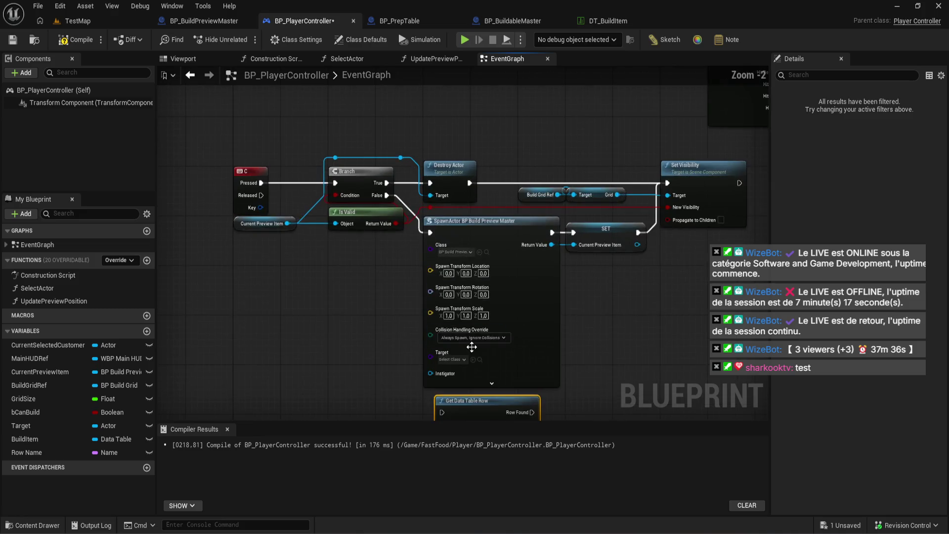
{"action": "scroll", "coordinate": [482, 290], "scroll_direction": "down", "scroll_amount": 1}
{"action": "mouse_move", "coordinate": [493, 341]}
{"action": "left_mouse_down"}
{"action": "mouse_move", "coordinate": [517, 220]}
{"action": "mouse_move", "coordinate": [487, 238]}
{"action": "mouse_move", "coordinate": [385, 349]}
{"action": "mouse_move", "coordinate": [286, 405]}
{"action": "mouse_move", "coordinate": [281, 273]}
{"action": "left_mouse_up"}
{"action": "scroll", "coordinate": [281, 274], "scroll_direction": "up", "scroll_amount": 3}
Wire Branch False into the row lookup and Row Found into SpawnActor, then compile.
{"action": "left_click_drag", "start_coordinate": [624, 183], "coordinate": [372, 324]}
{"action": "mouse_move", "coordinate": [398, 242]}
{"action": "left_mouse_down"}
{"action": "mouse_move", "coordinate": [369, 226]}
{"action": "mouse_move", "coordinate": [584, 155]}
{"action": "left_mouse_up"}
{"action": "mouse_move", "coordinate": [439, 305]}
{"action": "left_mouse_down"}
{"action": "mouse_move", "coordinate": [325, 321]}
{"action": "mouse_move", "coordinate": [574, 319]}
{"action": "left_mouse_up"}
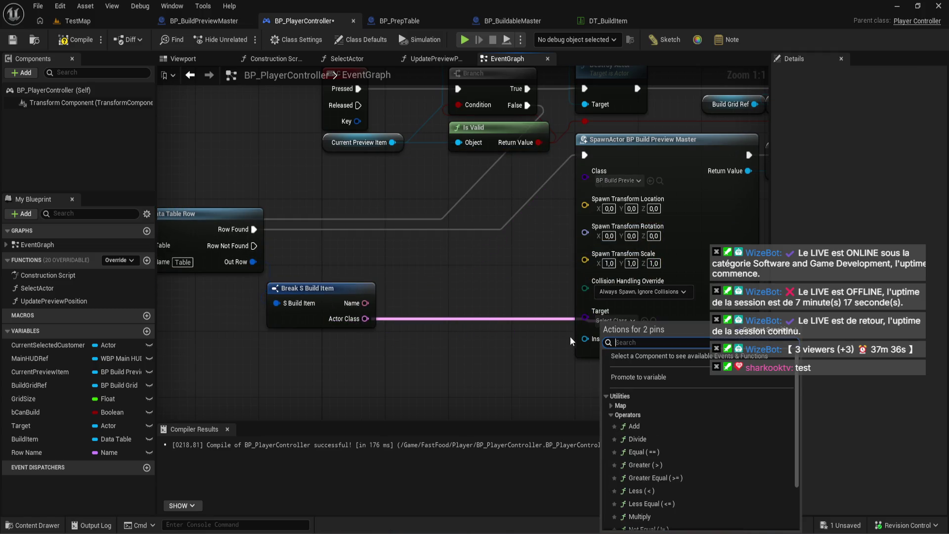
{"action": "left_click", "coordinate": [416, 327]}
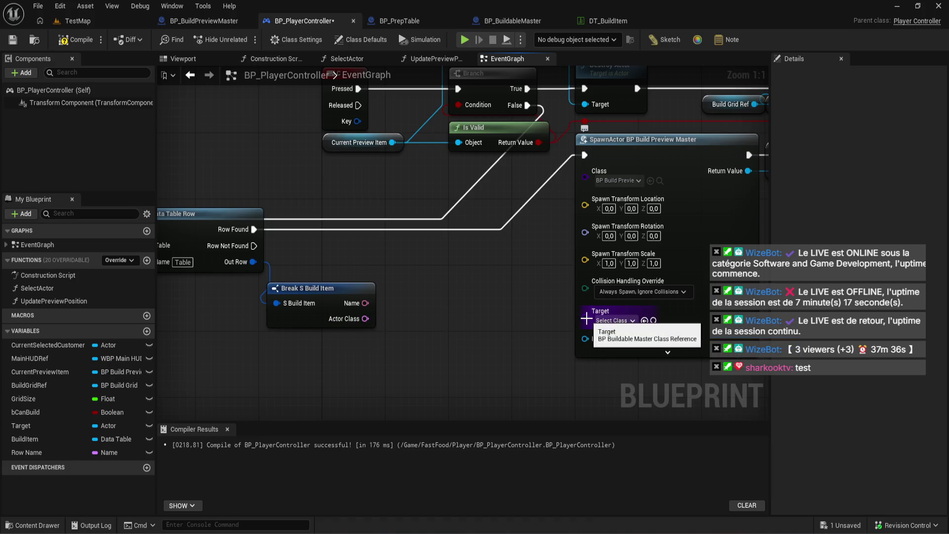
{"action": "left_click", "coordinate": [85, 40]}
Inspect the Table row's fields in DT_BuildItem.
{"action": "left_click", "coordinate": [597, 25]}
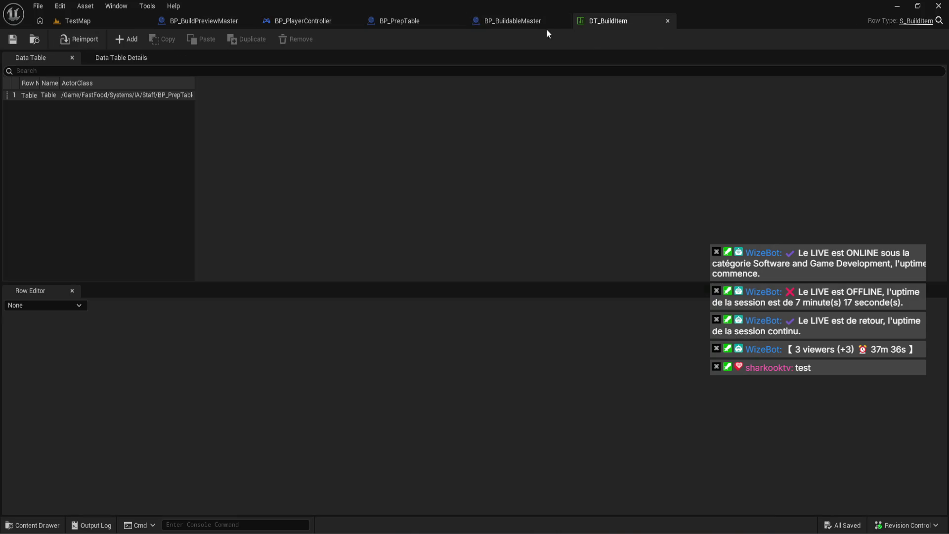
{"action": "left_click", "coordinate": [136, 96]}
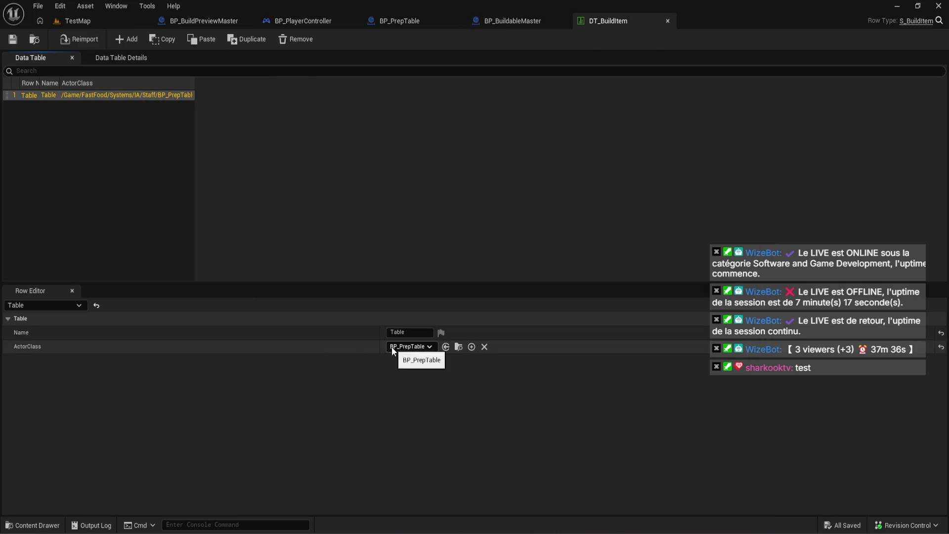
{"action": "left_click", "coordinate": [307, 22]}
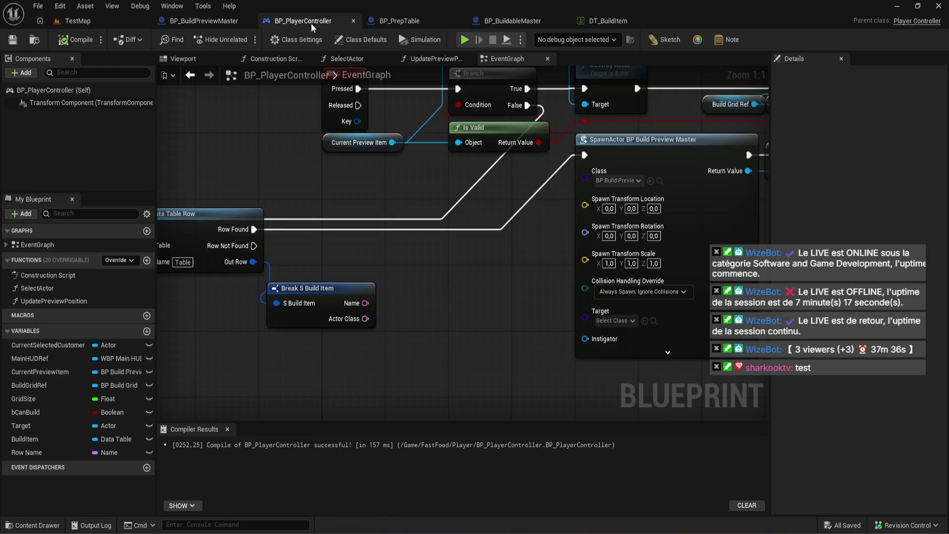
{"action": "left_click", "coordinate": [500, 22]}
{"action": "left_click", "coordinate": [204, 20]}
{"action": "scroll", "coordinate": [240, 306], "scroll_direction": "up", "scroll_amount": 5}
{"action": "scroll", "coordinate": [543, 323], "scroll_direction": "up", "scroll_amount": 1}
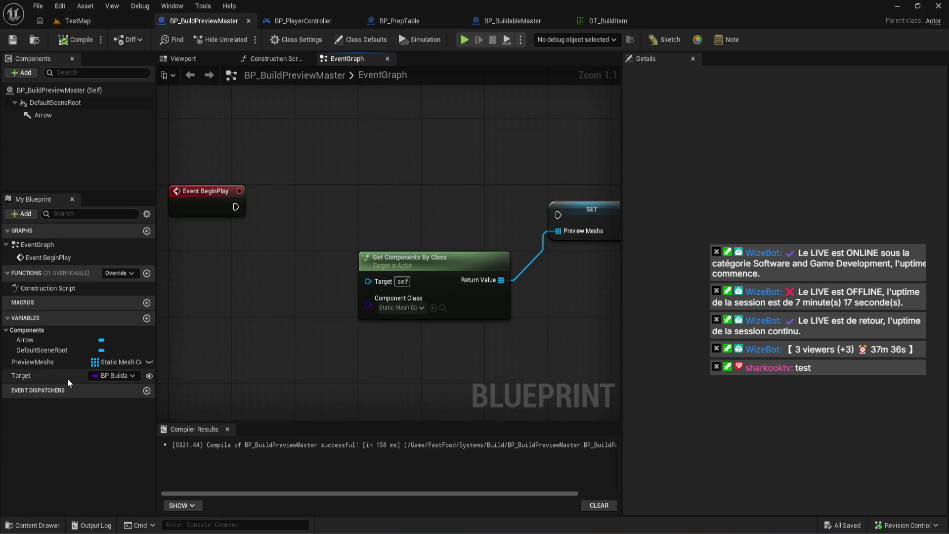
Set the Target variable's type to Actor Object Reference and compile BP_BuildPreviewMaster.
{"action": "left_click", "coordinate": [112, 375]}
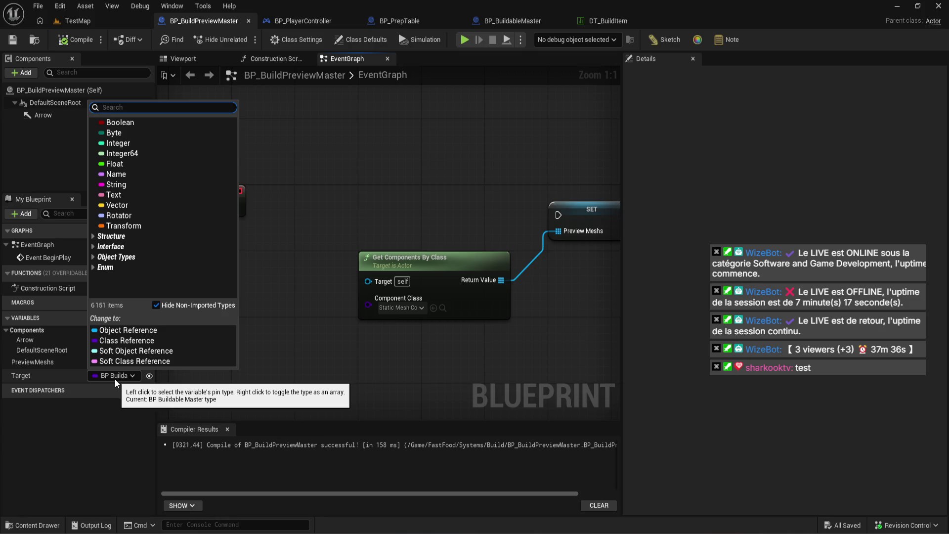
{"action": "type", "text": "actor"}
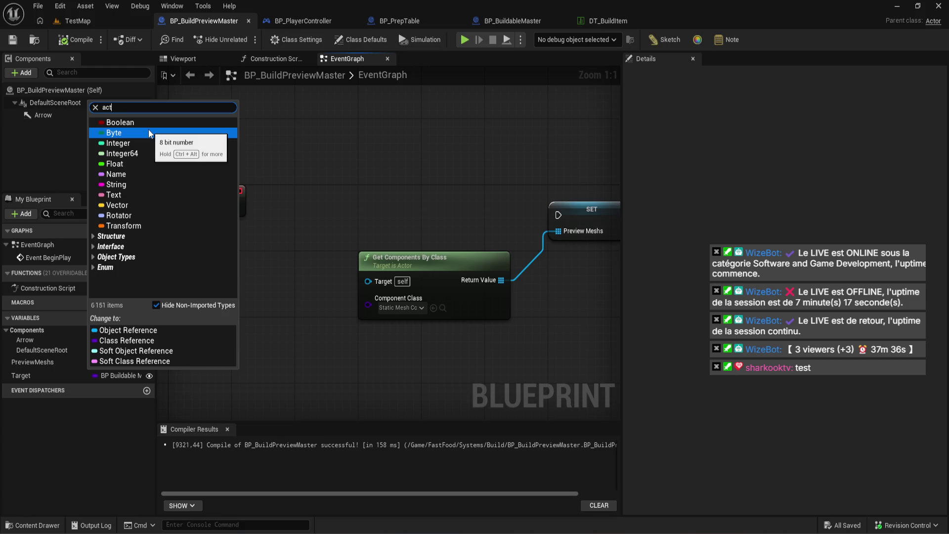
{"action": "mouse_move", "coordinate": [187, 214]}
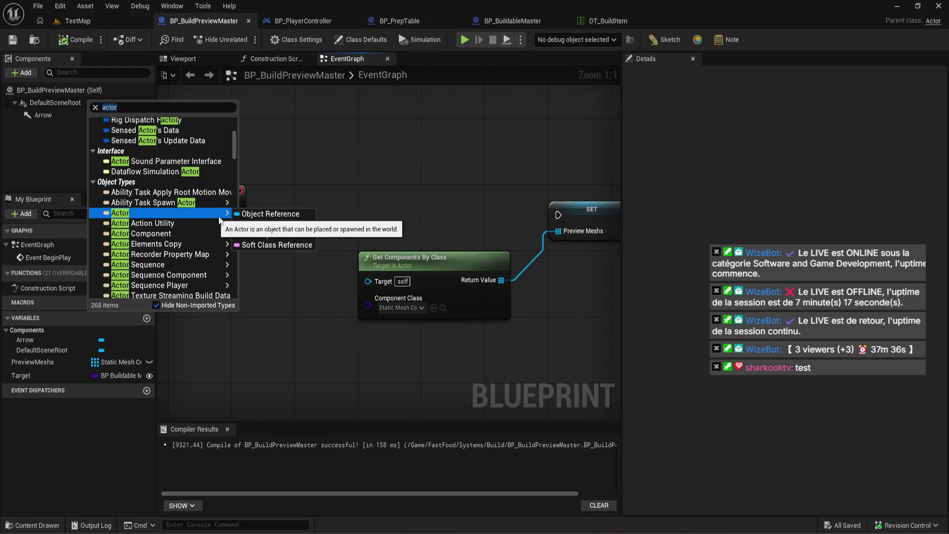
{"action": "left_click", "coordinate": [269, 231]}
{"action": "left_click", "coordinate": [121, 373]}
{"action": "left_click", "coordinate": [130, 332]}
{"action": "left_click", "coordinate": [71, 41]}
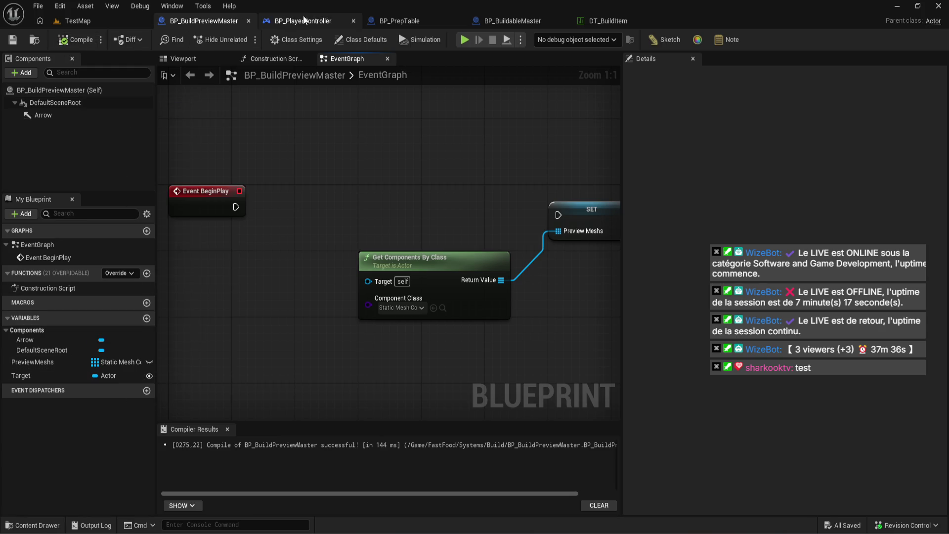
Refresh the SpawnActor node's pins in BP_PlayerController and recompile.
{"action": "left_click", "coordinate": [303, 21]}
{"action": "mouse_move", "coordinate": [365, 319]}
{"action": "left_mouse_down"}
{"action": "mouse_move", "coordinate": [617, 319]}
{"action": "mouse_move", "coordinate": [645, 108]}
{"action": "left_mouse_up"}
{"action": "right_click", "coordinate": [565, 262]}
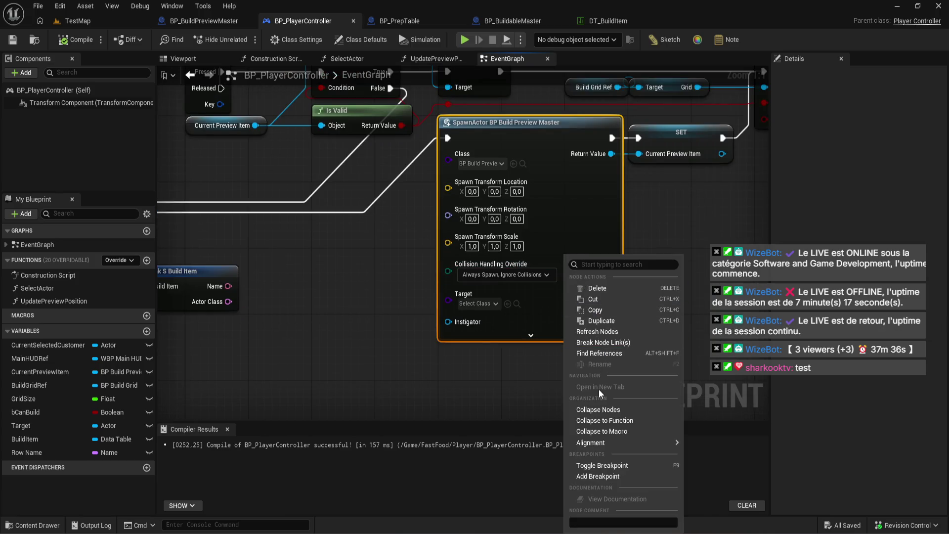
{"action": "left_click", "coordinate": [596, 331]}
{"action": "left_click", "coordinate": [70, 40]}
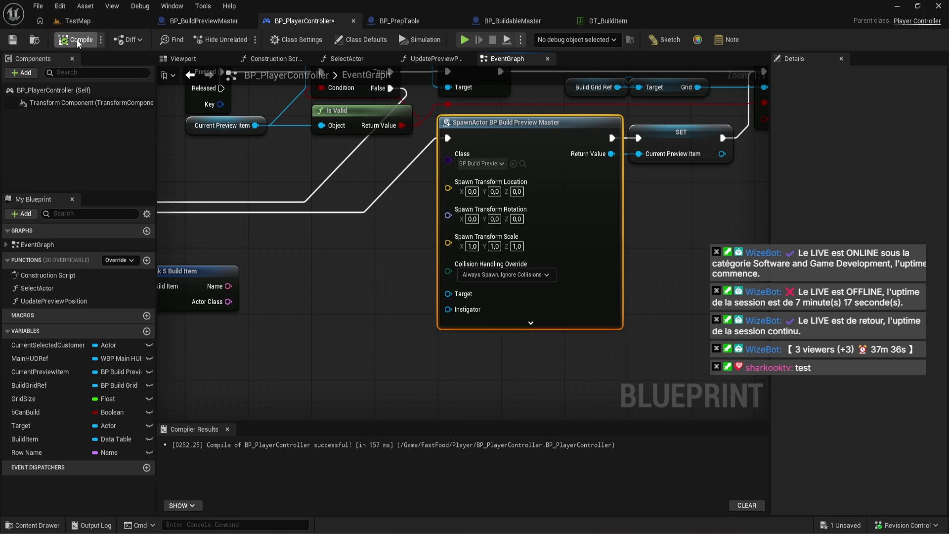
{"action": "left_click_drag", "start_coordinate": [228, 302], "coordinate": [456, 297]}
{"action": "left_click", "coordinate": [387, 283]}
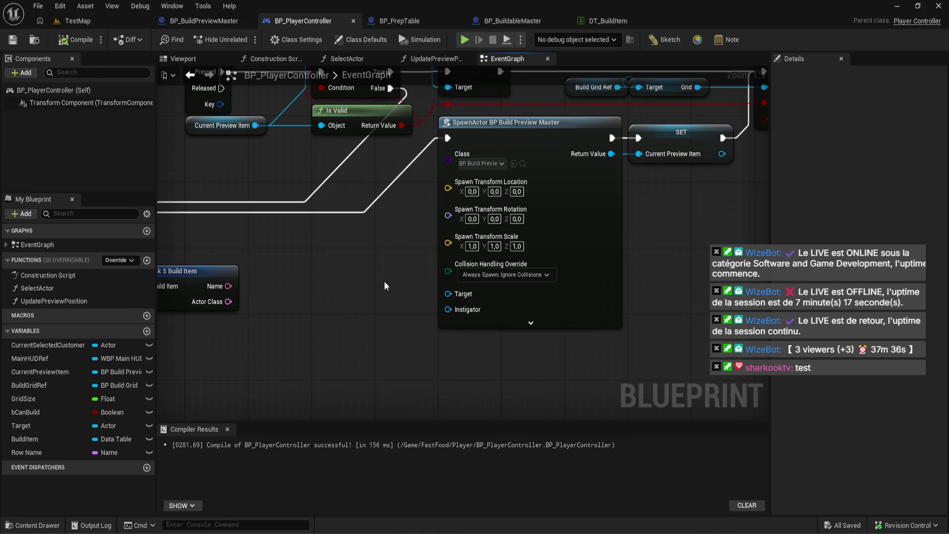
{"action": "mouse_move", "coordinate": [357, 263]}
{"action": "left_mouse_down"}
{"action": "mouse_move", "coordinate": [441, 285]}
{"action": "mouse_move", "coordinate": [433, 295]}
{"action": "mouse_move", "coordinate": [522, 285]}
{"action": "mouse_move", "coordinate": [505, 255]}
{"action": "mouse_move", "coordinate": [443, 264]}
{"action": "left_mouse_up"}
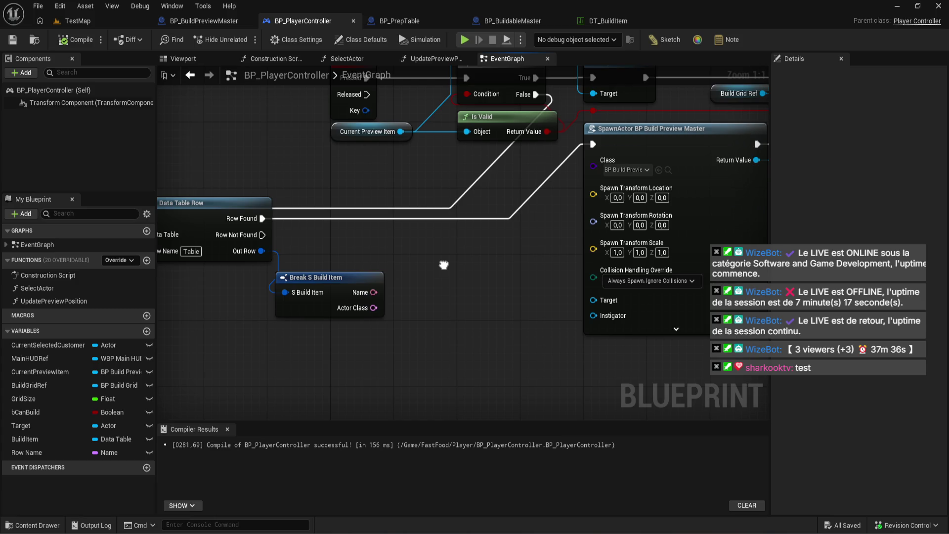
Check DT_BuildItem, then open the Content Drawer at Systems/Build/Data.
{"action": "left_click", "coordinate": [607, 21]}
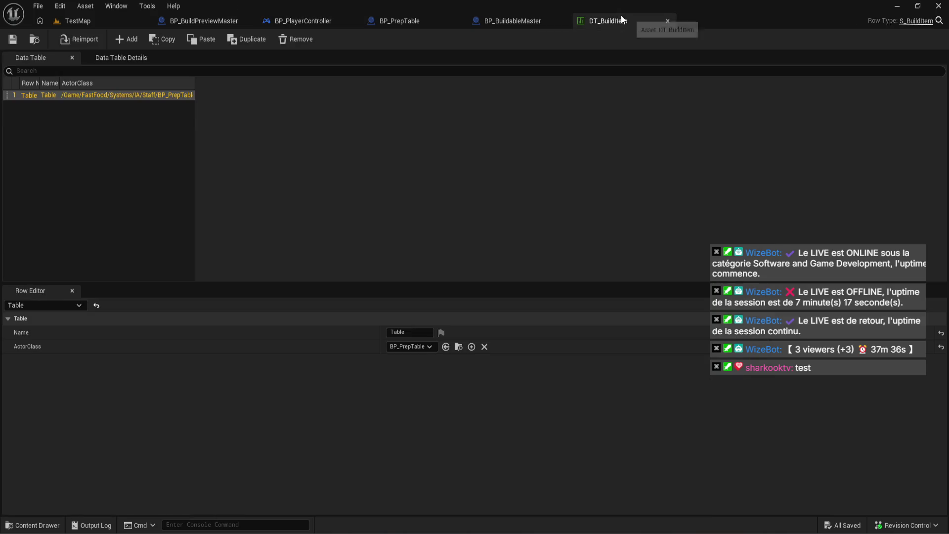
{"action": "left_click", "coordinate": [206, 22]}
{"action": "left_click", "coordinate": [327, 21]}
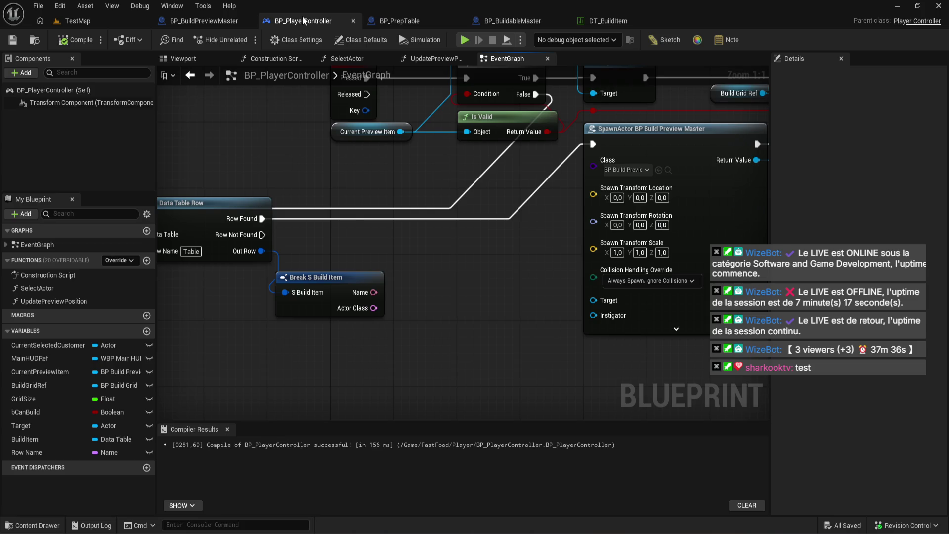
{"action": "left_click", "coordinate": [34, 525]}
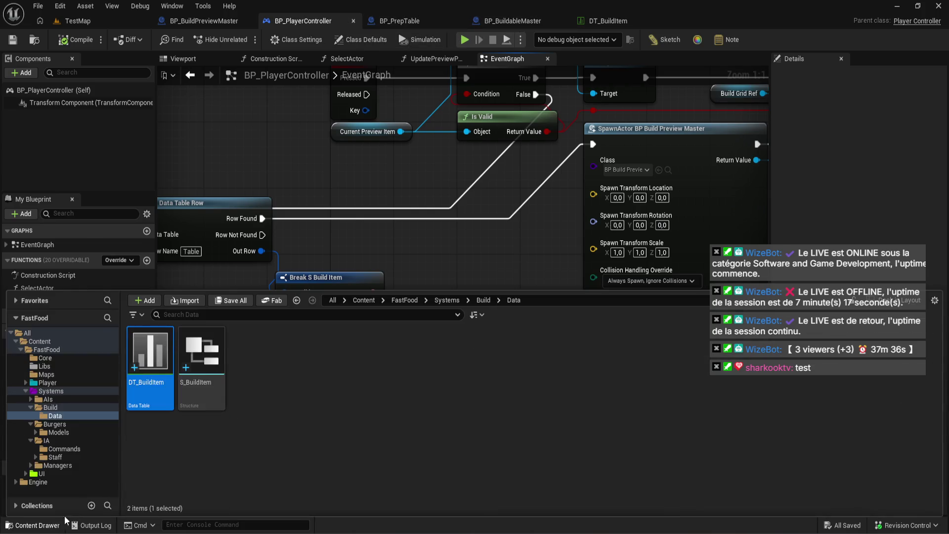
Open S_BuildItem and add a new member named Mesh.
{"action": "double_click", "coordinate": [208, 359]}
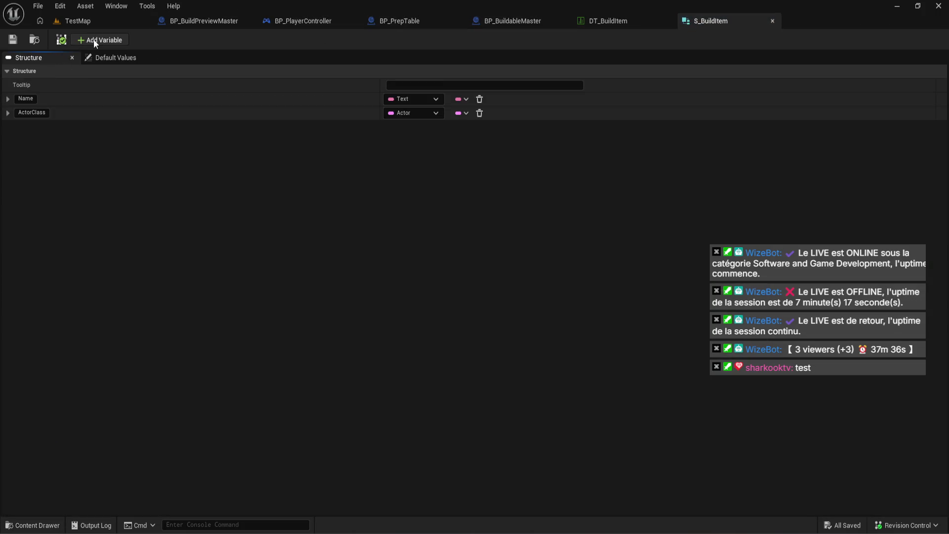
{"action": "left_click", "coordinate": [93, 39]}
{"action": "left_click", "coordinate": [35, 126]}
{"action": "type", "text": "Mesh"}
{"action": "key", "text": "Return"}
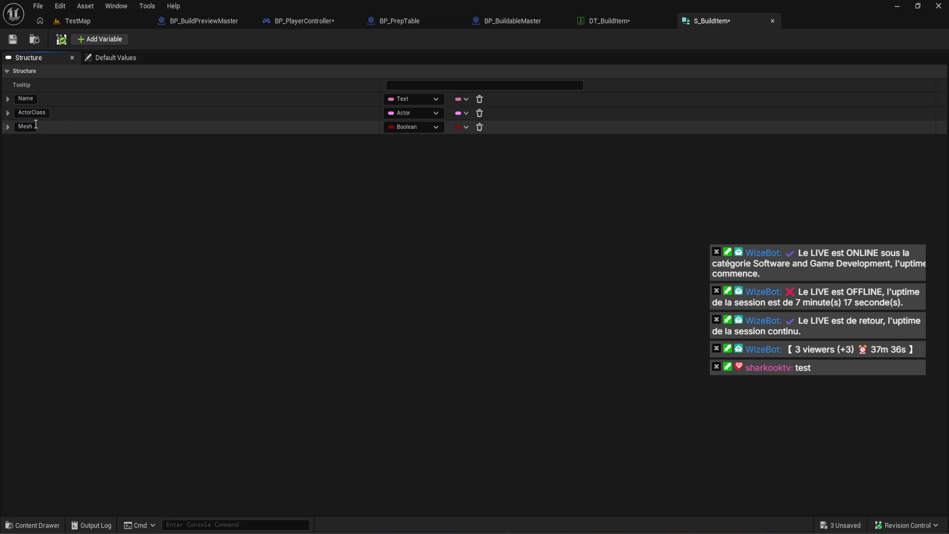
Make Mesh a Static Mesh soft object reference and save the structure.
{"action": "left_click", "coordinate": [418, 129]}
{"action": "type", "text": "s"}
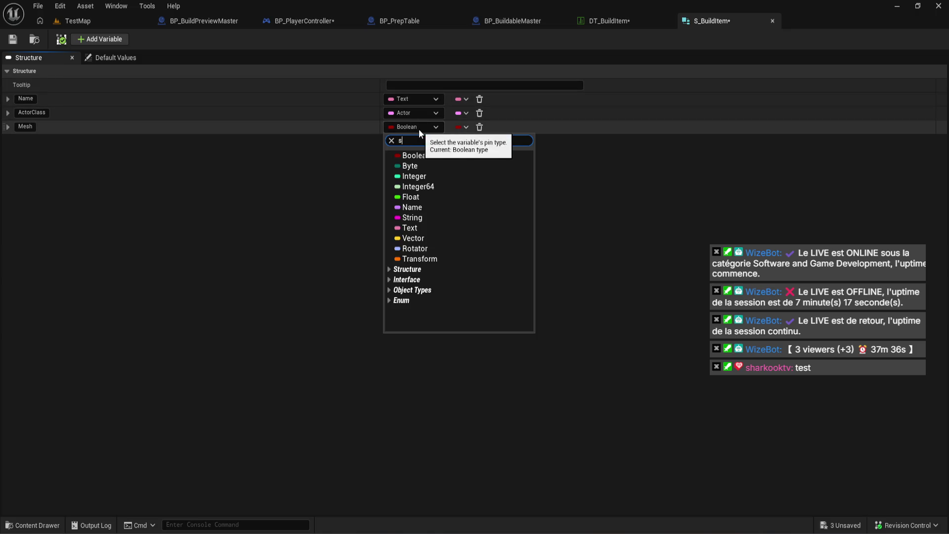
{"action": "type", "text": "tatic"}
{"action": "mouse_move", "coordinate": [506, 266]}
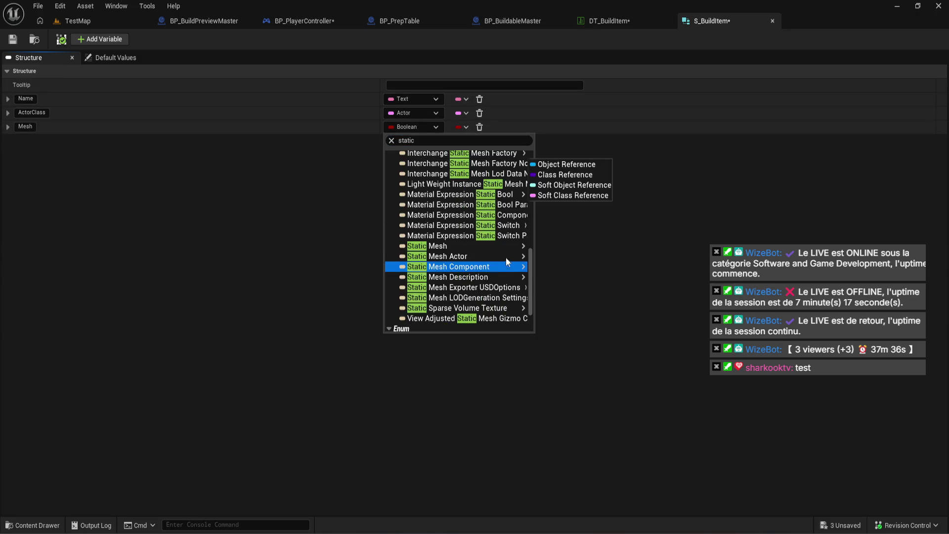
{"action": "left_click", "coordinate": [550, 246]}
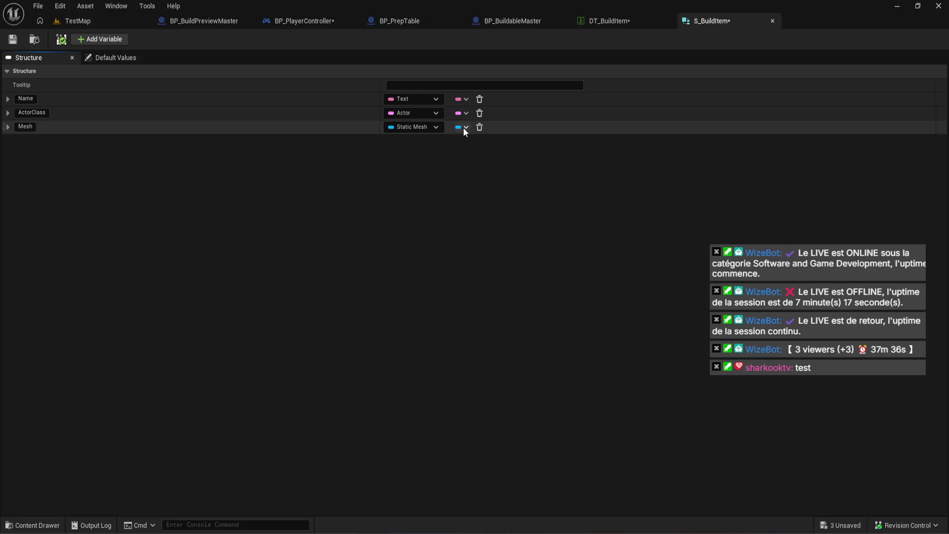
{"action": "left_click", "coordinate": [435, 126]}
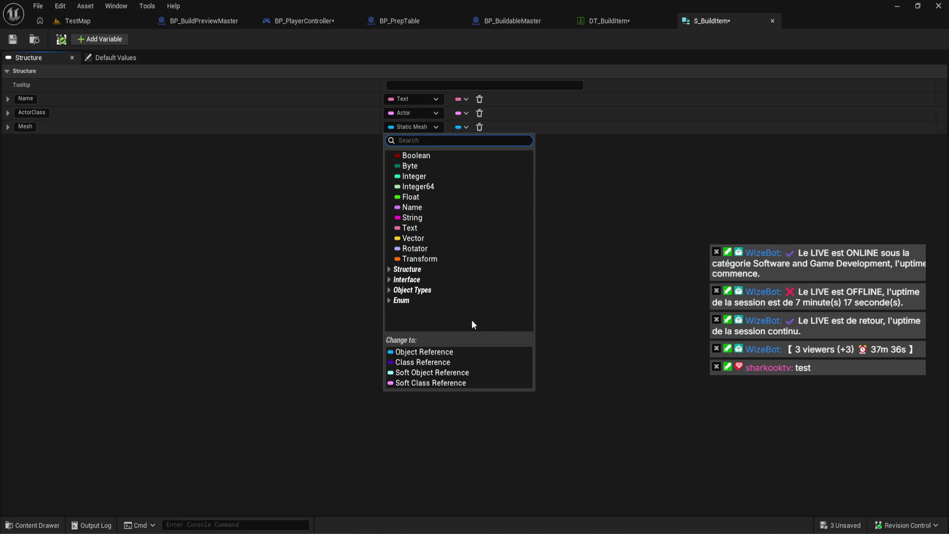
{"action": "left_click", "coordinate": [470, 373]}
{"action": "left_click", "coordinate": [18, 40]}
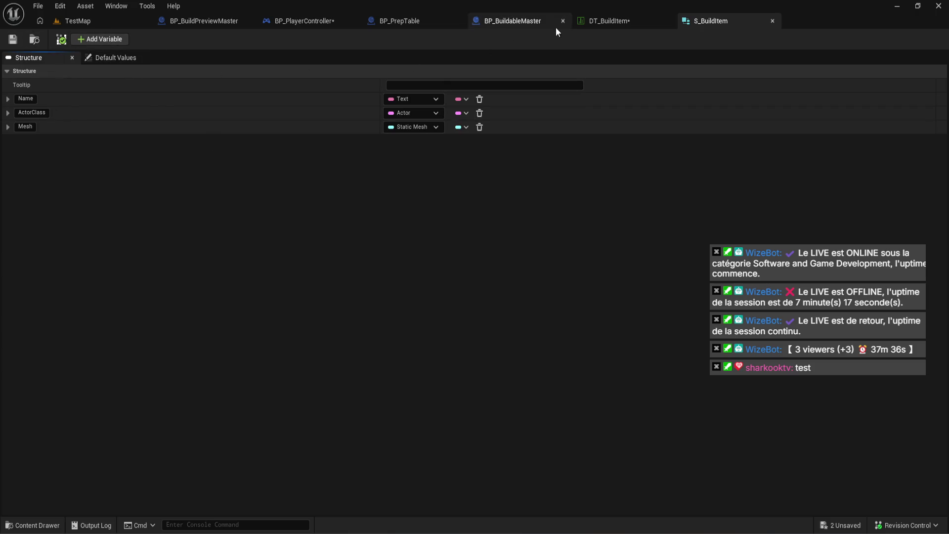
Set the DT_BuildItem row's Mesh to S_Shelf and ActorClass to BP_Shelf.
{"action": "left_click", "coordinate": [593, 21]}
{"action": "left_click", "coordinate": [452, 359]}
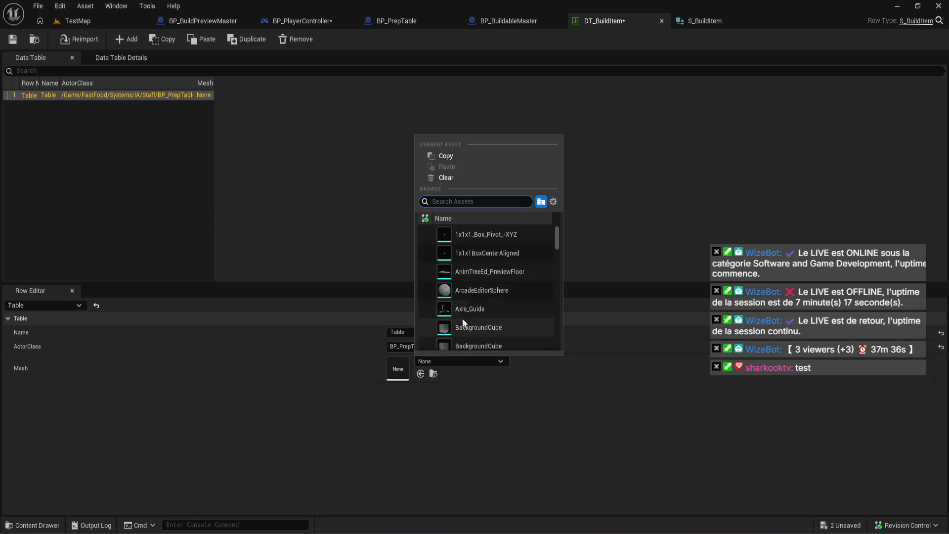
{"action": "type", "text": "shelf"}
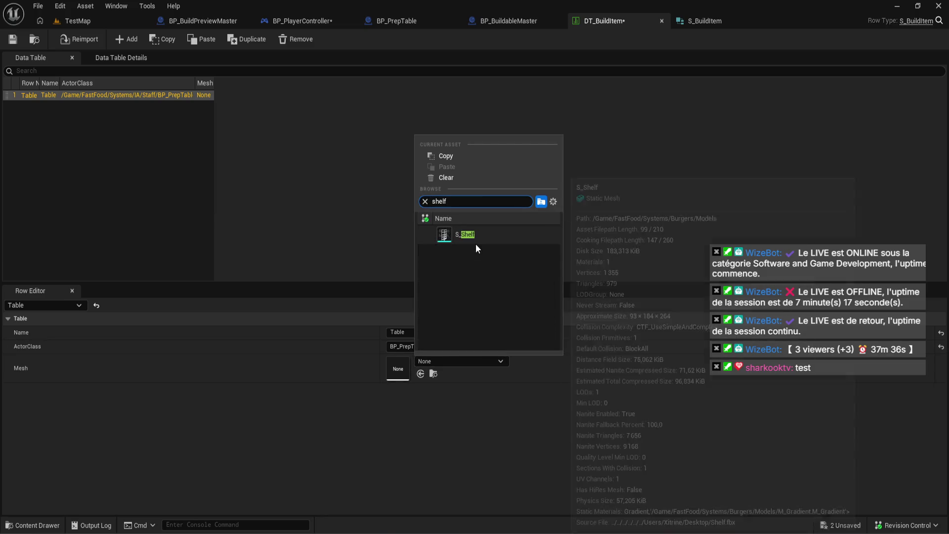
{"action": "left_click", "coordinate": [504, 236]}
{"action": "left_click", "coordinate": [417, 346]}
{"action": "type", "text": "shelf"}
{"action": "left_click", "coordinate": [437, 381]}
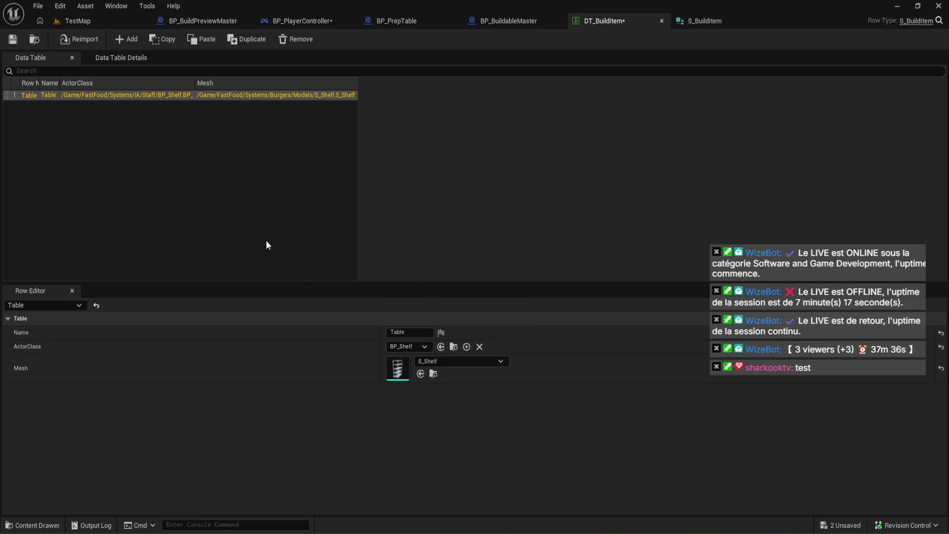
Rename the data table row to Shelf and save DT_BuildItem.
{"action": "double_click", "coordinate": [33, 98]}
{"action": "type", "text": "he"}
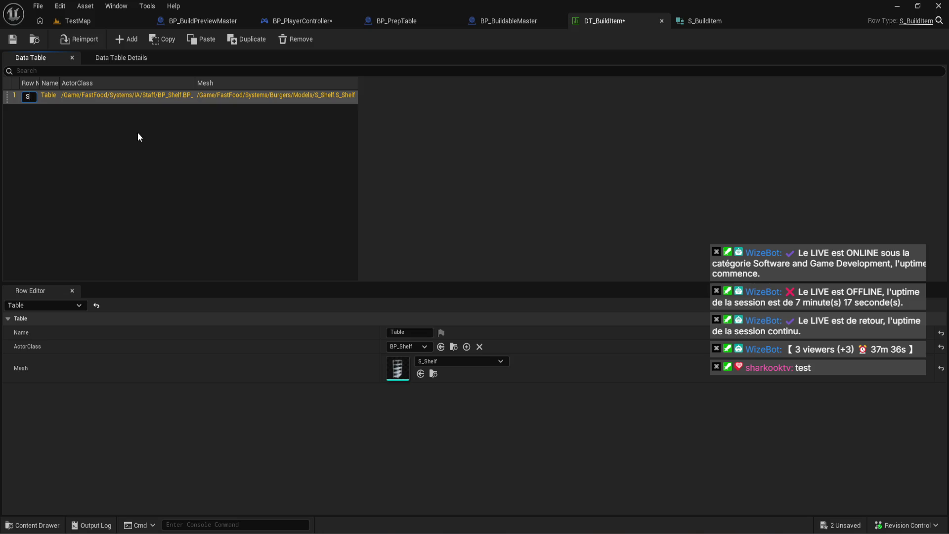
{"action": "type", "text": "lf"}
{"action": "key", "text": "Return"}
{"action": "double_click", "coordinate": [30, 96]}
{"action": "left_click", "coordinate": [419, 333]}
{"action": "type", "text": "Shelf"}
{"action": "key", "text": "Return"}
{"action": "left_click", "coordinate": [13, 39]}
{"action": "left_click", "coordinate": [702, 21]}
{"action": "left_click", "coordinate": [512, 19]}
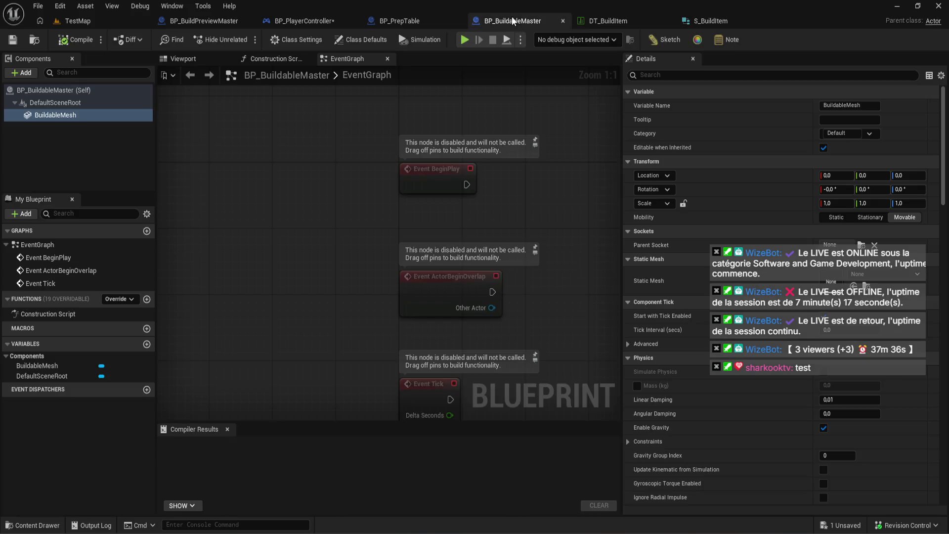
Compile BP_PlayerController with its data table lookup reading the Shelf row.
{"action": "left_click", "coordinate": [301, 22]}
{"action": "left_click_drag", "start_coordinate": [348, 249], "coordinate": [491, 286]}
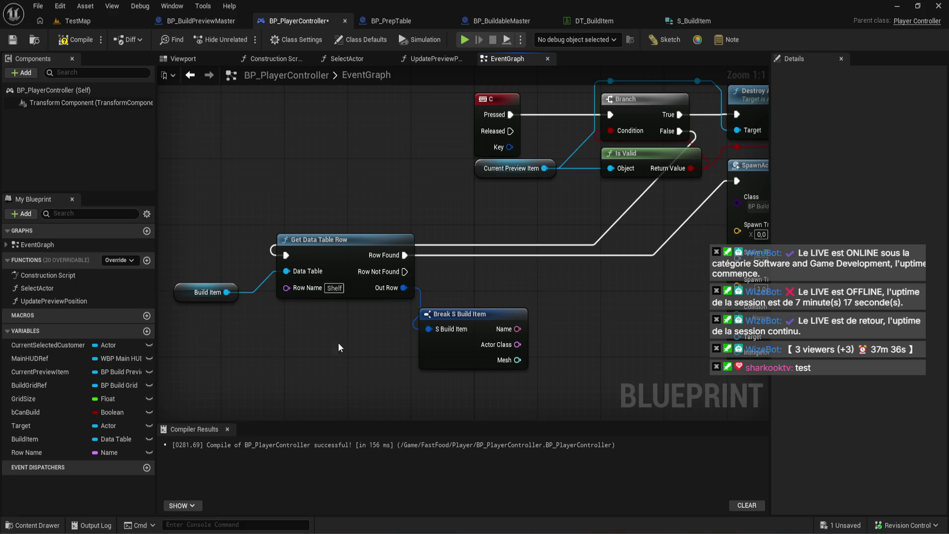
{"action": "left_click", "coordinate": [81, 36]}
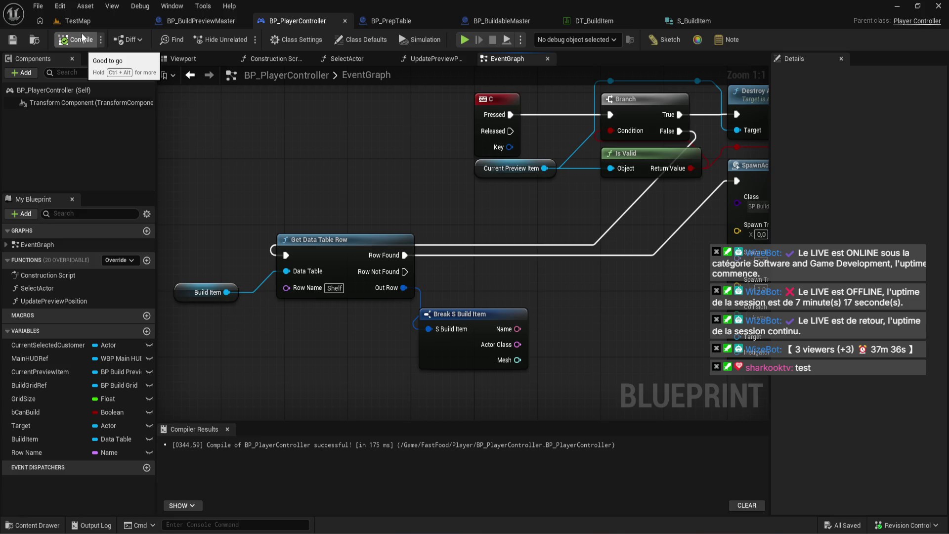
Check the SpawnActor nodes, then move to BP_BuildPreviewMaster's event graph.
{"action": "left_click_drag", "start_coordinate": [499, 281], "coordinate": [376, 240]}
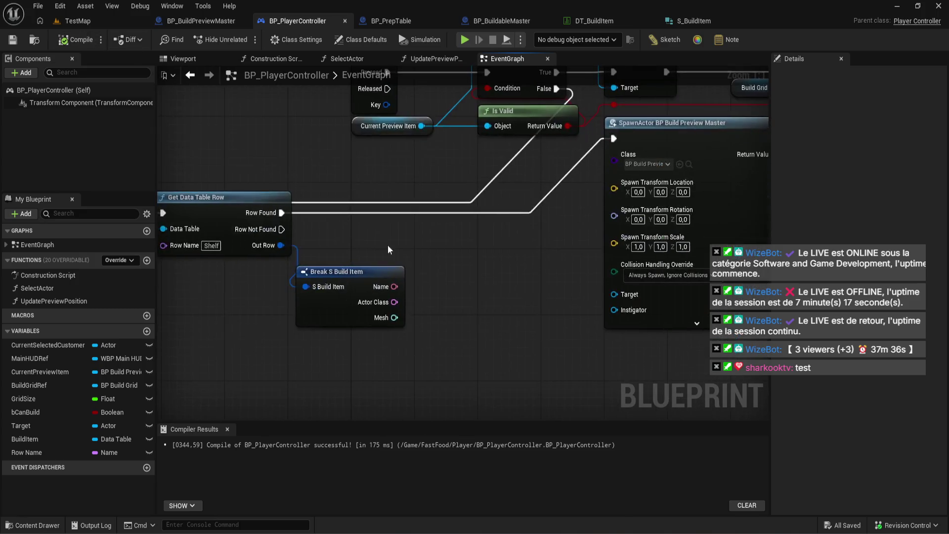
{"action": "left_click_drag", "start_coordinate": [442, 274], "coordinate": [401, 298]}
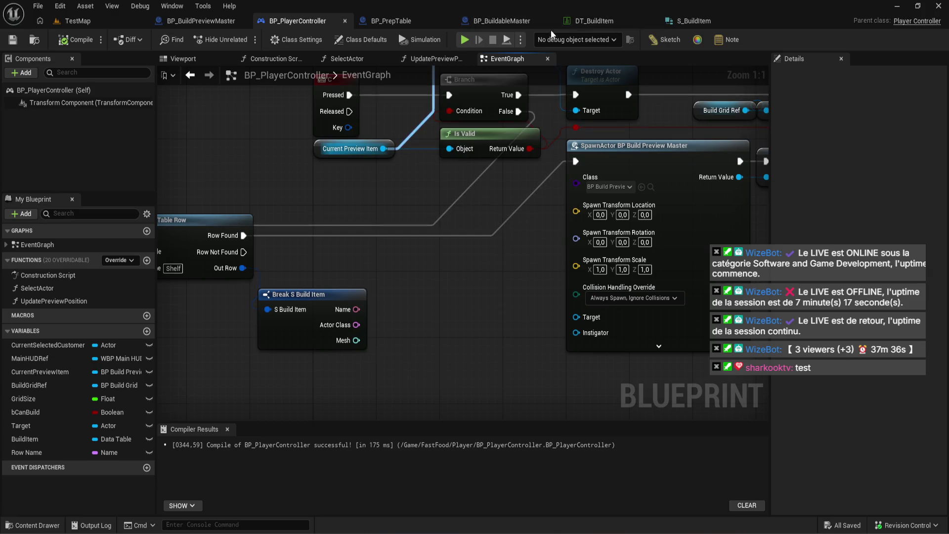
{"action": "left_click", "coordinate": [197, 20]}
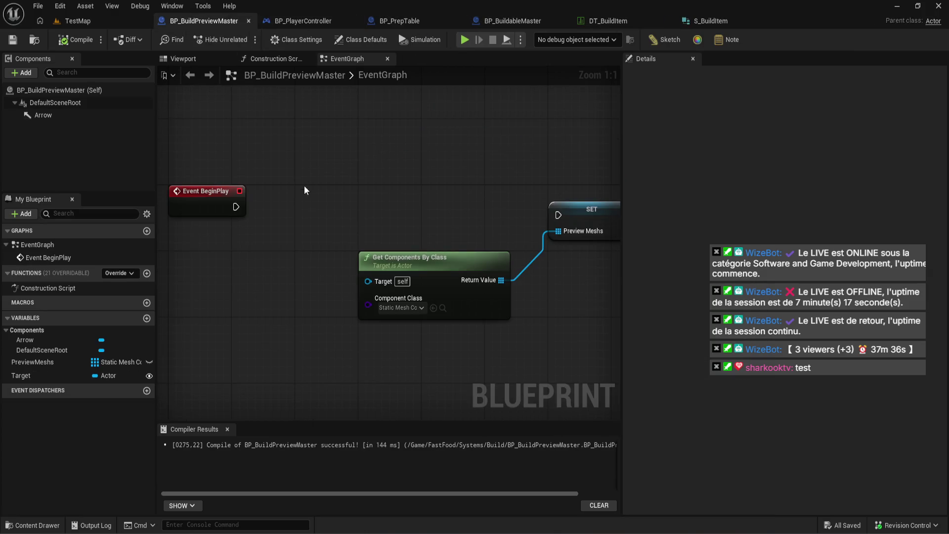
Change the Target variable's type to a Static Mesh Object Reference.
{"action": "left_click", "coordinate": [65, 375]}
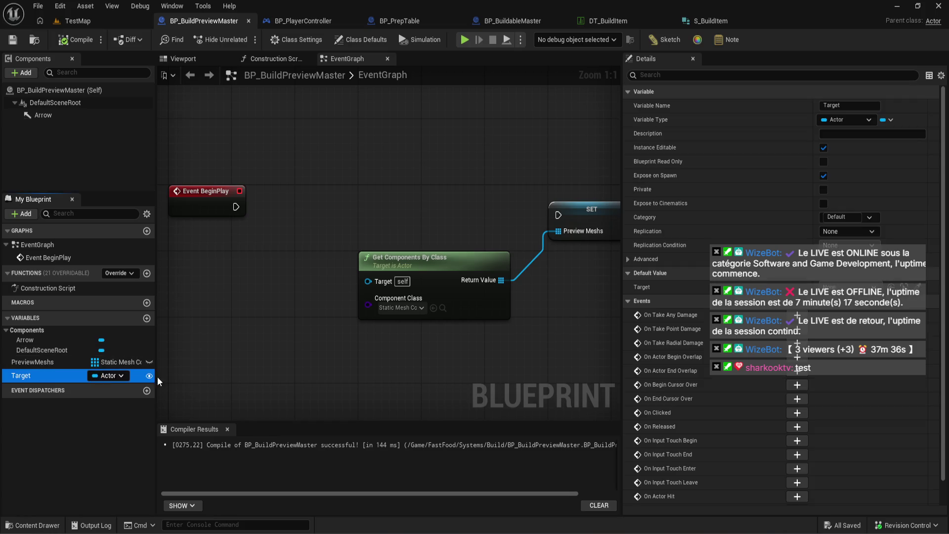
{"action": "left_click", "coordinate": [849, 118]}
{"action": "type", "text": "stati"}
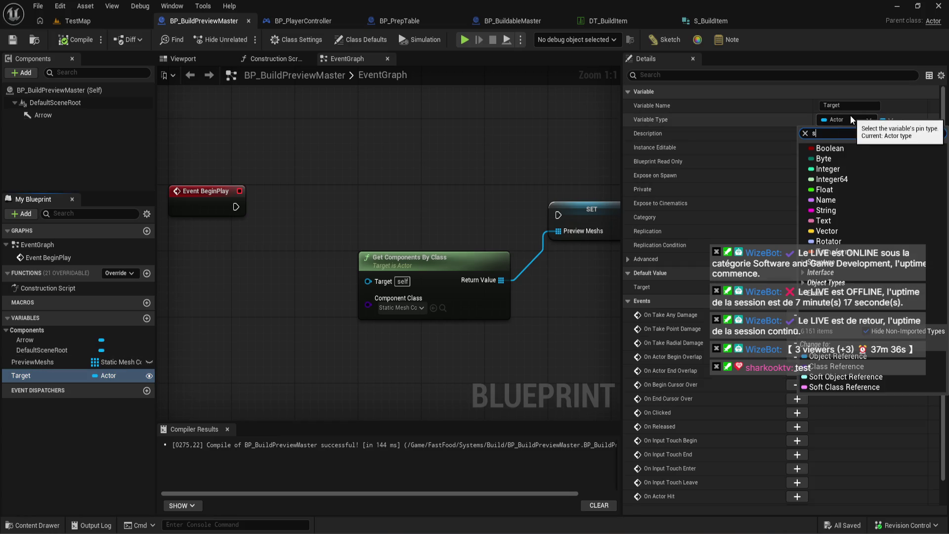
{"action": "type", "text": "c"}
{"action": "mouse_move", "coordinate": [868, 241]}
{"action": "left_click", "coordinate": [765, 240]}
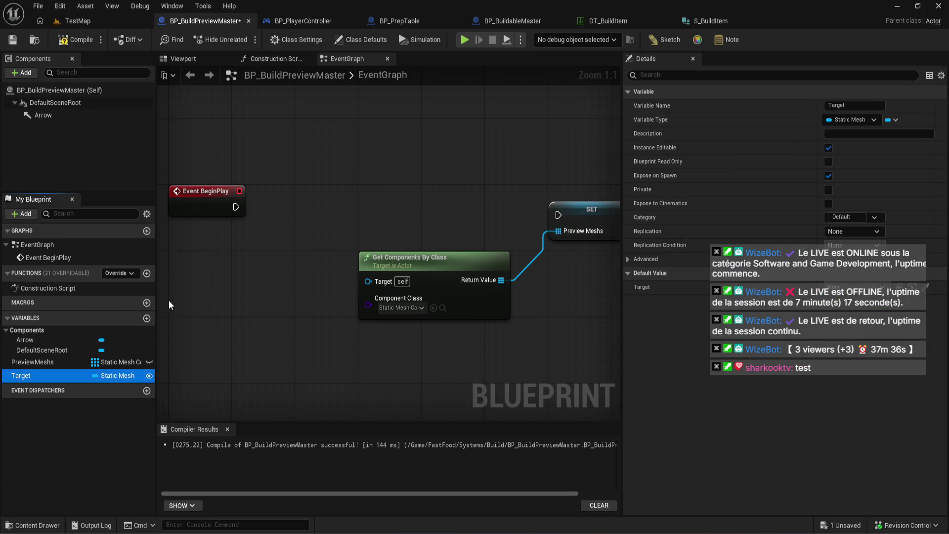
Clear the old component-spawning node chain, from PreviewMeshs through Get Components, out of the graph.
{"action": "scroll", "coordinate": [203, 248], "scroll_direction": "down", "scroll_amount": 2}
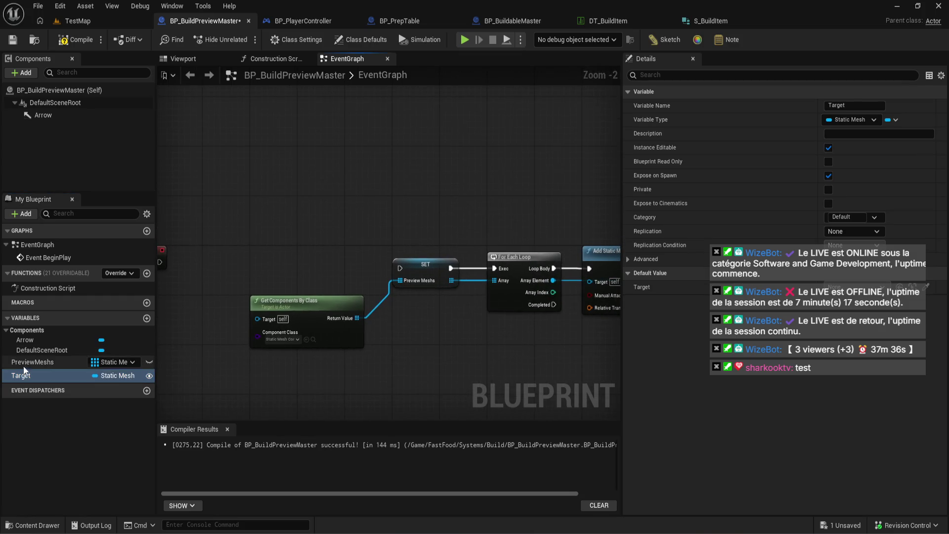
{"action": "left_click", "coordinate": [59, 361]}
{"action": "scroll", "coordinate": [368, 301], "scroll_direction": "down", "scroll_amount": 1}
{"action": "scroll", "coordinate": [165, 313], "scroll_direction": "up", "scroll_amount": 1}
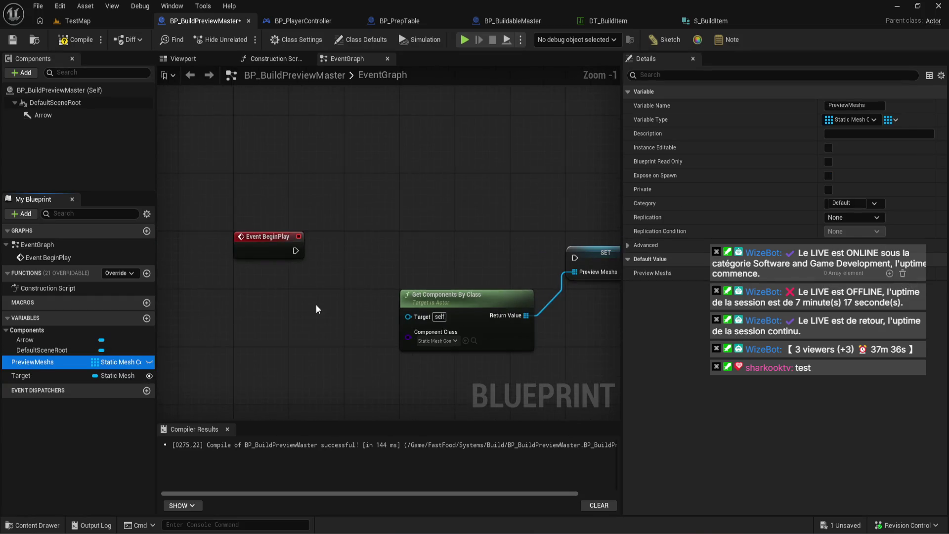
{"action": "scroll", "coordinate": [317, 291], "scroll_direction": "down", "scroll_amount": 3}
{"action": "left_click_drag", "start_coordinate": [316, 291], "coordinate": [158, 263]}
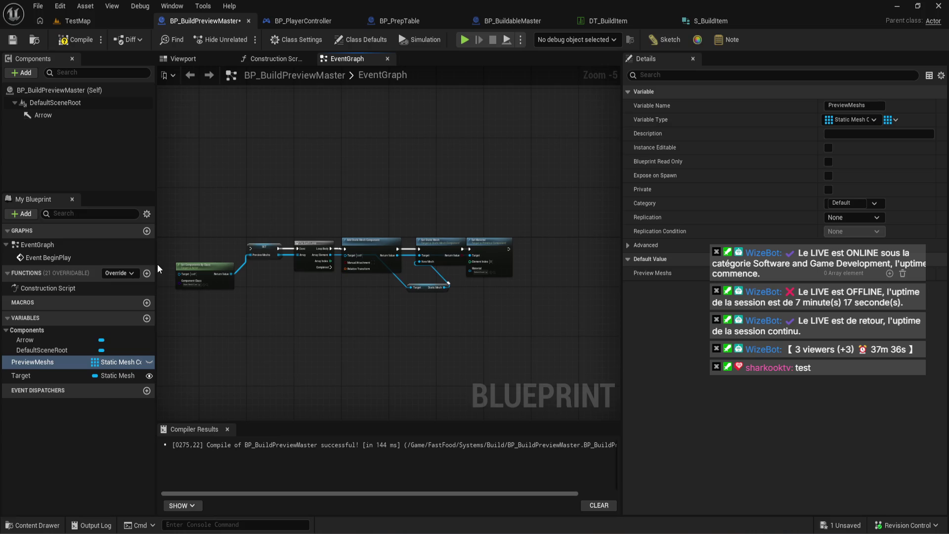
{"action": "scroll", "coordinate": [157, 262], "scroll_direction": "up", "scroll_amount": 2}
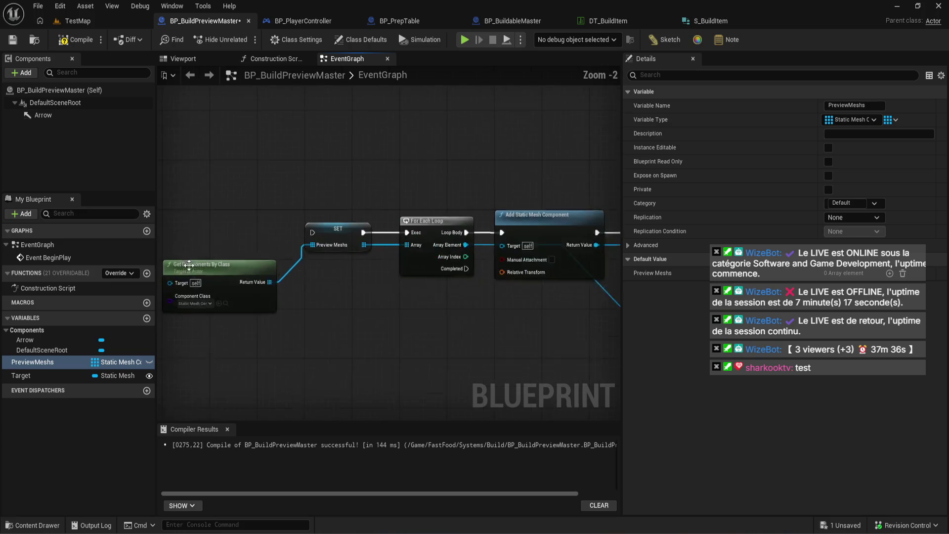
{"action": "left_click_drag", "start_coordinate": [191, 268], "coordinate": [284, 280]}
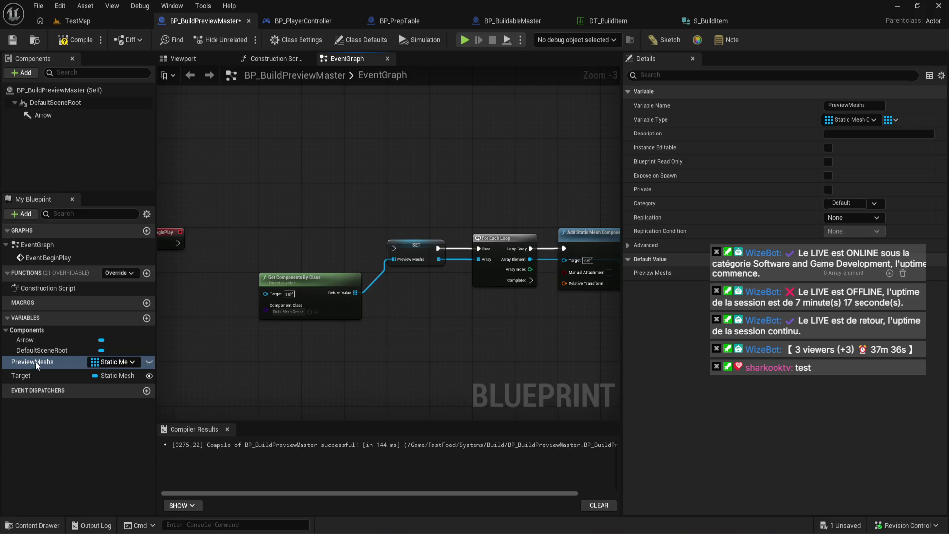
{"action": "scroll", "coordinate": [254, 288], "scroll_direction": "down", "scroll_amount": 2}
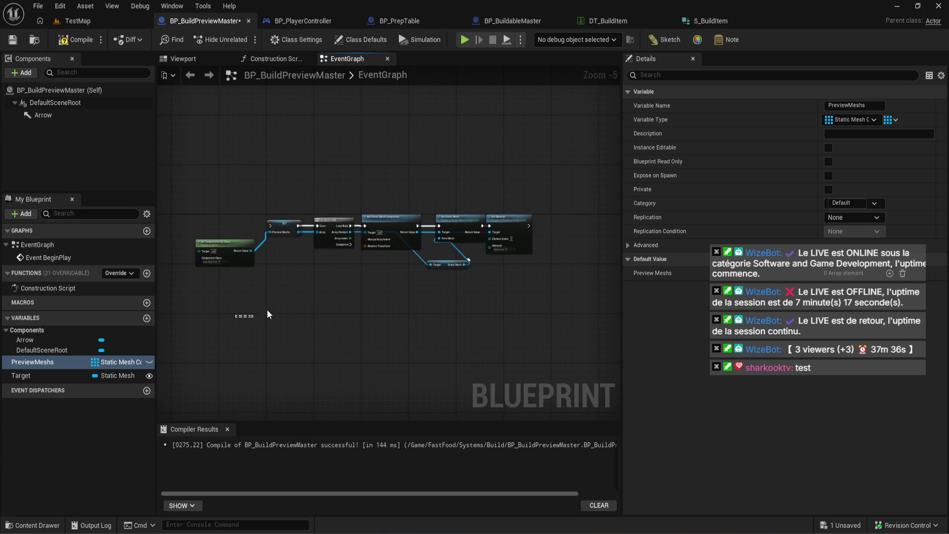
{"action": "scroll", "coordinate": [251, 320], "scroll_direction": "up", "scroll_amount": 4}
{"action": "key", "text": "ctrl+z"}
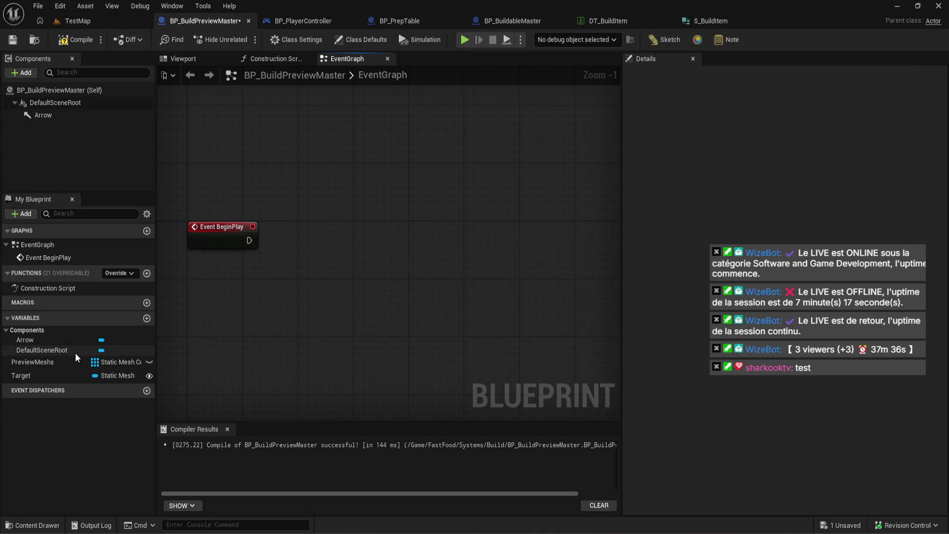
Delete the PreviewMeshs variable and place a Target getter in the graph.
{"action": "left_click", "coordinate": [62, 361]}
{"action": "key", "text": "Delete"}
{"action": "left_click", "coordinate": [536, 293]}
{"action": "mouse_move", "coordinate": [36, 361]}
{"action": "left_mouse_down"}
{"action": "mouse_move", "coordinate": [302, 261]}
{"action": "mouse_move", "coordinate": [205, 273]}
{"action": "mouse_move", "coordinate": [215, 313]}
{"action": "mouse_move", "coordinate": [207, 307]}
{"action": "left_mouse_up"}
{"action": "left_click", "coordinate": [168, 241]}
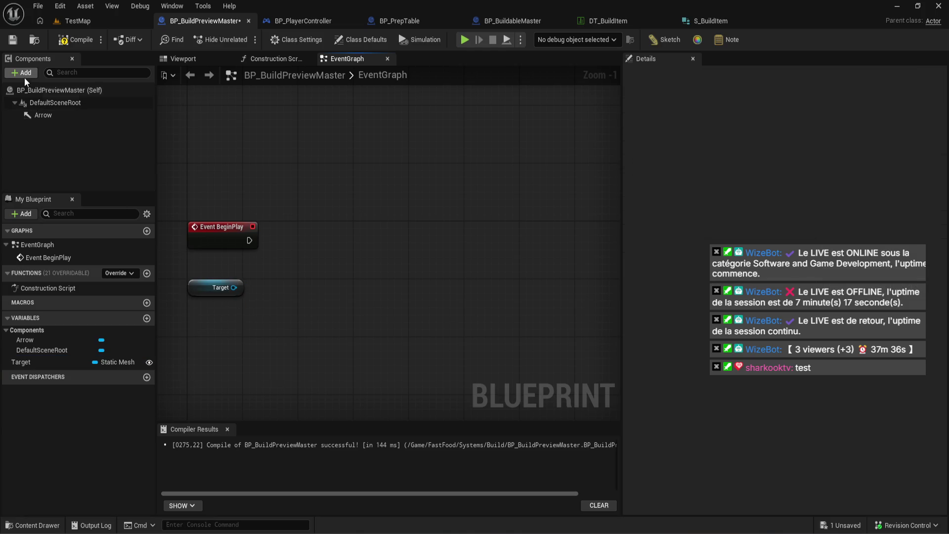
Add a Static Mesh component named PreviewMesh.
{"action": "left_click", "coordinate": [25, 77]}
{"action": "left_click", "coordinate": [46, 185]}
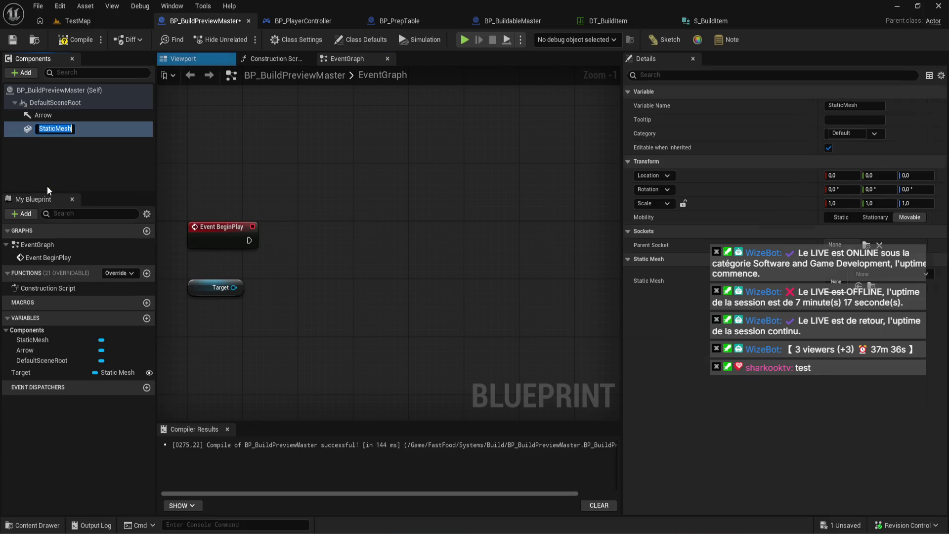
{"action": "type", "text": "PreviewMesh"}
{"action": "key", "text": "Return"}
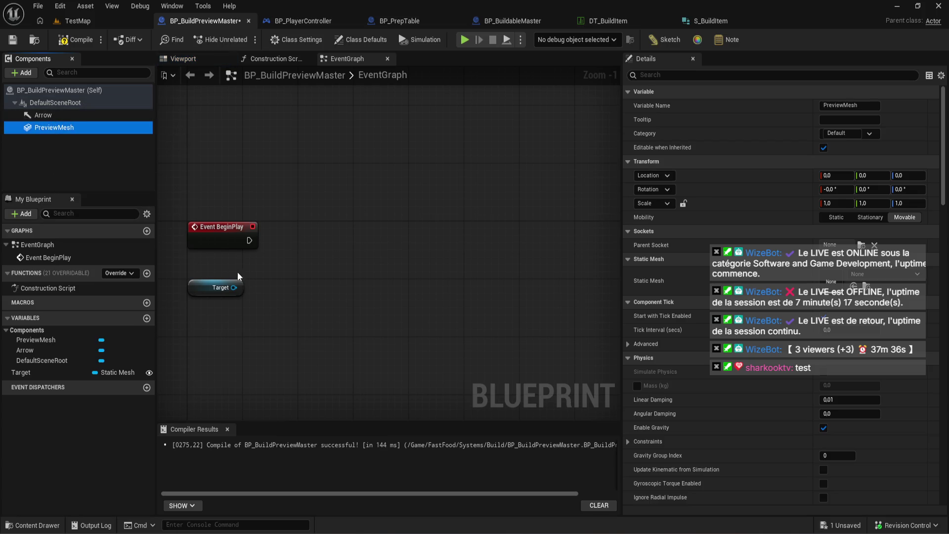
Set PreviewMesh's static mesh to Target with a Set Static Mesh node.
{"action": "mouse_move", "coordinate": [46, 131]}
{"action": "left_mouse_down"}
{"action": "mouse_move", "coordinate": [189, 258]}
{"action": "mouse_move", "coordinate": [265, 260]}
{"action": "mouse_move", "coordinate": [299, 241]}
{"action": "mouse_move", "coordinate": [331, 239]}
{"action": "left_mouse_up"}
{"action": "type", "text": "set"}
{"action": "key", "text": "Return"}
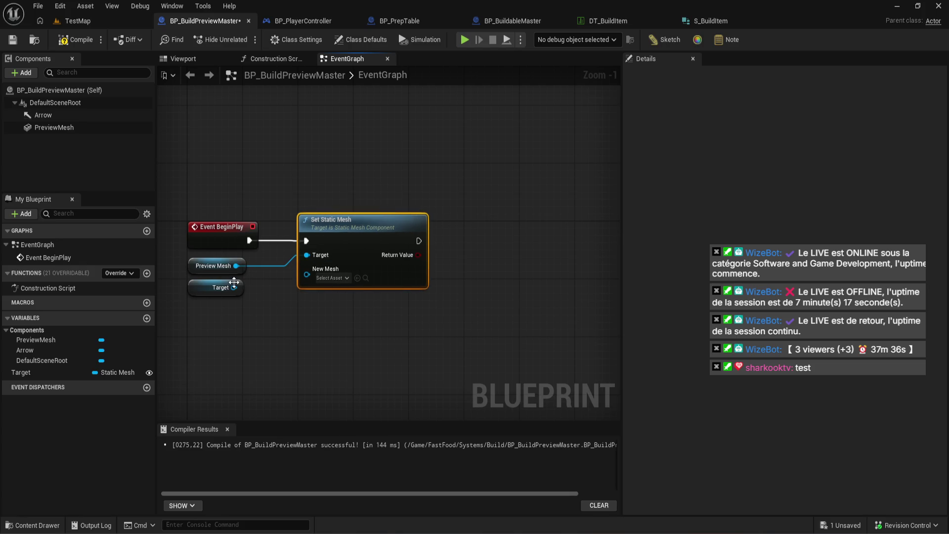
{"action": "left_click", "coordinate": [235, 282]}
{"action": "left_click_drag", "start_coordinate": [234, 287], "coordinate": [307, 268]}
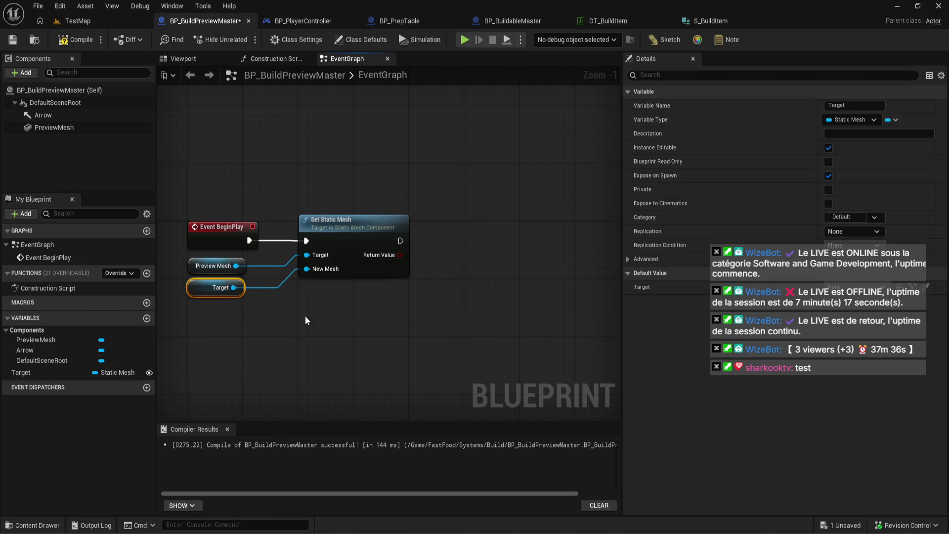
Compile and save BP_BuildPreviewMaster, then bring up BP_PrepTable's construction script.
{"action": "left_click", "coordinate": [307, 313]}
{"action": "left_click", "coordinate": [67, 40]}
{"action": "key", "text": "ctrl+s"}
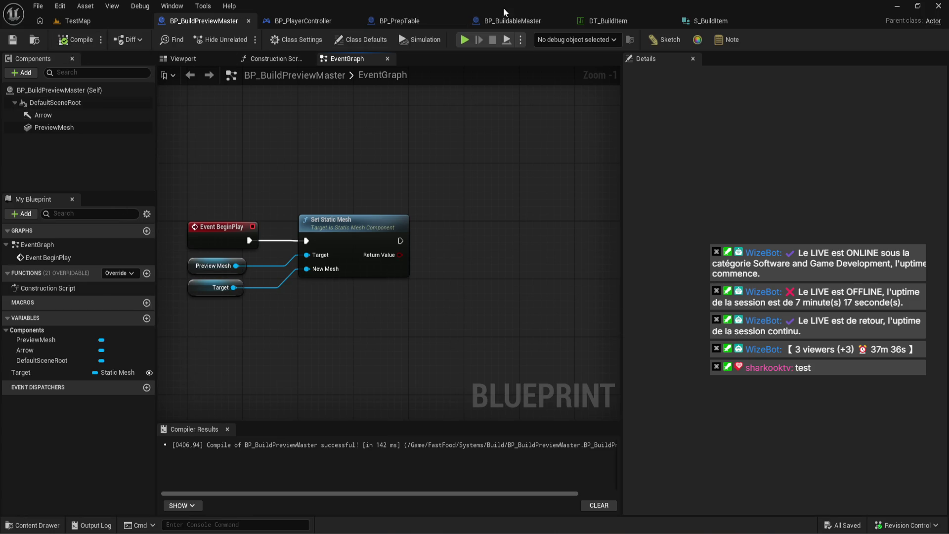
{"action": "left_click", "coordinate": [501, 21]}
{"action": "left_click", "coordinate": [393, 22]}
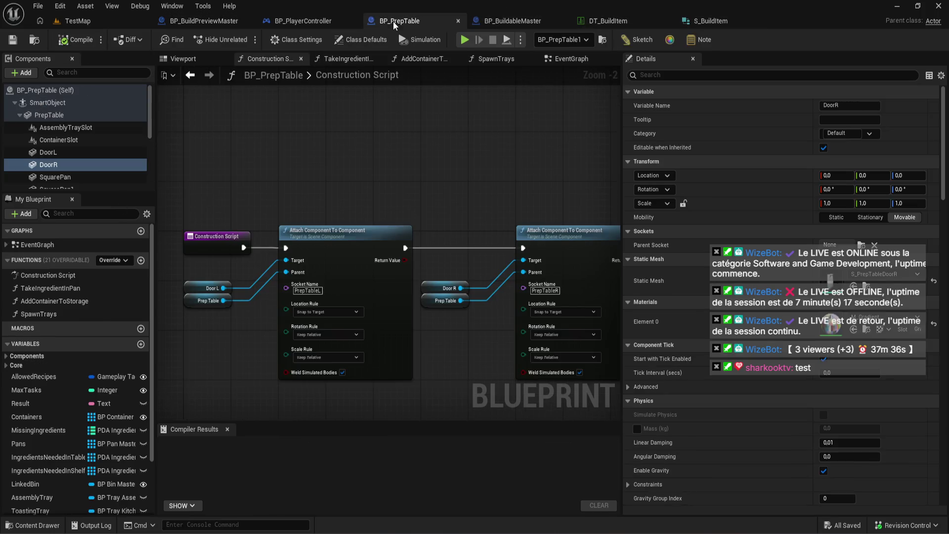
Refresh the preview SpawnActor node's pins in BP_PlayerController.
{"action": "left_click", "coordinate": [296, 21]}
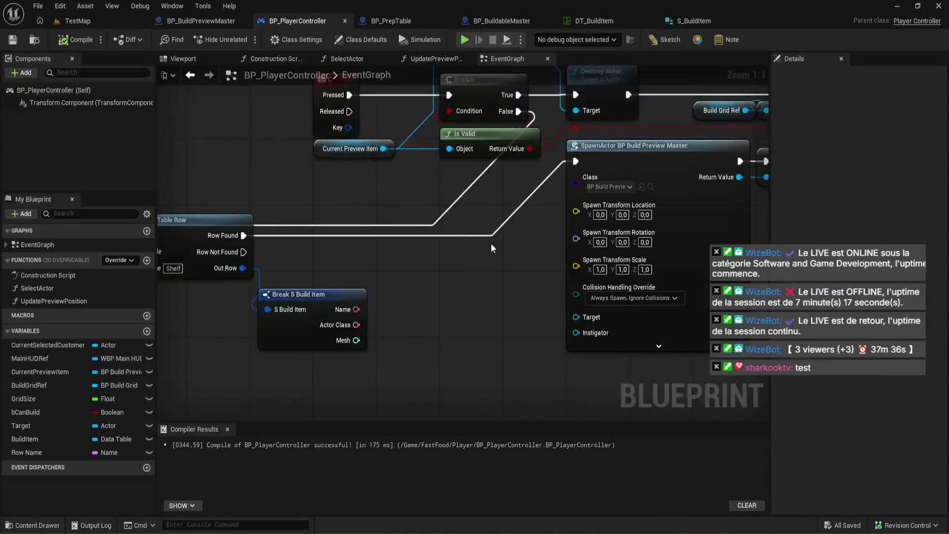
{"action": "right_click", "coordinate": [680, 187]}
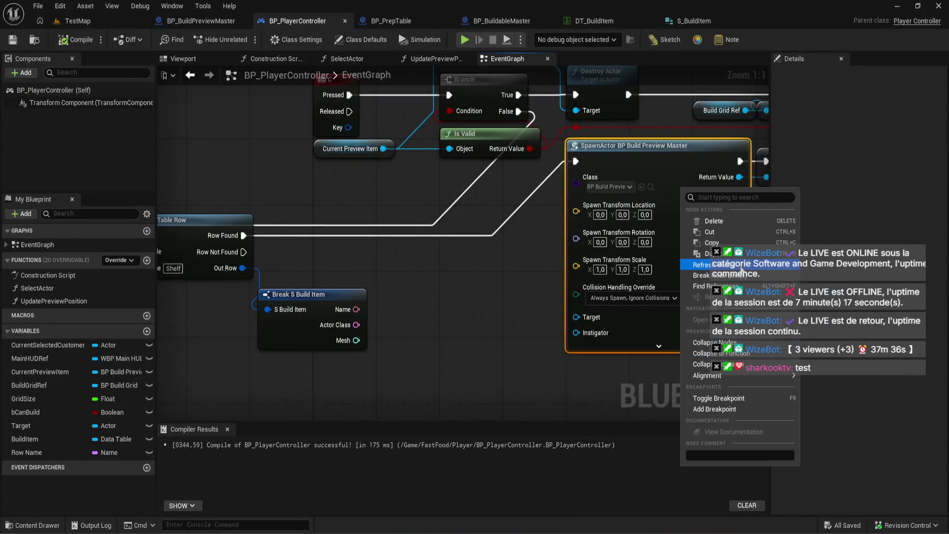
{"action": "left_click", "coordinate": [702, 264]}
Wire the item's Mesh into SpawnActor's Target through a reroute node and recompile.
{"action": "left_click", "coordinate": [69, 39]}
{"action": "left_click_drag", "start_coordinate": [356, 340], "coordinate": [575, 316]}
{"action": "double_click", "coordinate": [436, 224]}
{"action": "left_click_drag", "start_coordinate": [436, 223], "coordinate": [444, 330]}
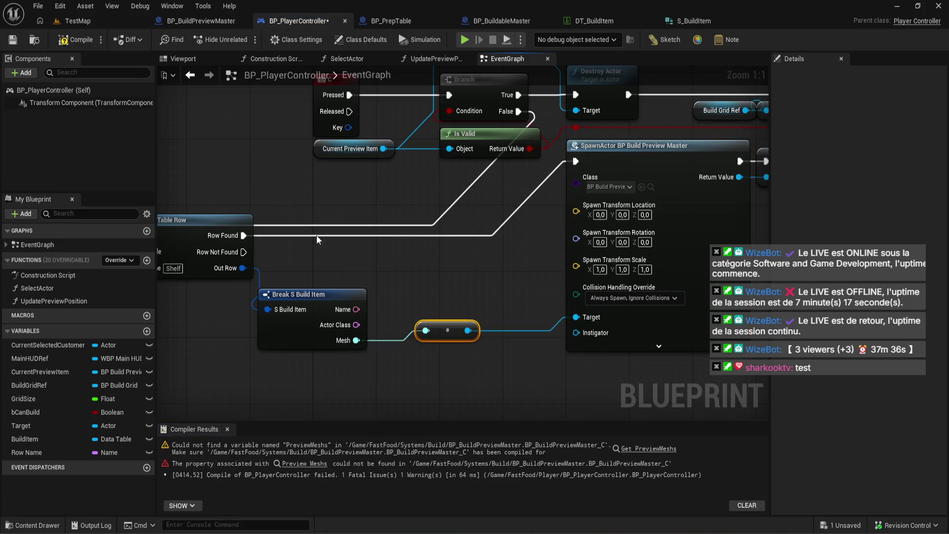
{"action": "left_click", "coordinate": [78, 40]}
{"action": "left_click", "coordinate": [307, 465]}
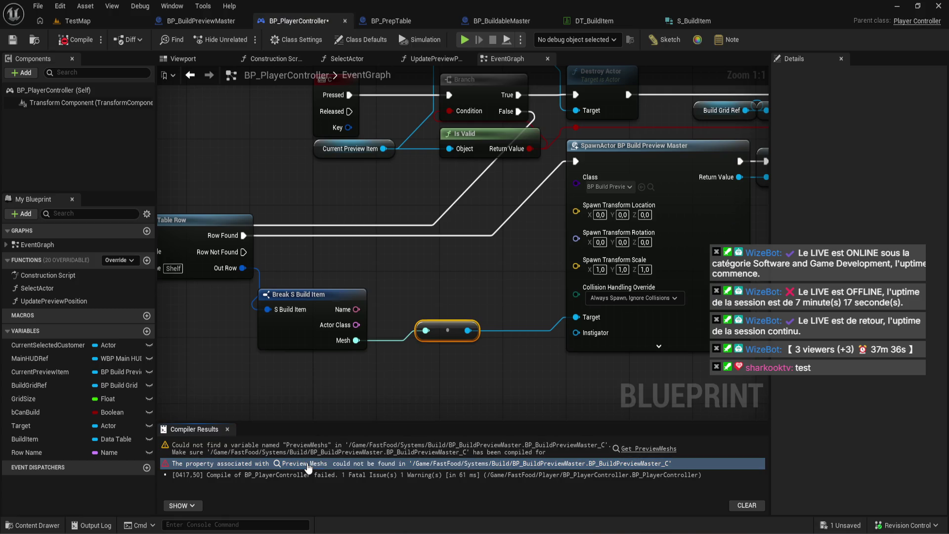
Delete the broken Preview Meshs node and add a Target getter from Current Preview Item.
{"action": "left_click", "coordinate": [305, 464]}
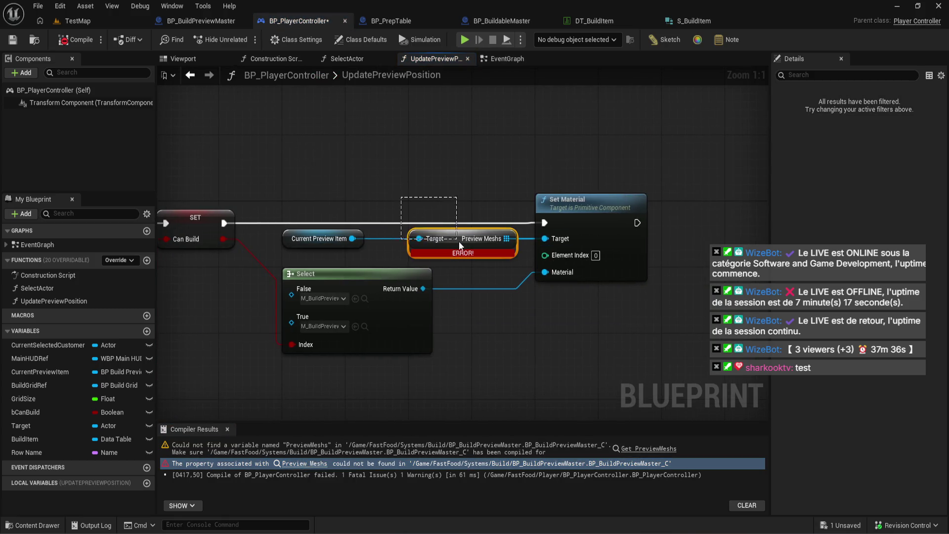
{"action": "key", "text": "Delete"}
{"action": "left_click_drag", "start_coordinate": [351, 238], "coordinate": [387, 232]}
{"action": "type", "text": "get target"}
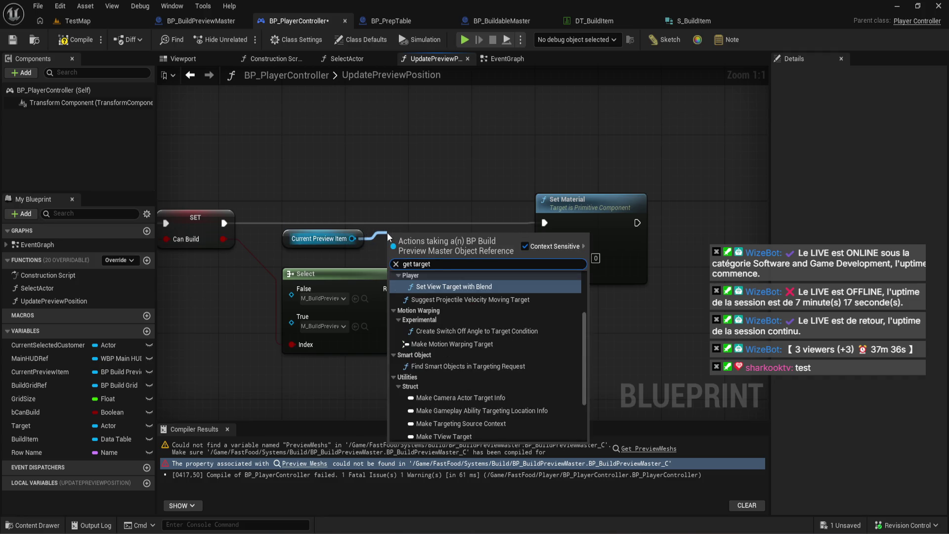
{"action": "scroll", "coordinate": [538, 362], "scroll_direction": "down", "scroll_amount": 3}
{"action": "left_click", "coordinate": [470, 423]}
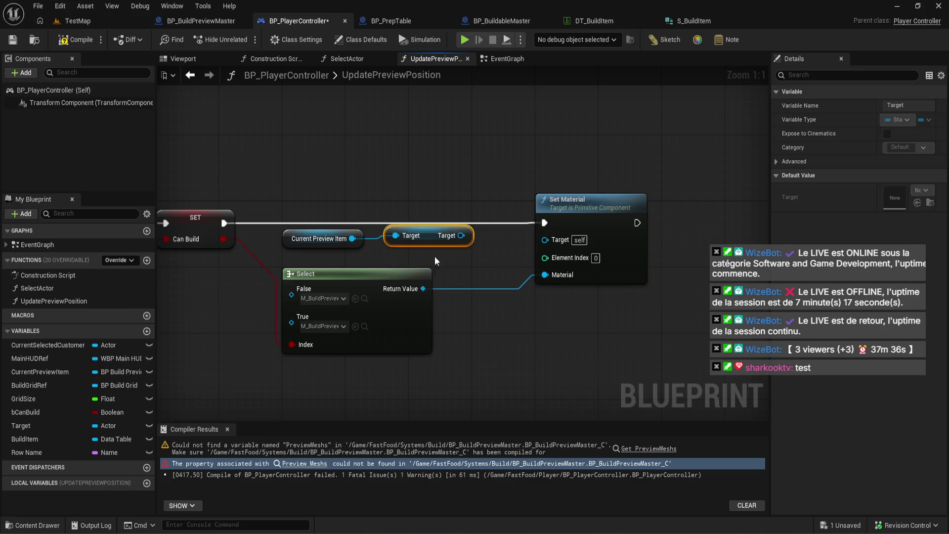
{"action": "left_click_drag", "start_coordinate": [431, 236], "coordinate": [569, 244]}
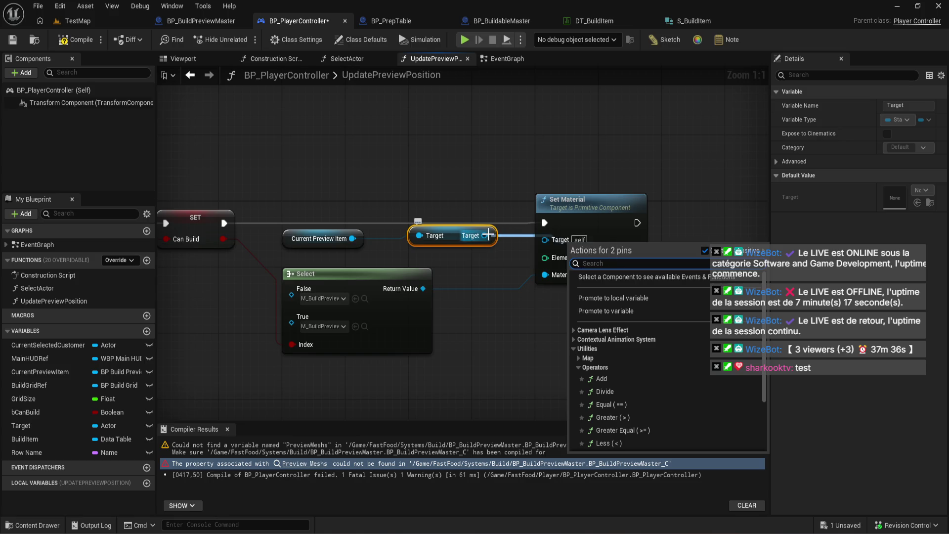
Discard the Target getter after trying to connect it to Set Material.
{"action": "left_click_drag", "start_coordinate": [486, 235], "coordinate": [475, 182]}
{"action": "type", "text": "set mate"}
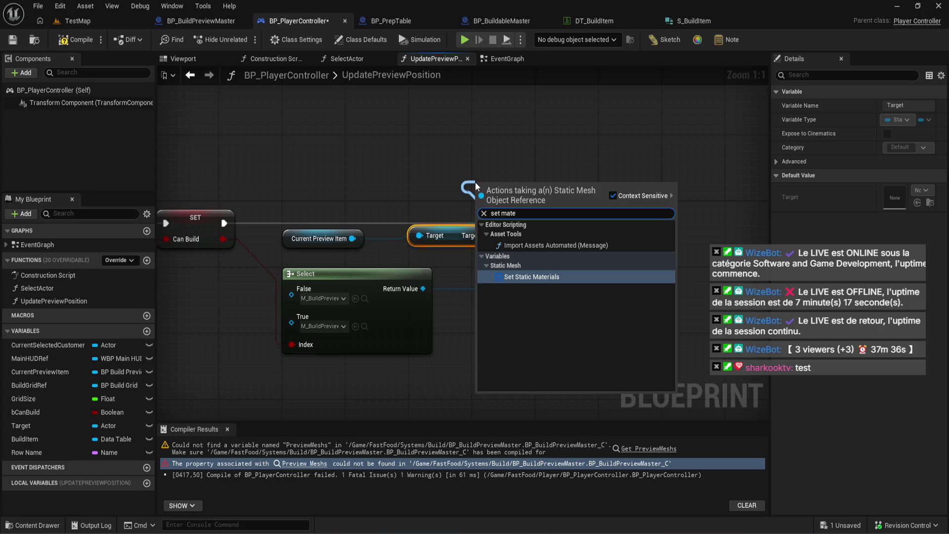
{"action": "left_click", "coordinate": [422, 133]}
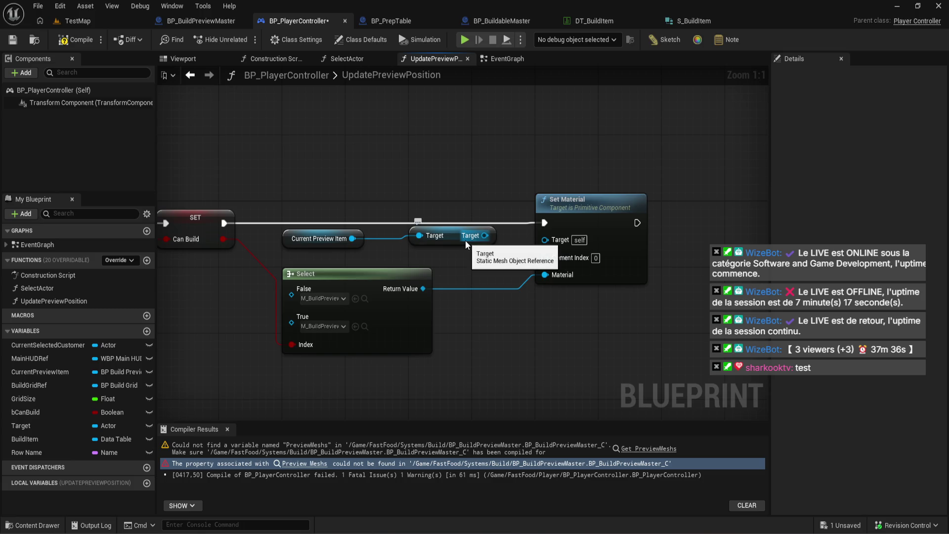
{"action": "mouse_move", "coordinate": [465, 240]}
{"action": "left_mouse_down"}
{"action": "mouse_move", "coordinate": [543, 218]}
{"action": "mouse_move", "coordinate": [491, 233]}
{"action": "left_mouse_up"}
{"action": "mouse_move", "coordinate": [465, 166]}
{"action": "left_mouse_down"}
{"action": "mouse_move", "coordinate": [430, 269]}
{"action": "mouse_move", "coordinate": [448, 246]}
{"action": "left_mouse_up"}
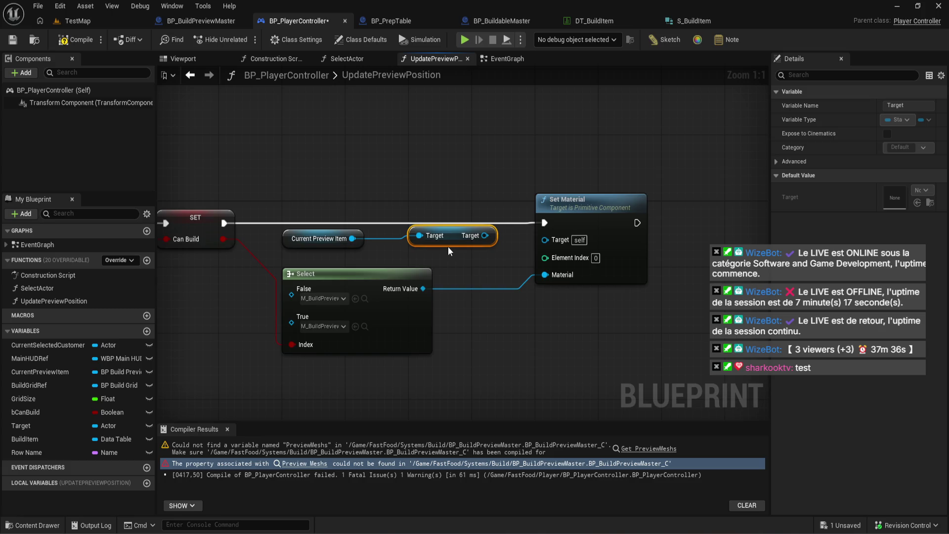
{"action": "key", "text": "Delete"}
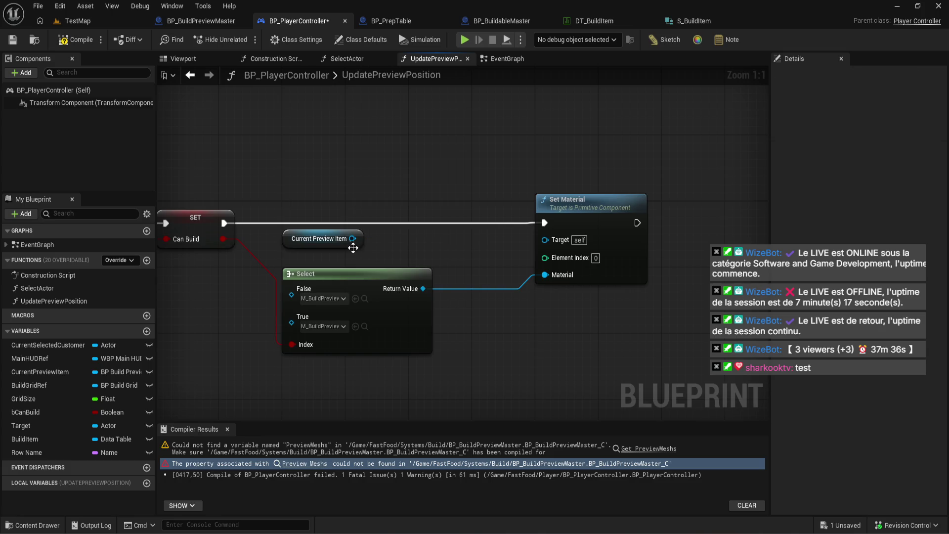
Wire Current Preview Item's Preview Mesh into Set Material's Target and compile.
{"action": "left_click_drag", "start_coordinate": [353, 238], "coordinate": [403, 245]}
{"action": "type", "text": "get previes"}
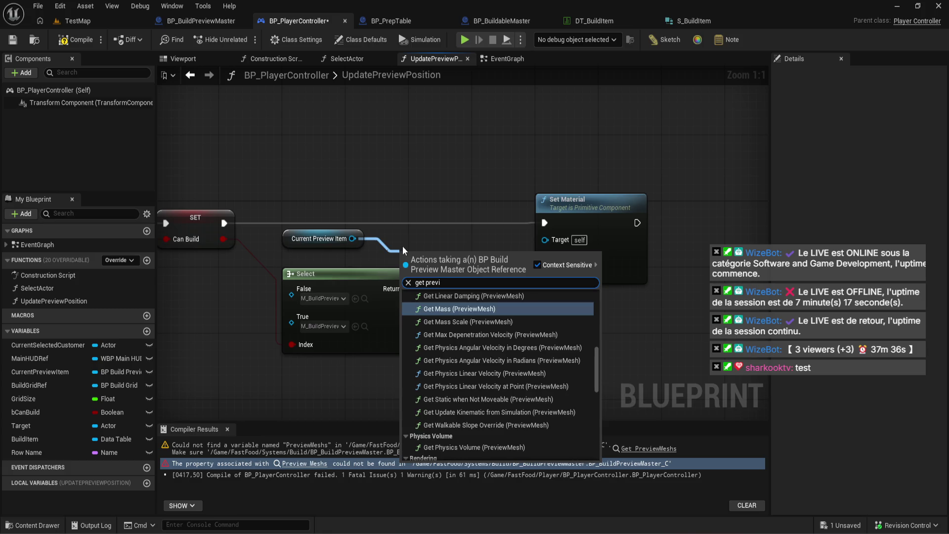
{"action": "type", "text": "iewm"}
{"action": "key", "text": "Return"}
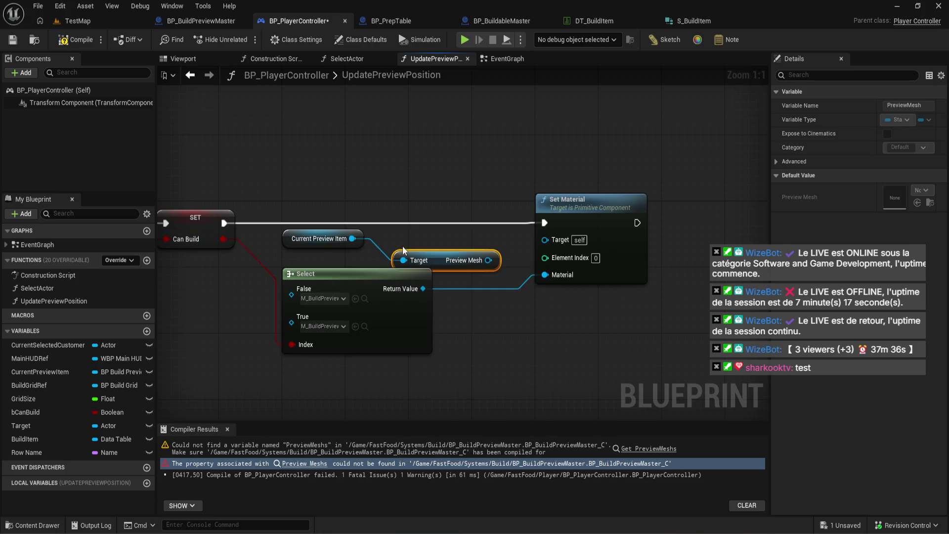
{"action": "left_click_drag", "start_coordinate": [488, 260], "coordinate": [545, 240]}
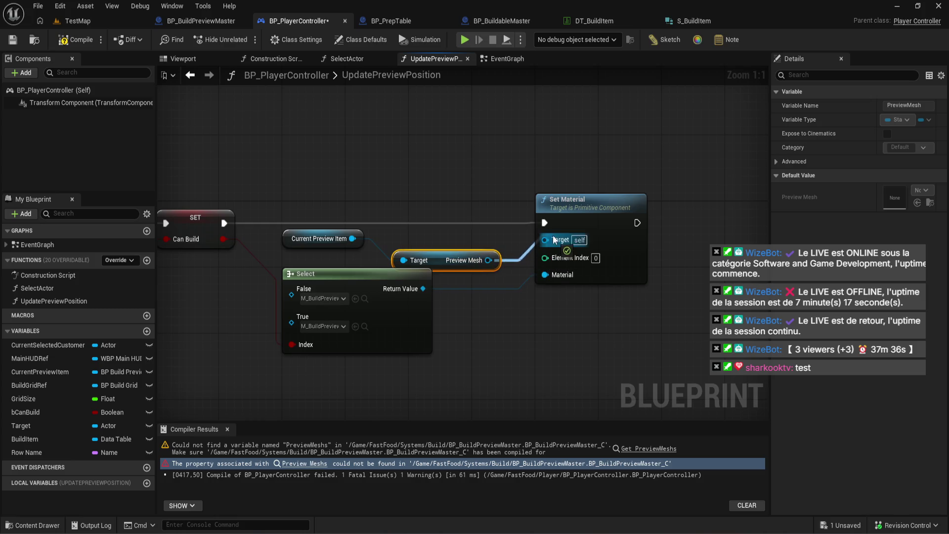
{"action": "left_click_drag", "start_coordinate": [449, 255], "coordinate": [467, 238]}
{"action": "left_click_drag", "start_coordinate": [349, 195], "coordinate": [560, 244]}
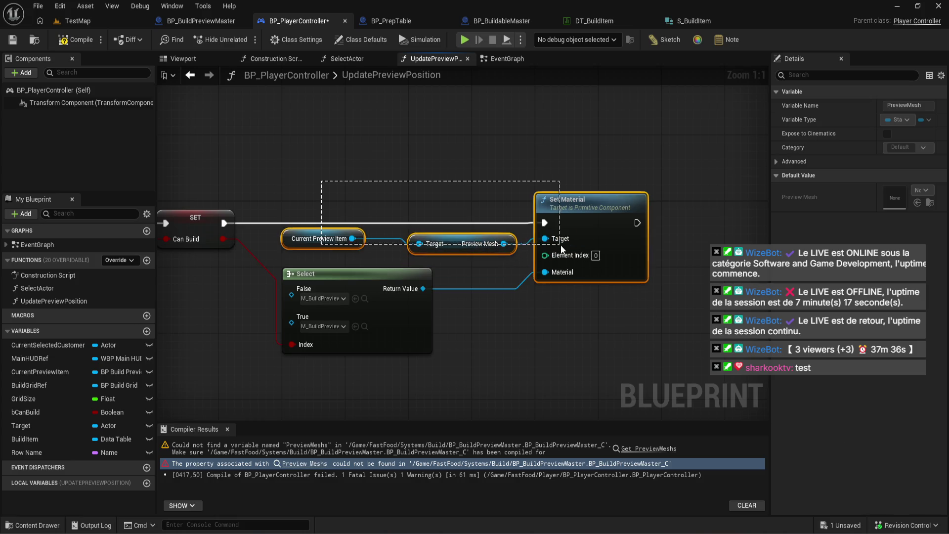
{"action": "left_click", "coordinate": [582, 153]}
{"action": "left_click", "coordinate": [71, 44]}
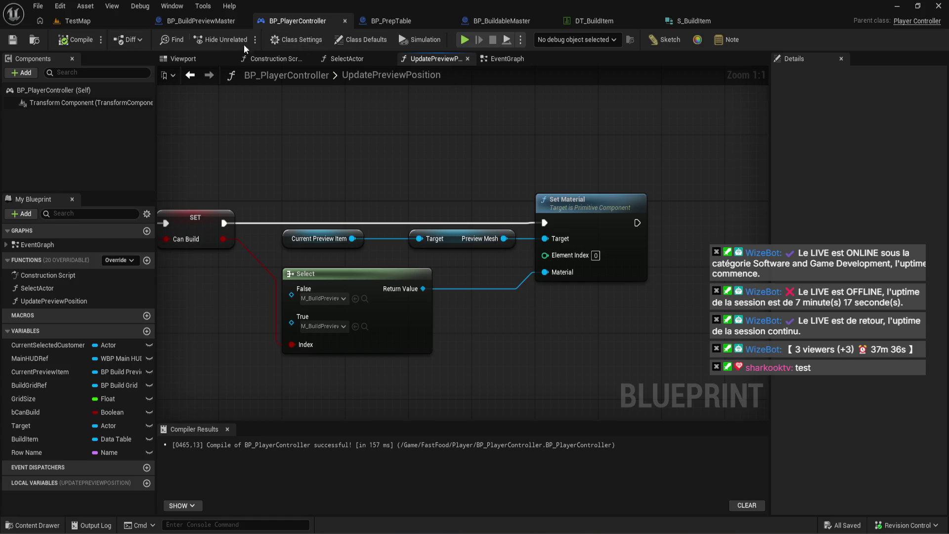
{"action": "left_click", "coordinate": [107, 24]}
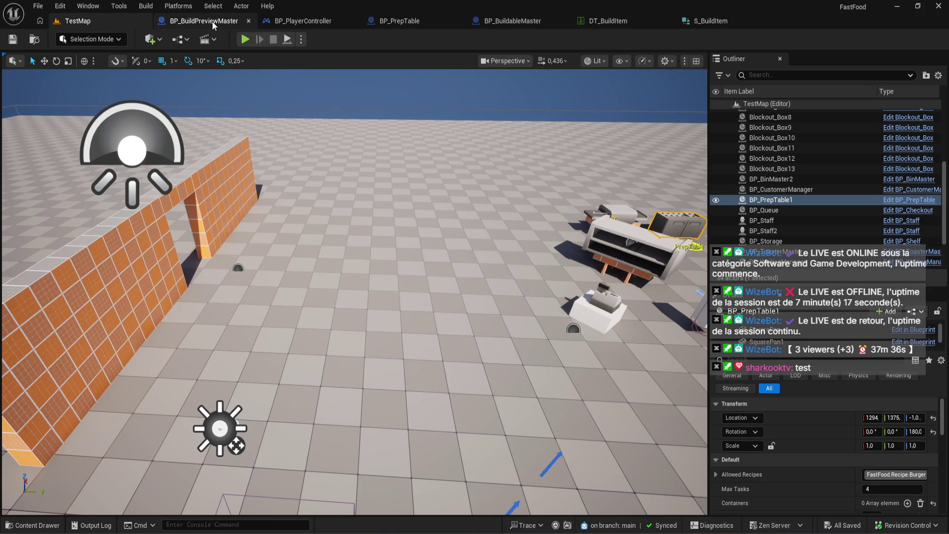
Look over BP_BuildPreviewMaster and BP_PlayerController's EventGraph.
{"action": "left_click", "coordinate": [212, 22]}
{"action": "left_click", "coordinate": [318, 21]}
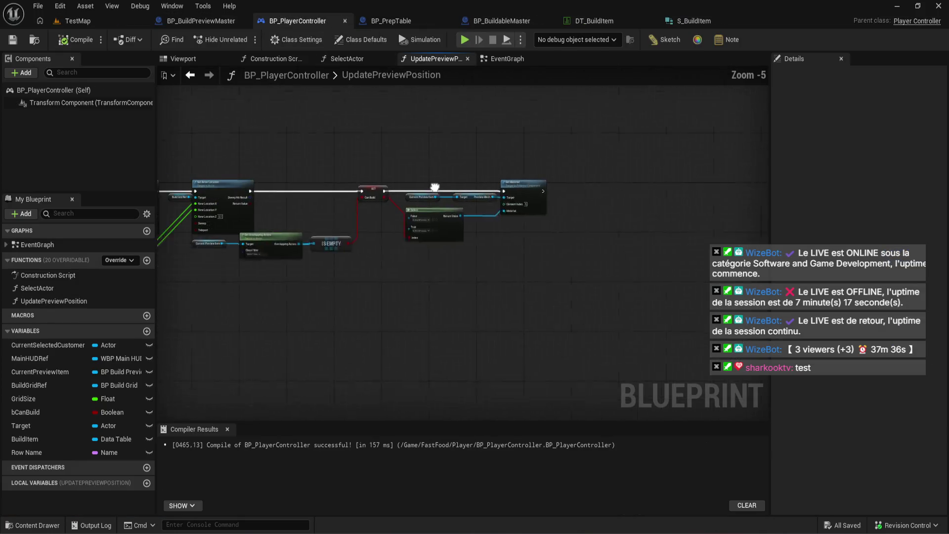
{"action": "left_click", "coordinate": [515, 60]}
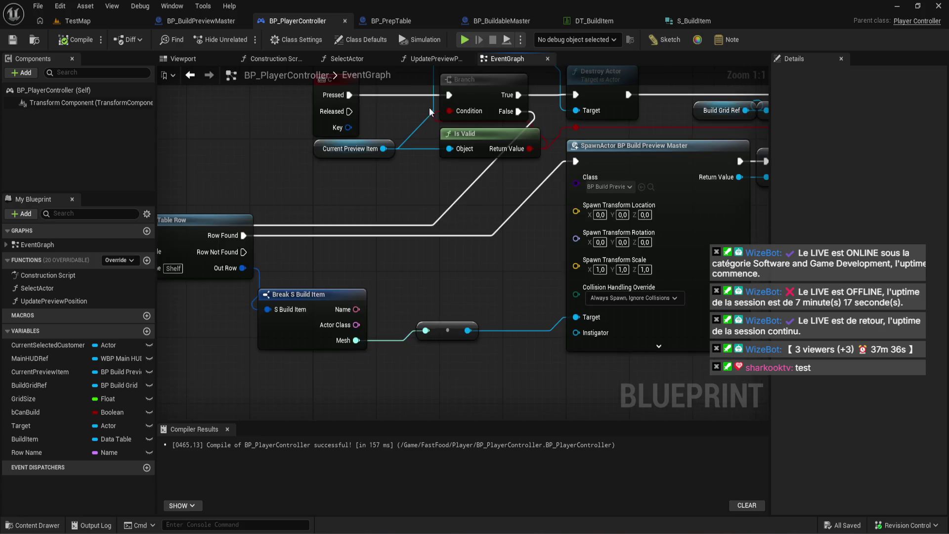
{"action": "scroll", "coordinate": [344, 217], "scroll_direction": "up", "scroll_amount": 2}
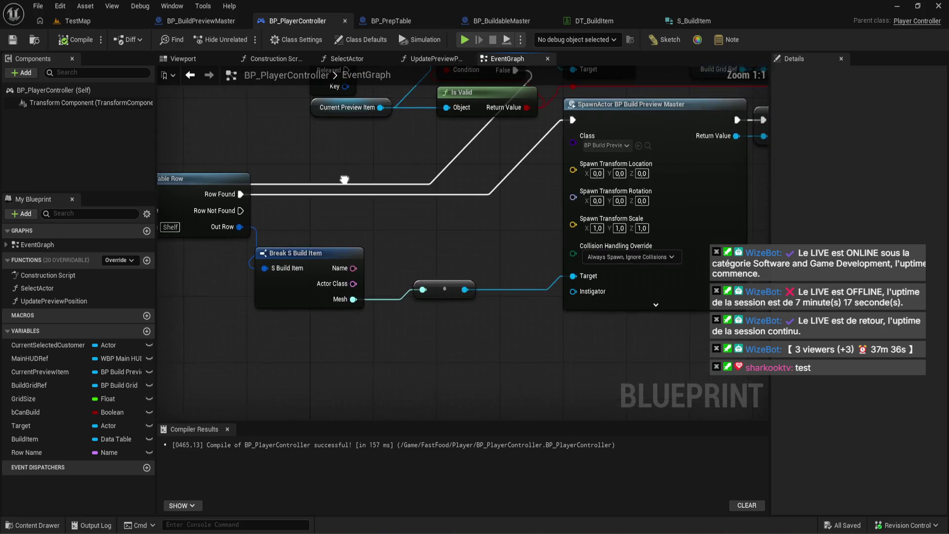
Open DT_BuildItem and view its Size Map from the content browser.
{"action": "left_click", "coordinate": [594, 23]}
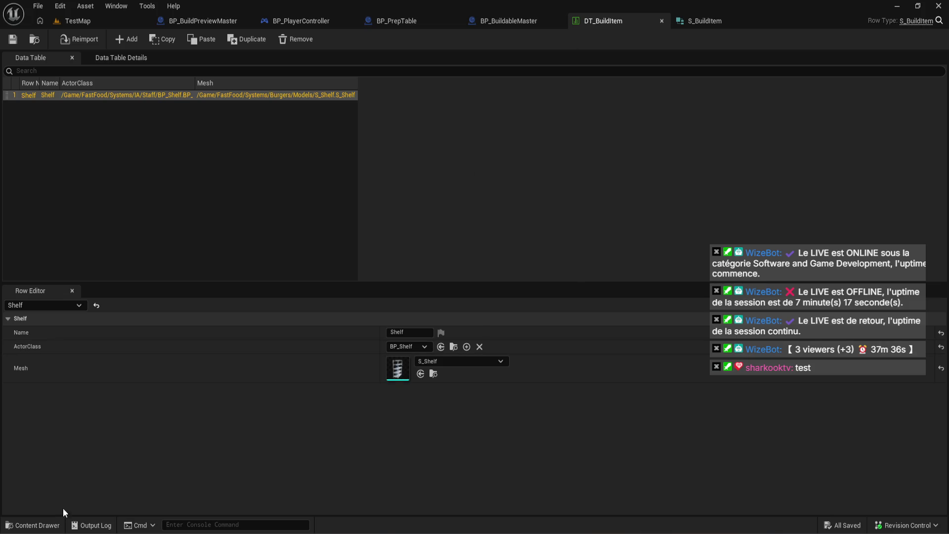
{"action": "left_click", "coordinate": [32, 524]}
{"action": "right_click", "coordinate": [168, 406]}
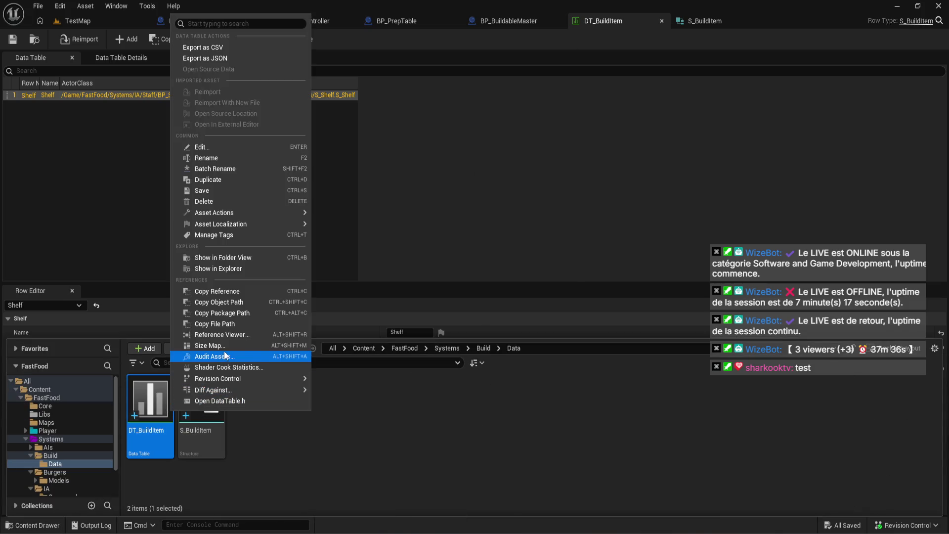
{"action": "left_click", "coordinate": [217, 345]}
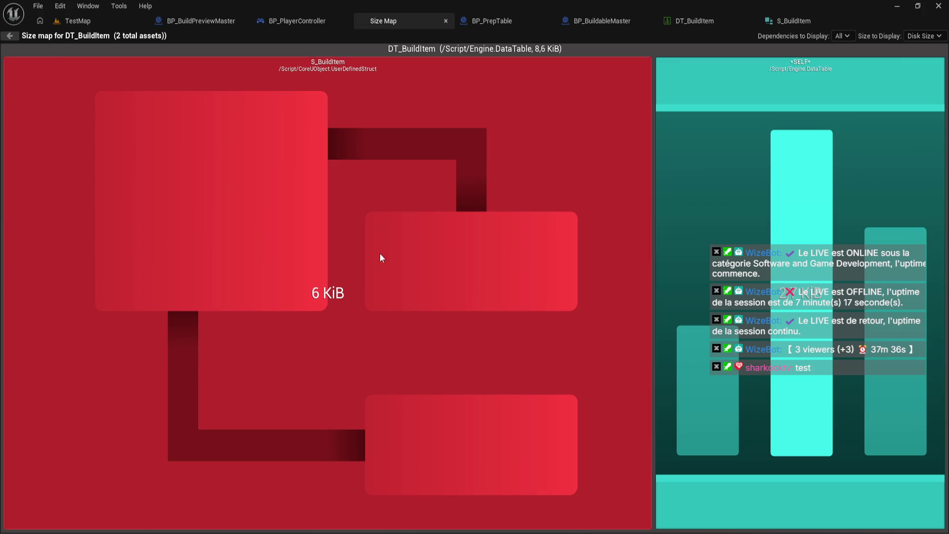
{"action": "left_click", "coordinate": [444, 22]}
Return to BP_PlayerController's EventGraph and drag a new wire from the Mesh output.
{"action": "left_click", "coordinate": [496, 28]}
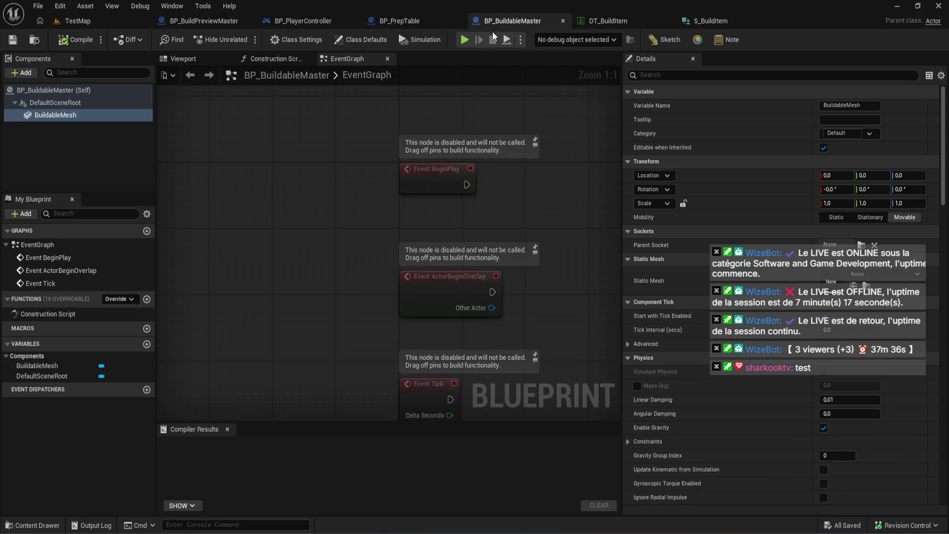
{"action": "left_click", "coordinate": [291, 19]}
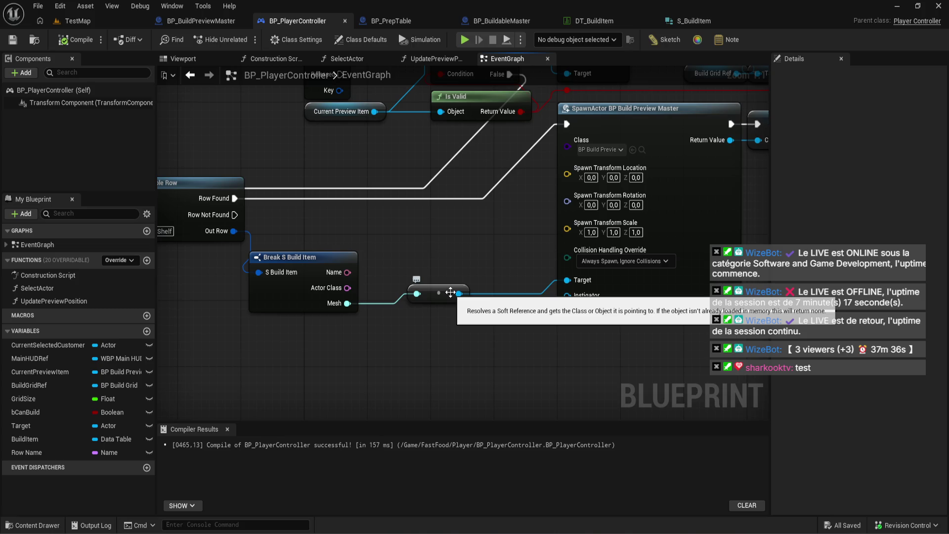
{"action": "left_click_drag", "start_coordinate": [347, 303], "coordinate": [389, 256]}
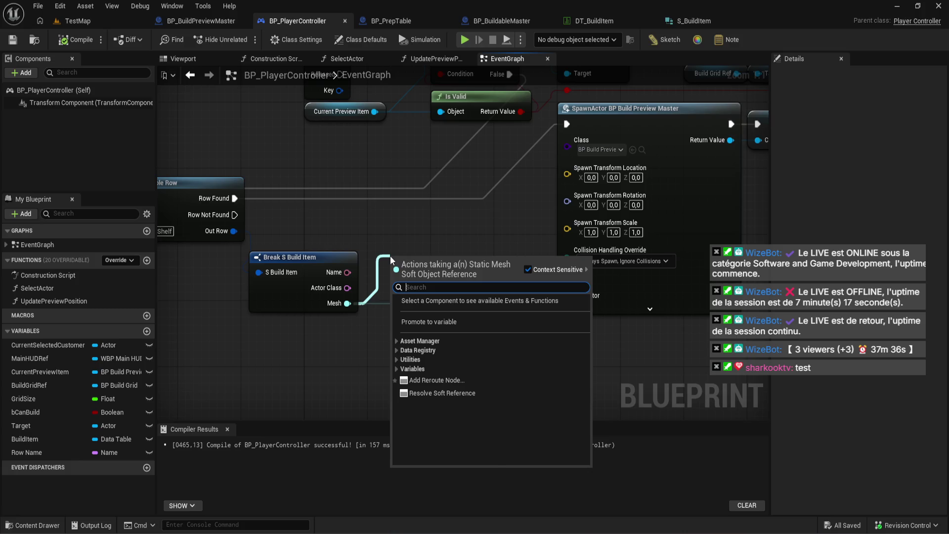
Add an Async Load Asset node and delete the old soft reference resolve node.
{"action": "type", "text": "async load"}
{"action": "left_click", "coordinate": [452, 304]}
{"action": "left_click_drag", "start_coordinate": [437, 232], "coordinate": [437, 216]}
{"action": "left_click", "coordinate": [438, 294]}
{"action": "left_click_drag", "start_coordinate": [438, 293], "coordinate": [512, 312]}
{"action": "key", "text": "Delete"}
Route Row Found into Async Load Asset and its Completed output into SpawnActor.
{"action": "left_click_drag", "start_coordinate": [295, 238], "coordinate": [466, 241]}
{"action": "left_click_drag", "start_coordinate": [485, 272], "coordinate": [588, 156]}
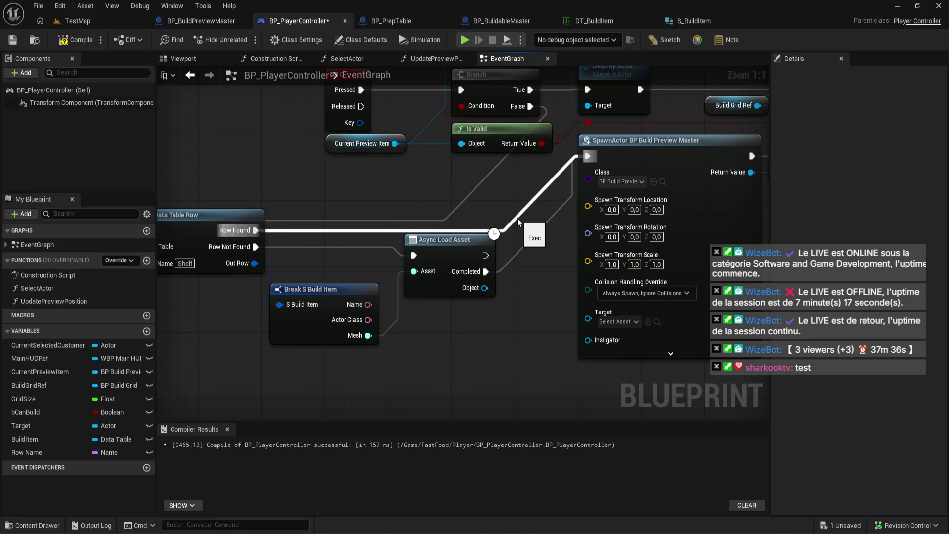
{"action": "mouse_move", "coordinate": [255, 231]}
{"action": "left_mouse_down"}
{"action": "mouse_move", "coordinate": [417, 263]}
{"action": "mouse_move", "coordinate": [415, 256]}
{"action": "left_mouse_up"}
{"action": "scroll", "coordinate": [550, 259], "scroll_direction": "down", "scroll_amount": 3}
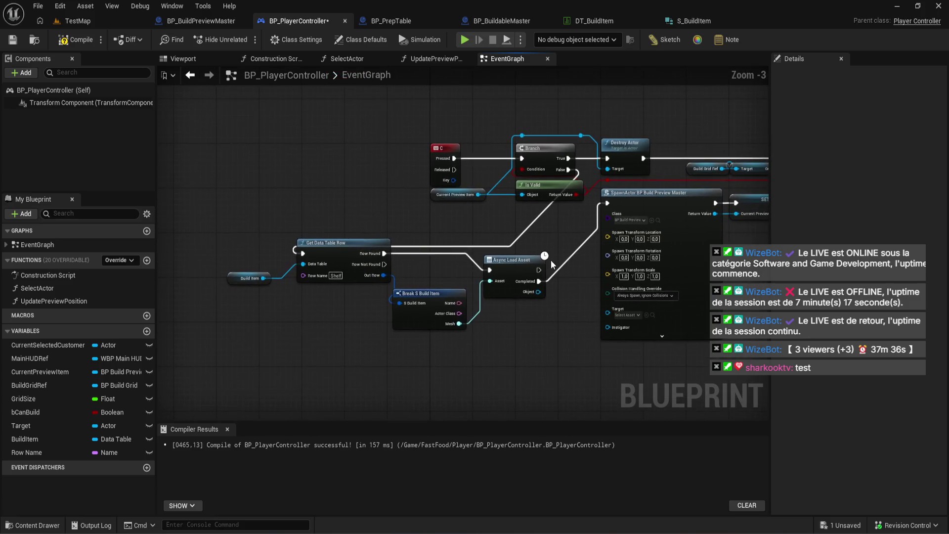
{"action": "scroll", "coordinate": [551, 259], "scroll_direction": "up", "scroll_amount": 2}
{"action": "mouse_move", "coordinate": [550, 260]}
{"action": "left_mouse_down"}
{"action": "mouse_move", "coordinate": [395, 232]}
{"action": "mouse_move", "coordinate": [393, 261]}
{"action": "mouse_move", "coordinate": [382, 262]}
{"action": "mouse_move", "coordinate": [381, 240]}
{"action": "mouse_move", "coordinate": [434, 266]}
{"action": "mouse_move", "coordinate": [466, 265]}
{"action": "left_mouse_up"}
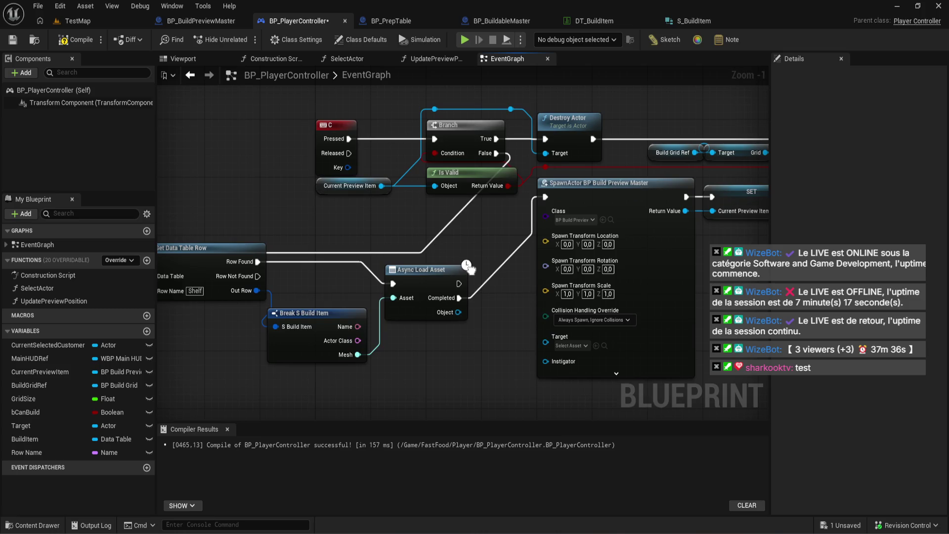
{"action": "scroll", "coordinate": [376, 257], "scroll_direction": "up", "scroll_amount": 2}
{"action": "left_click_drag", "start_coordinate": [356, 267], "coordinate": [344, 243]}
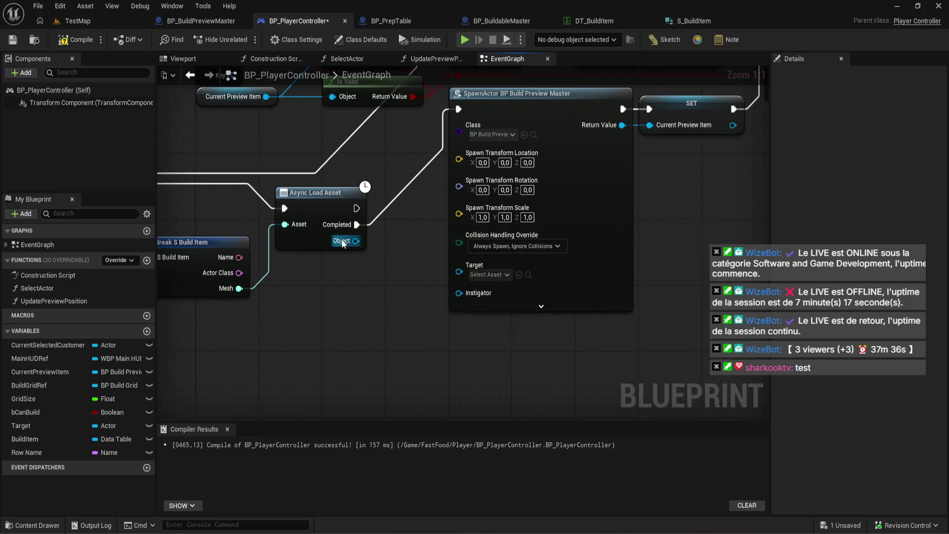
Connect Break S Build Item's Mesh to the async Asset and spawn Target, then recompile.
{"action": "left_click_drag", "start_coordinate": [373, 298], "coordinate": [479, 334]}
{"action": "left_click_drag", "start_coordinate": [256, 346], "coordinate": [476, 329]}
{"action": "mouse_move", "coordinate": [341, 226]}
{"action": "left_mouse_down"}
{"action": "mouse_move", "coordinate": [346, 318]}
{"action": "mouse_move", "coordinate": [320, 324]}
{"action": "left_mouse_up"}
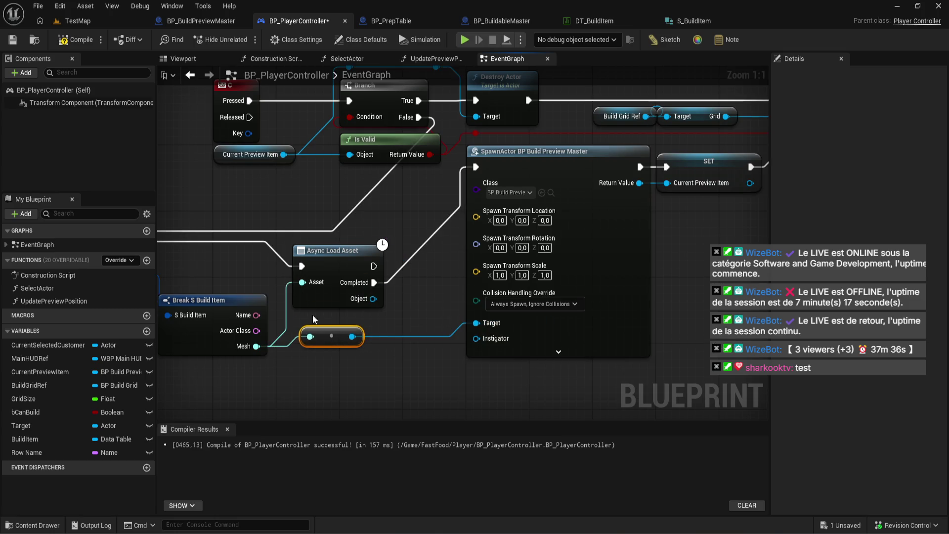
{"action": "left_click", "coordinate": [67, 44]}
{"action": "left_click_drag", "start_coordinate": [257, 346], "coordinate": [348, 388]}
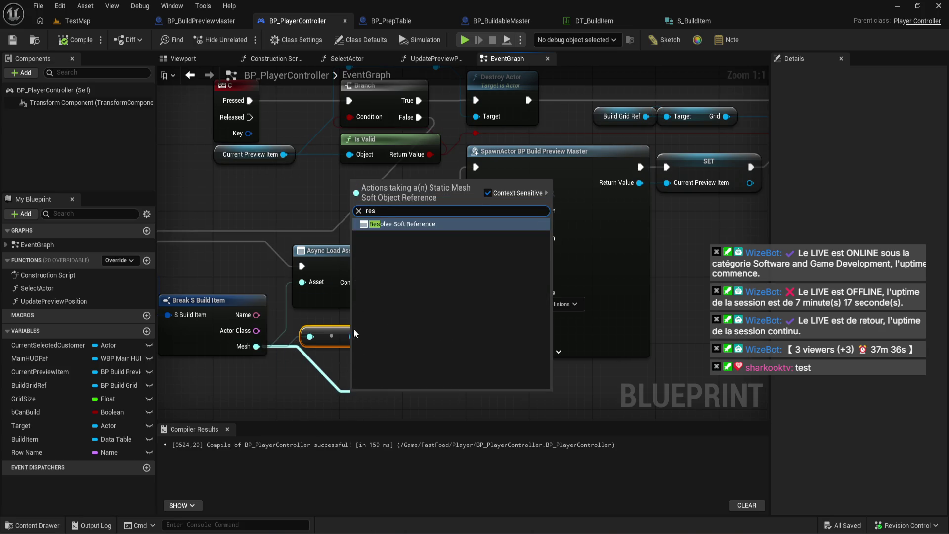
{"action": "left_click", "coordinate": [354, 328]}
{"action": "key", "text": "ctrl+z"}
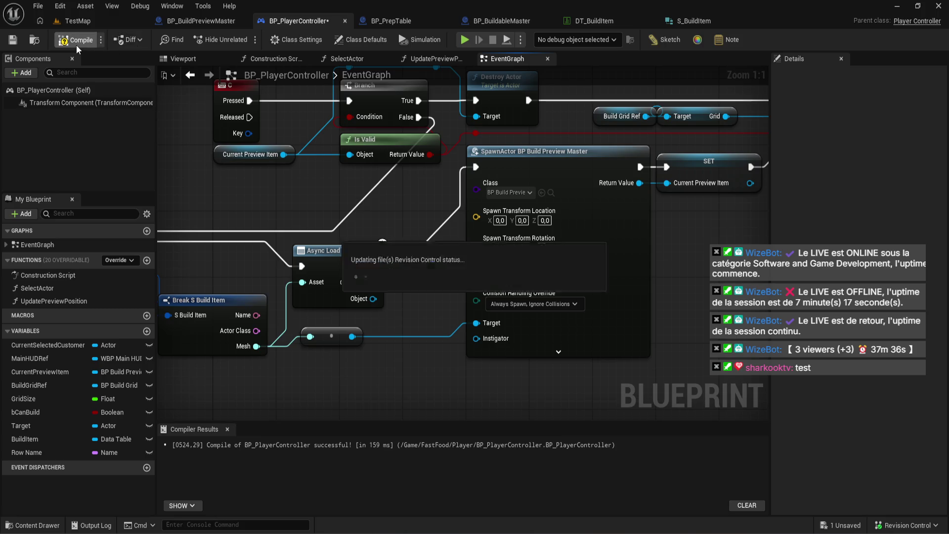
{"action": "left_click", "coordinate": [76, 43]}
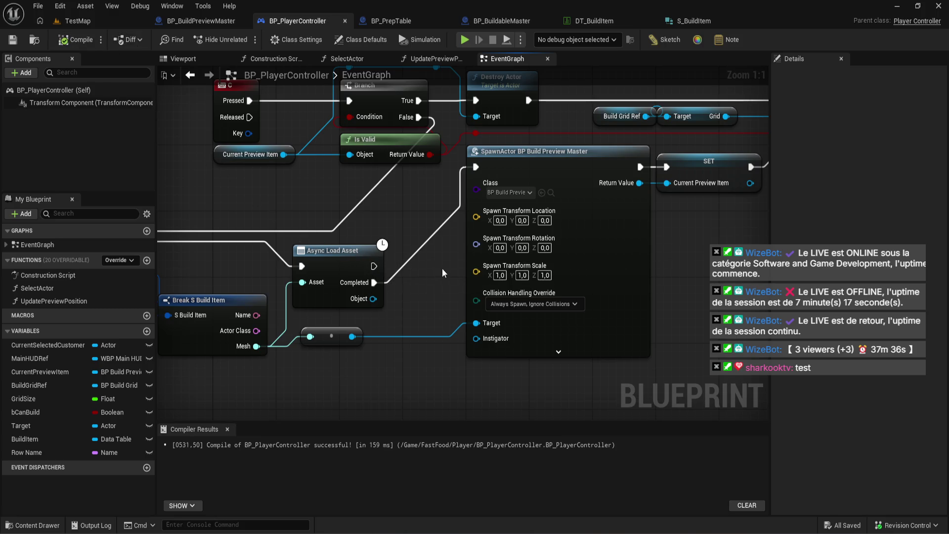
Inspect the Async Load Asset node's options and close the Compiler Results panel.
{"action": "scroll", "coordinate": [447, 267], "scroll_direction": "down", "scroll_amount": 3}
{"action": "scroll", "coordinate": [414, 245], "scroll_direction": "up", "scroll_amount": 3}
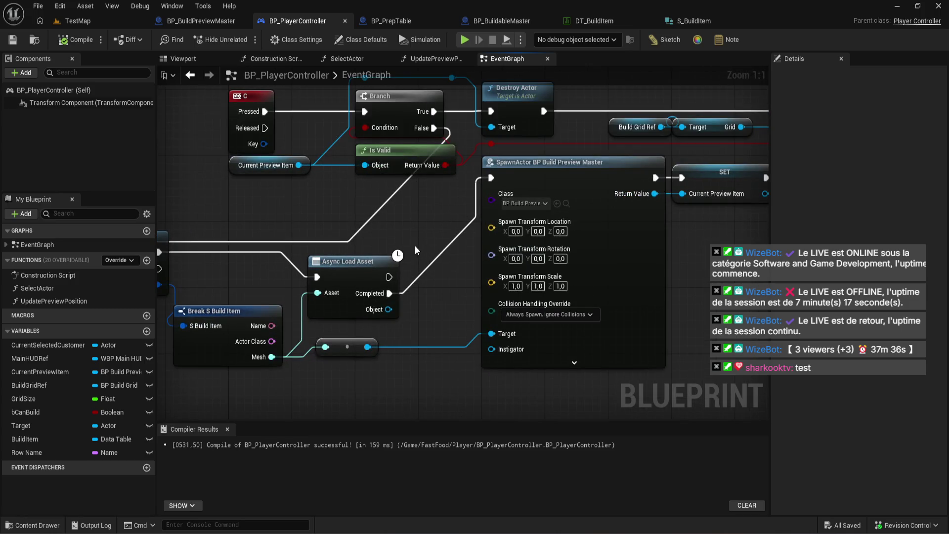
{"action": "right_click", "coordinate": [349, 260]}
{"action": "left_click", "coordinate": [535, 442]}
{"action": "left_click", "coordinate": [525, 410]}
{"action": "left_click_drag", "start_coordinate": [393, 388], "coordinate": [425, 374]}
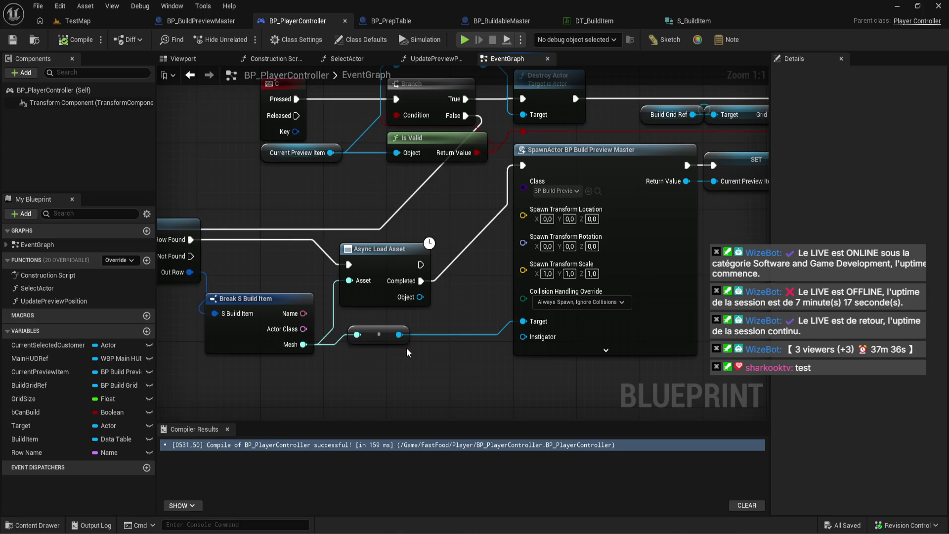
{"action": "scroll", "coordinate": [406, 348], "scroll_direction": "down", "scroll_amount": 1}
{"action": "left_click", "coordinate": [228, 428]}
Review the async-gated preview spawn in the graph, then return to the TestMap level.
{"action": "scroll", "coordinate": [416, 337], "scroll_direction": "up", "scroll_amount": 1}
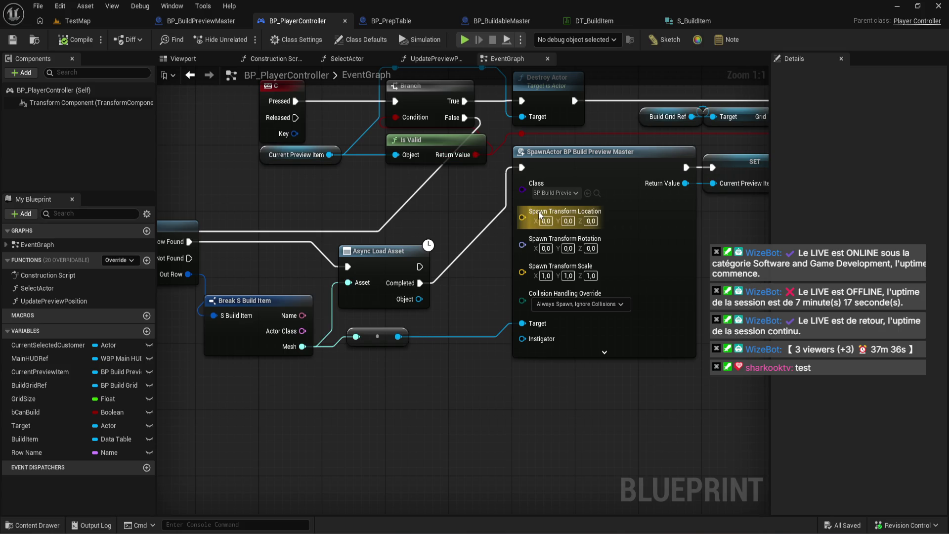
{"action": "left_click_drag", "start_coordinate": [466, 306], "coordinate": [479, 348]}
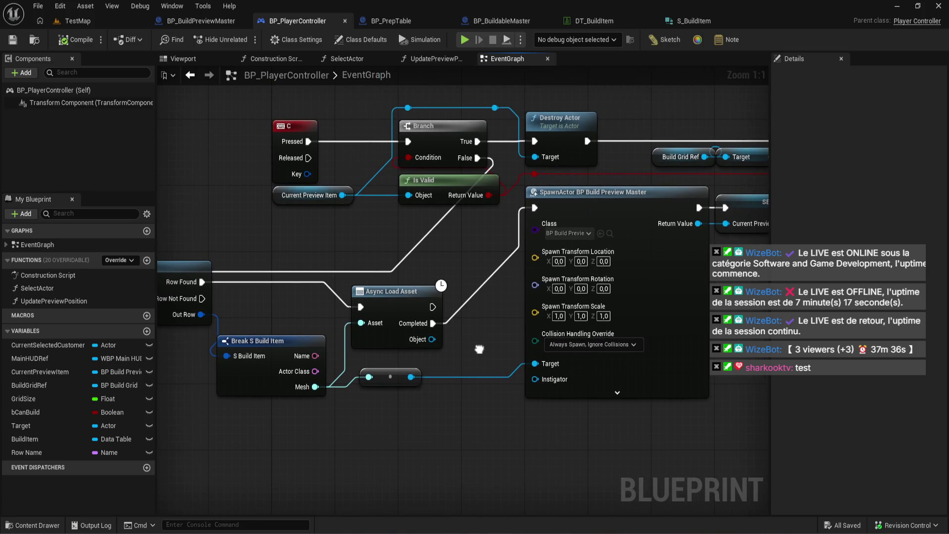
{"action": "left_click_drag", "start_coordinate": [479, 349], "coordinate": [415, 342]}
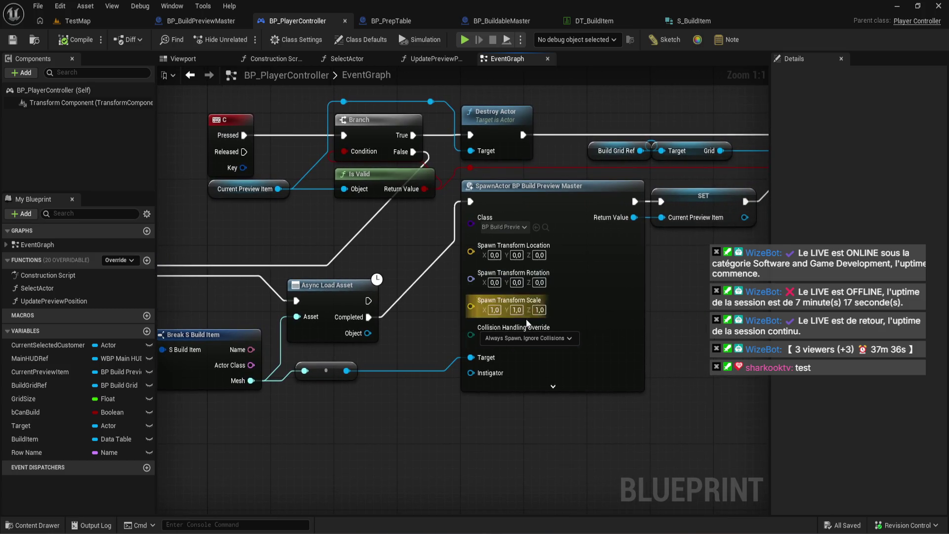
{"action": "scroll", "coordinate": [426, 294], "scroll_direction": "down", "scroll_amount": 2}
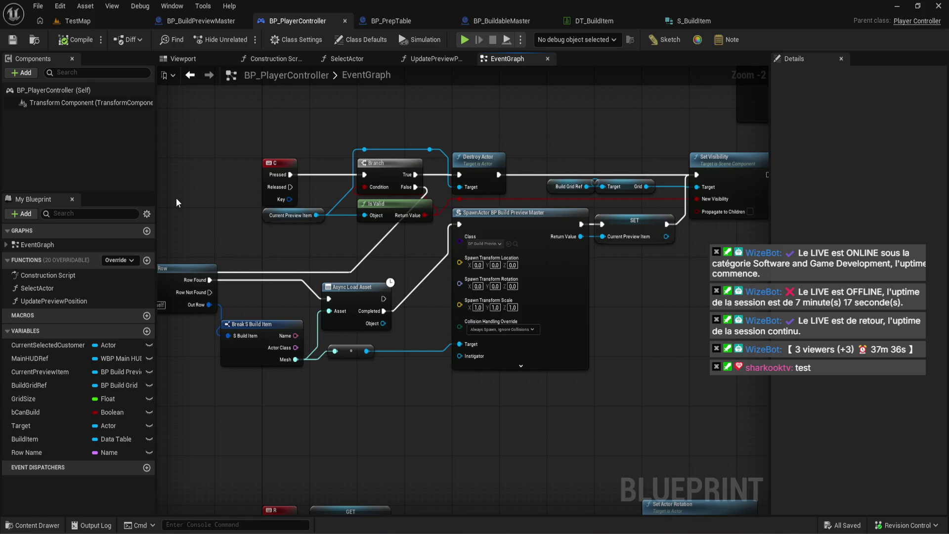
{"action": "left_click", "coordinate": [93, 22]}
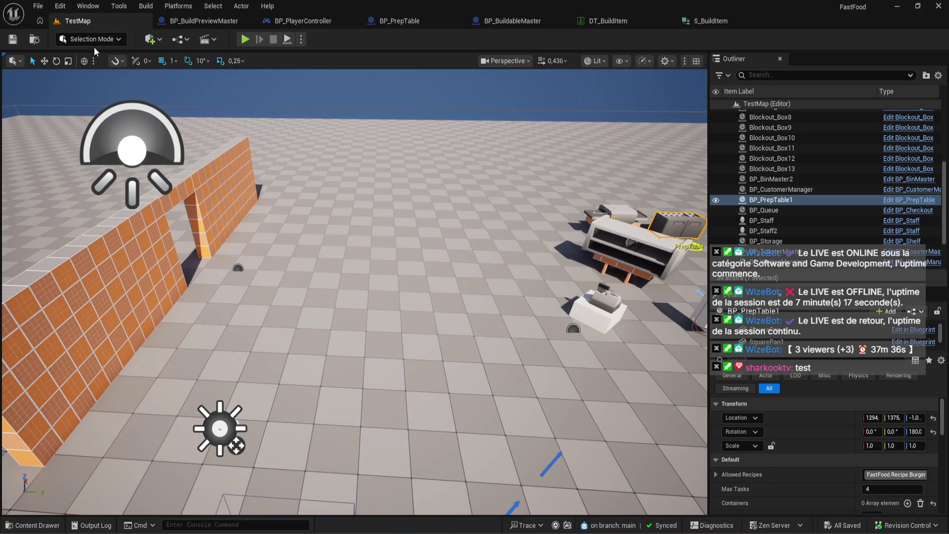
Start a play-in-editor session and rotate the game camera around the wall.
{"action": "left_click", "coordinate": [244, 39]}
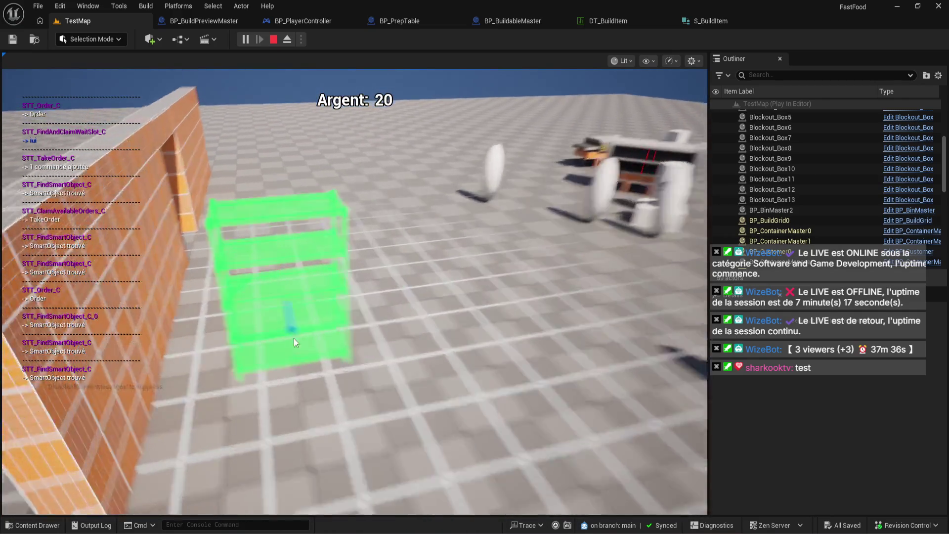
{"action": "left_click", "coordinate": [294, 339]}
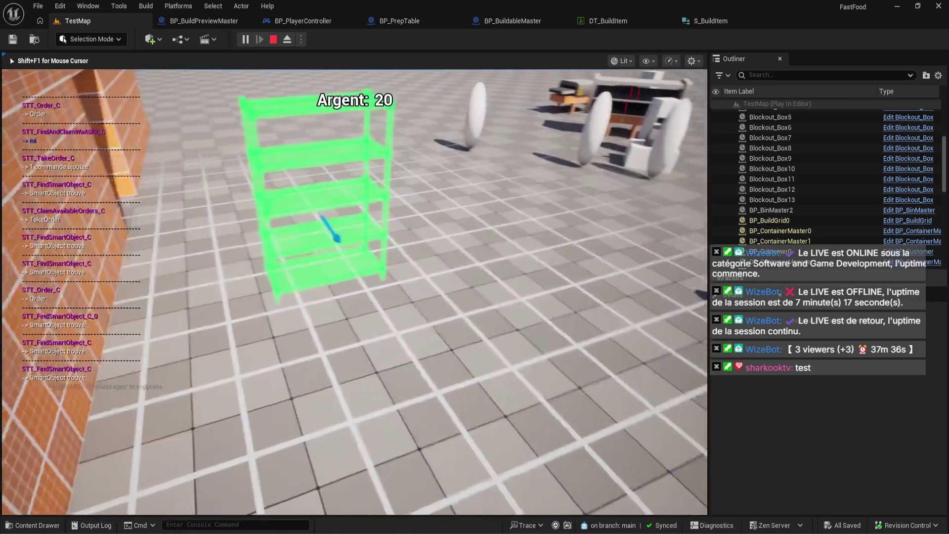
{"action": "key", "text": "shift+F1"}
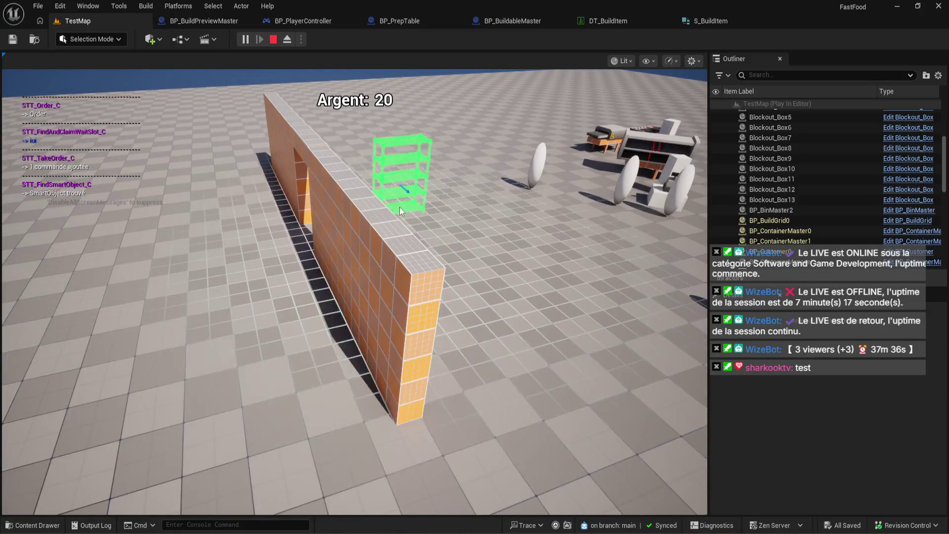
{"action": "key", "text": "e"}
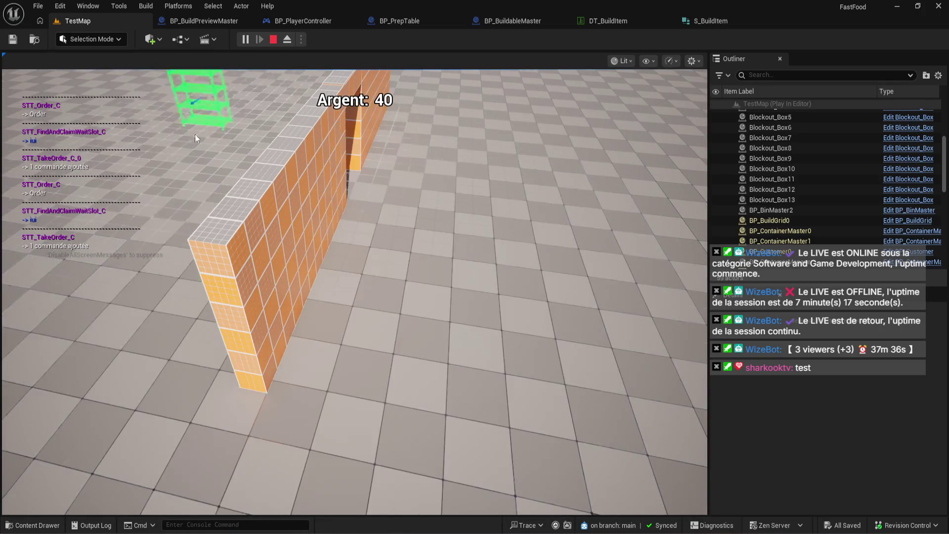
{"action": "left_click", "coordinate": [229, 195]}
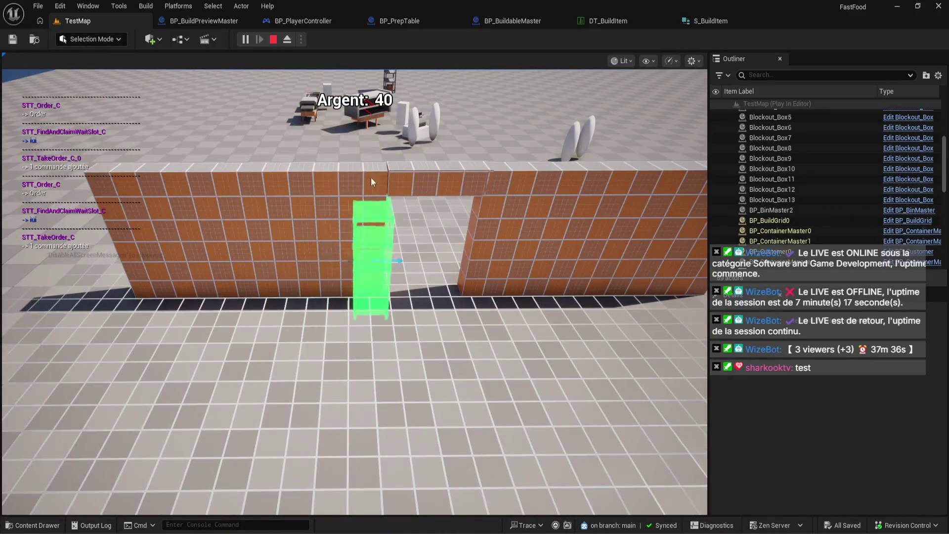
{"action": "left_click", "coordinate": [366, 176]}
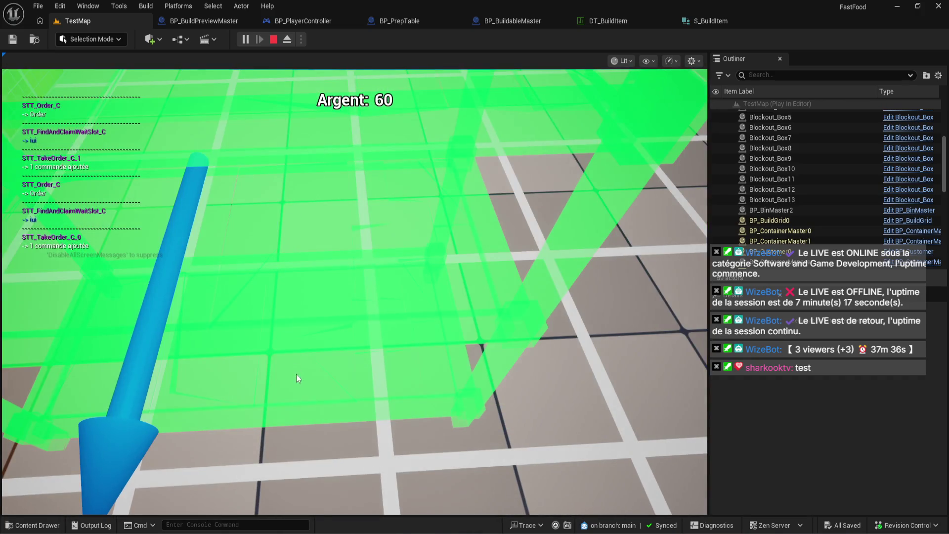
Zoom the game camera in and out, then leave build mode, removing the shelf preview.
{"action": "scroll", "coordinate": [360, 356], "scroll_direction": "down", "scroll_amount": 3}
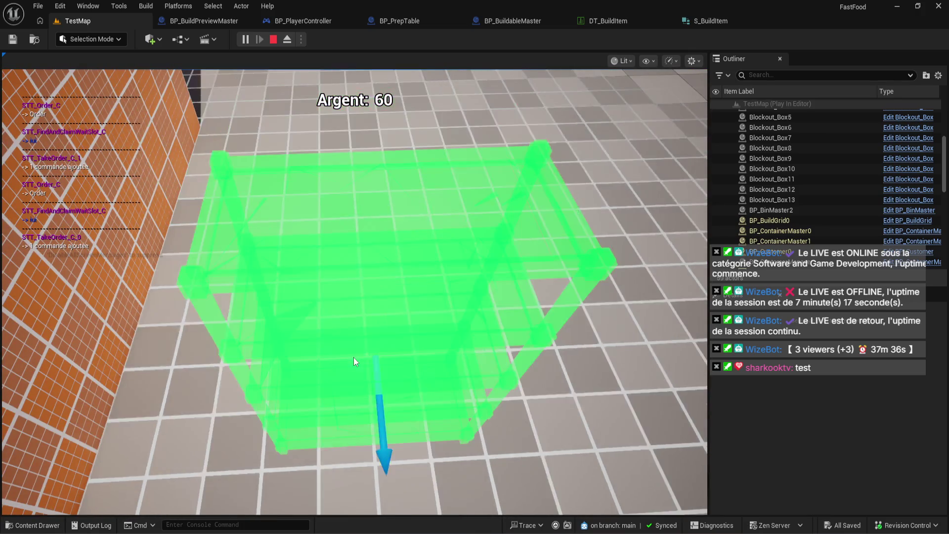
{"action": "scroll", "coordinate": [354, 357], "scroll_direction": "up", "scroll_amount": 3}
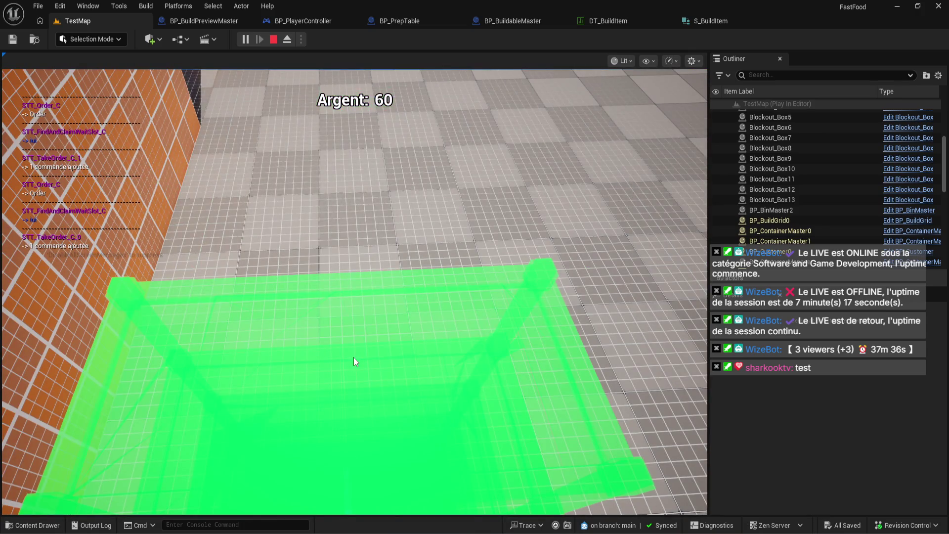
{"action": "scroll", "coordinate": [354, 358], "scroll_direction": "down", "scroll_amount": 3}
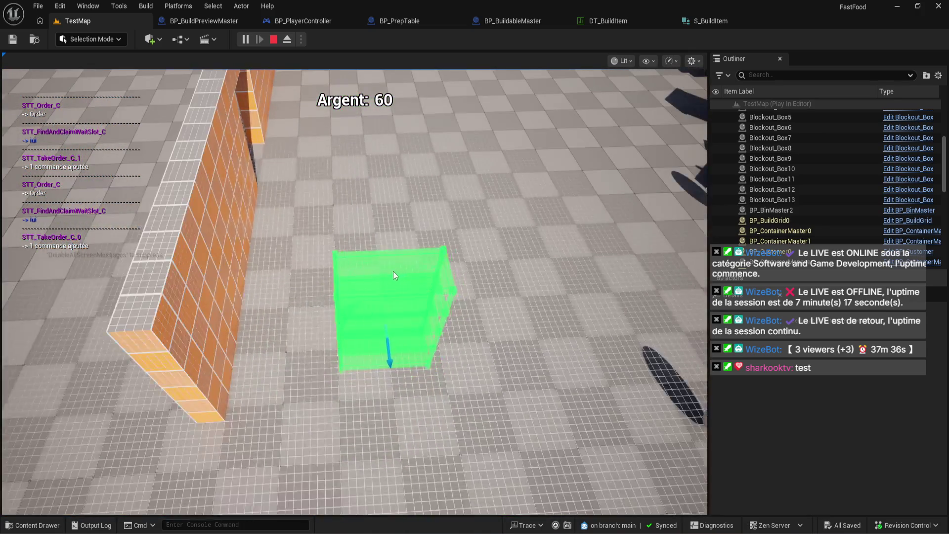
{"action": "scroll", "coordinate": [393, 247], "scroll_direction": "up", "scroll_amount": 3}
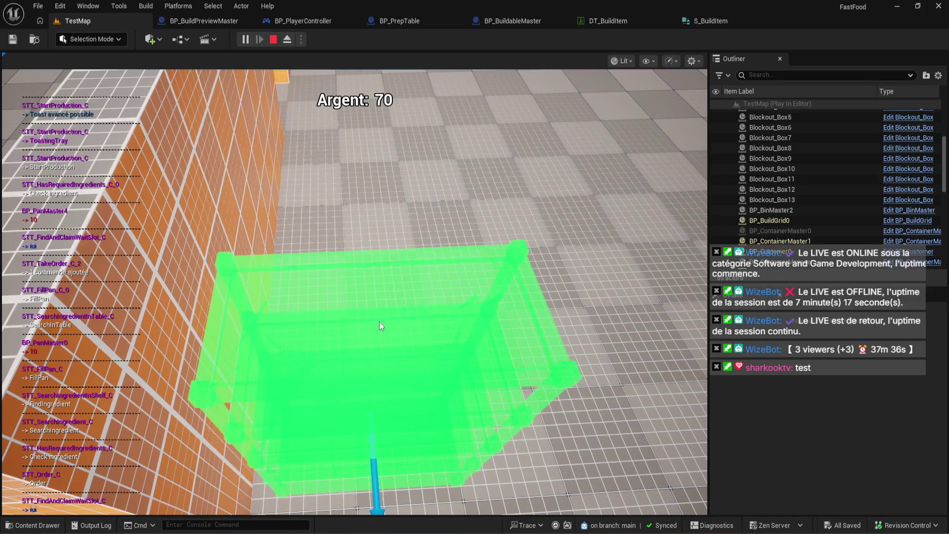
{"action": "scroll", "coordinate": [383, 327], "scroll_direction": "down", "scroll_amount": 5}
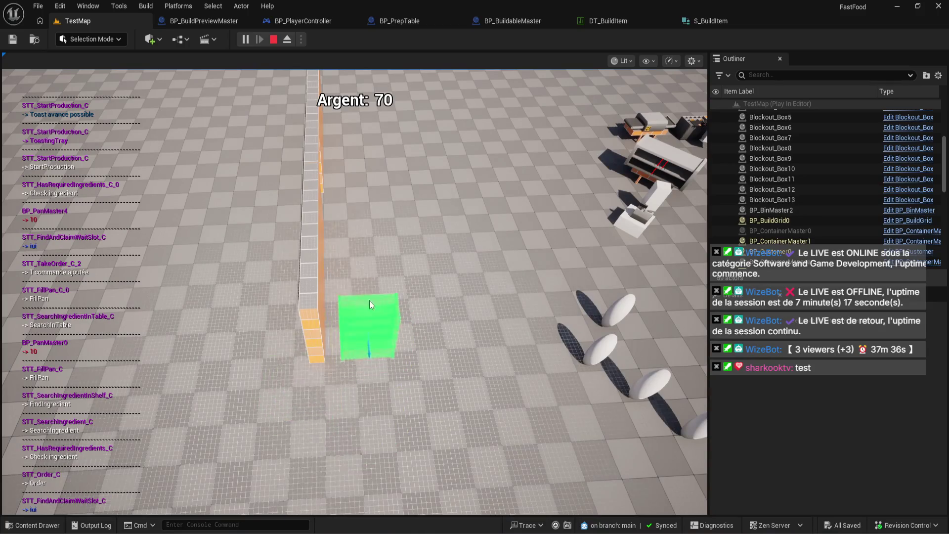
{"action": "scroll", "coordinate": [366, 291], "scroll_direction": "up", "scroll_amount": 5}
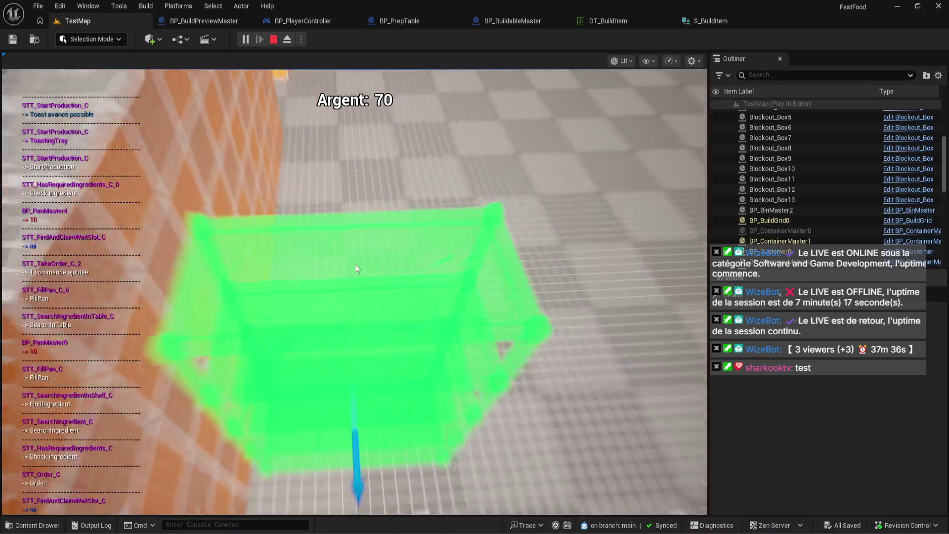
{"action": "scroll", "coordinate": [355, 264], "scroll_direction": "up", "scroll_amount": 3}
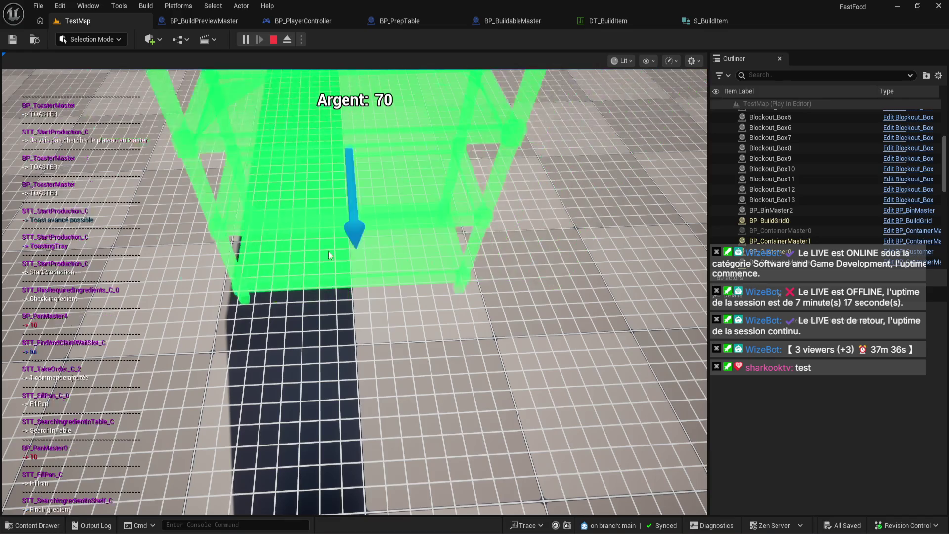
{"action": "right_click", "coordinate": [394, 221]}
{"action": "scroll", "coordinate": [420, 247], "scroll_direction": "down", "scroll_amount": 8}
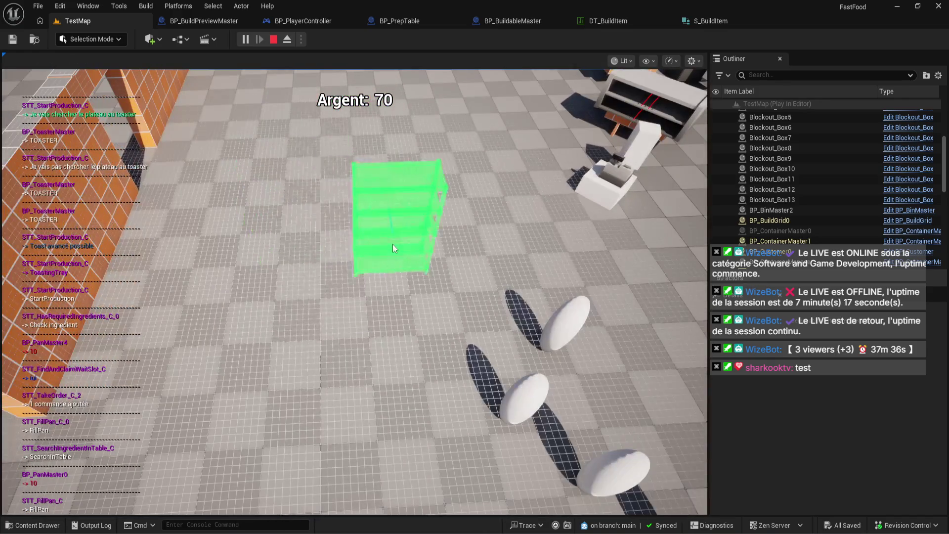
{"action": "scroll", "coordinate": [393, 244], "scroll_direction": "down", "scroll_amount": 5}
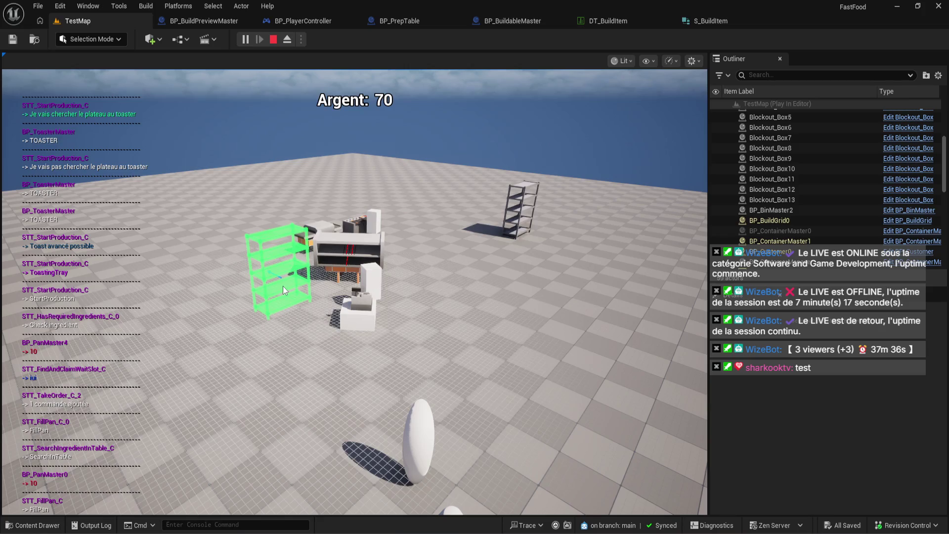
Rotate the green shelf preview, swing the camera toward the kitchen, then stop playing.
{"action": "key", "text": "r"}
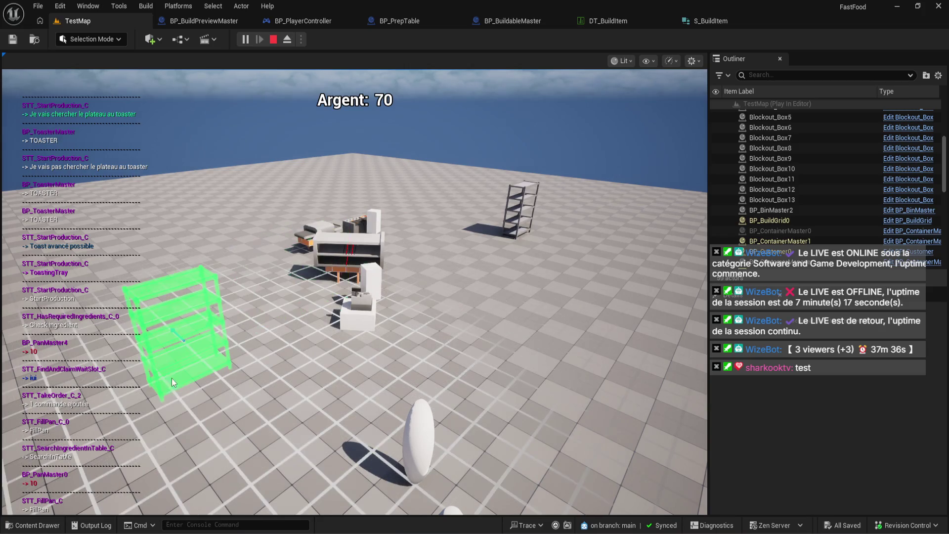
{"action": "scroll", "coordinate": [182, 372], "scroll_direction": "up", "scroll_amount": 5}
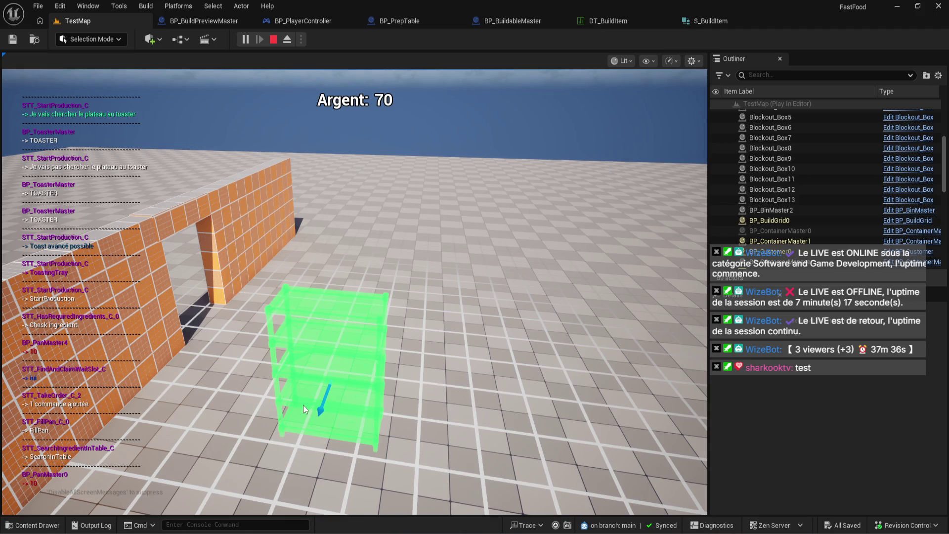
{"action": "key", "text": "e"}
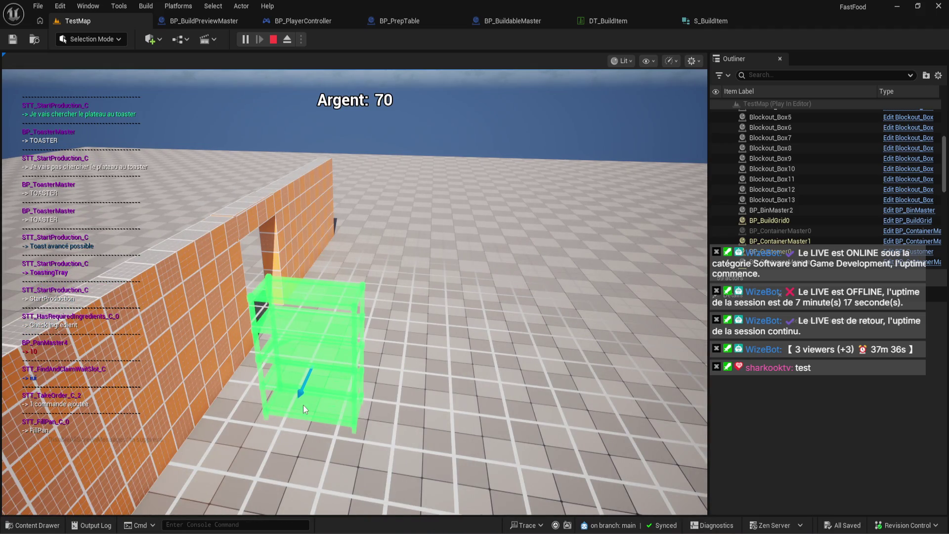
{"action": "key", "text": "e"}
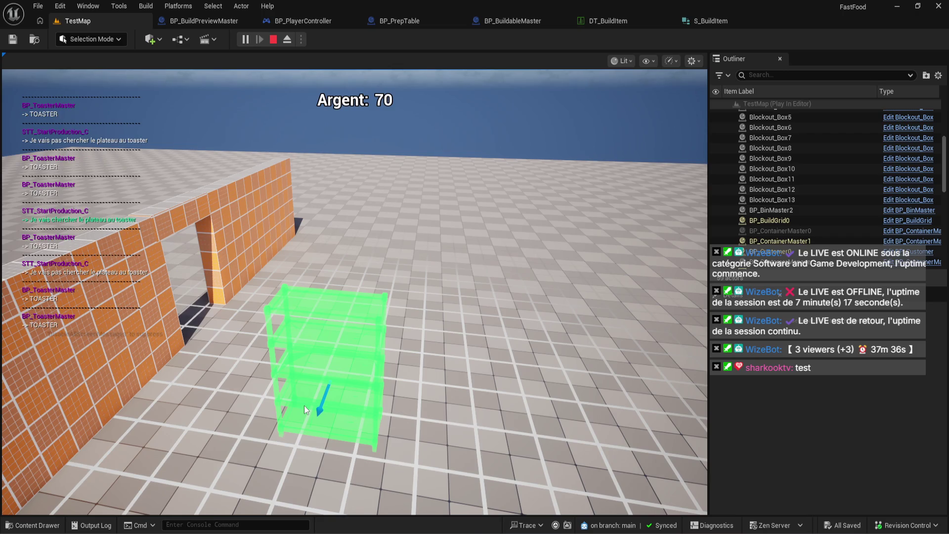
{"action": "key", "text": "e"}
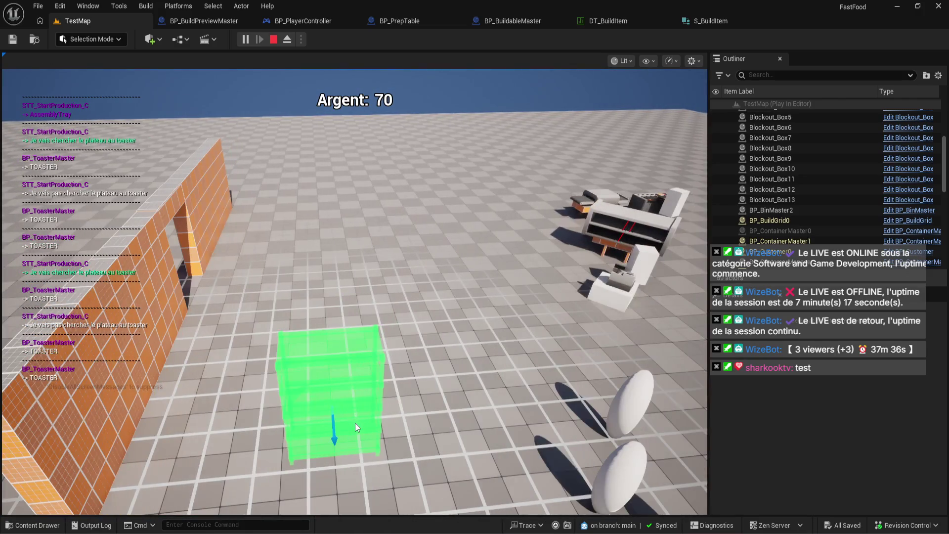
{"action": "key", "text": "Escape"}
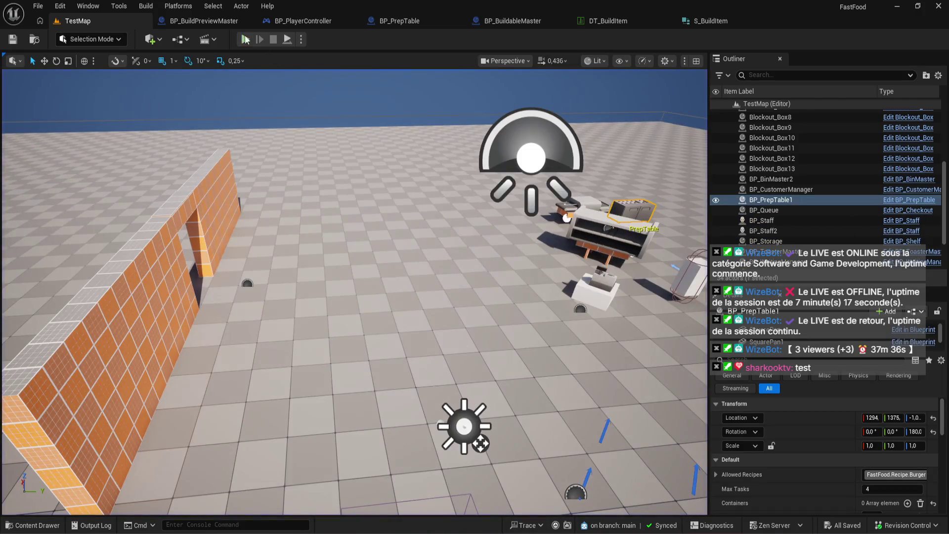
Browse the blueprint tabs and centre the spawn logic in BP_PlayerController's event graph.
{"action": "left_click", "coordinate": [213, 22]}
{"action": "left_click", "coordinate": [271, 24]}
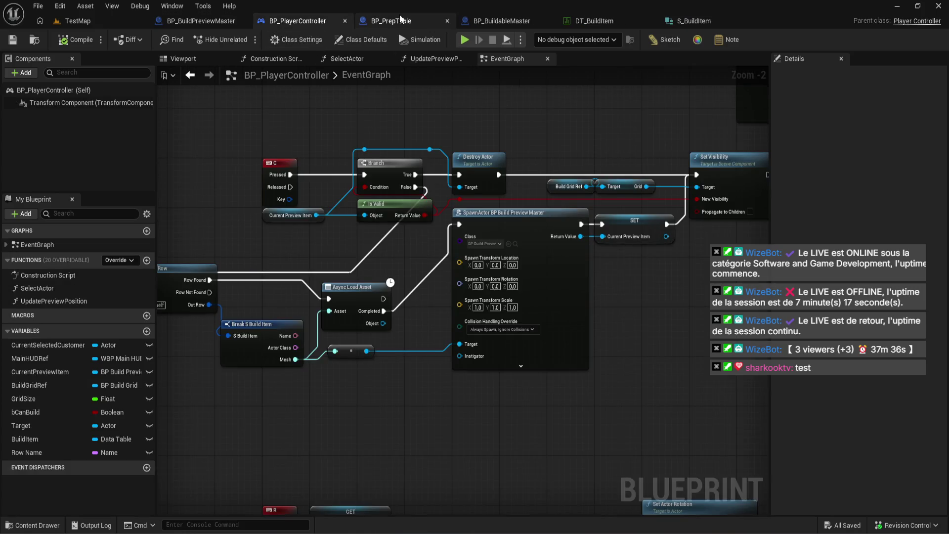
{"action": "left_click", "coordinate": [406, 22]}
{"action": "left_click", "coordinate": [351, 21]}
{"action": "scroll", "coordinate": [442, 267], "scroll_direction": "up", "scroll_amount": 4}
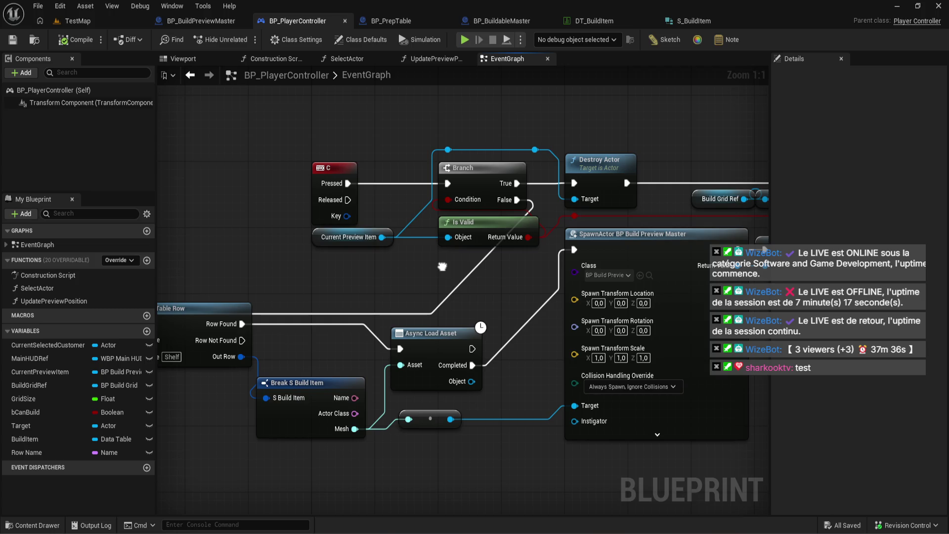
{"action": "left_click_drag", "start_coordinate": [442, 266], "coordinate": [433, 234]}
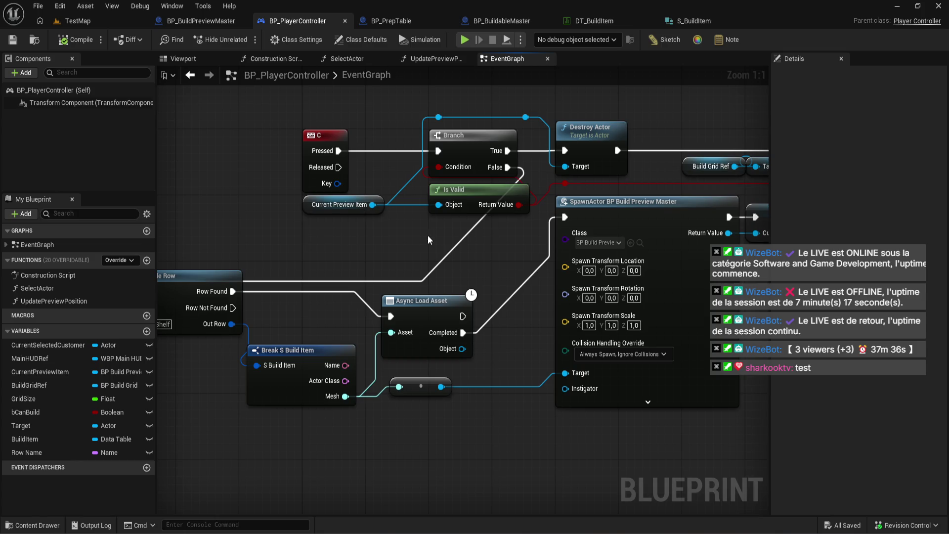
Check the Gemini notes in the browser, then return to BP_BuildPreviewMaster.
{"action": "mouse_move", "coordinate": [170, 531]}
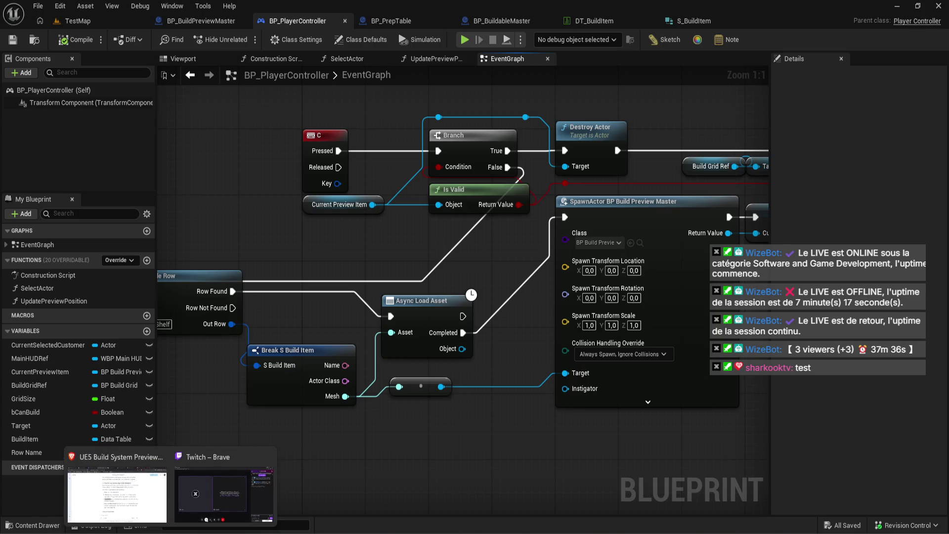
{"action": "left_click", "coordinate": [144, 482]}
{"action": "key", "text": "alt+Tab"}
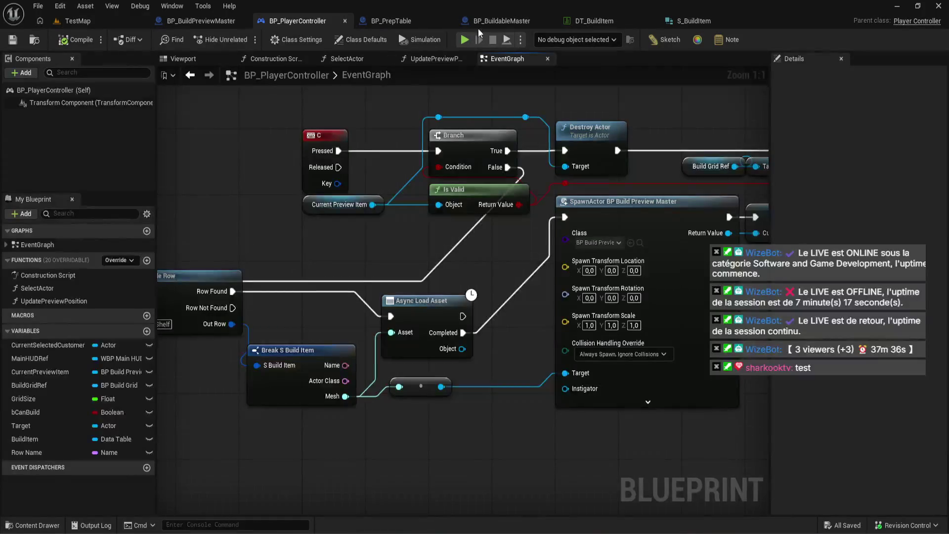
{"action": "left_click", "coordinate": [196, 22]}
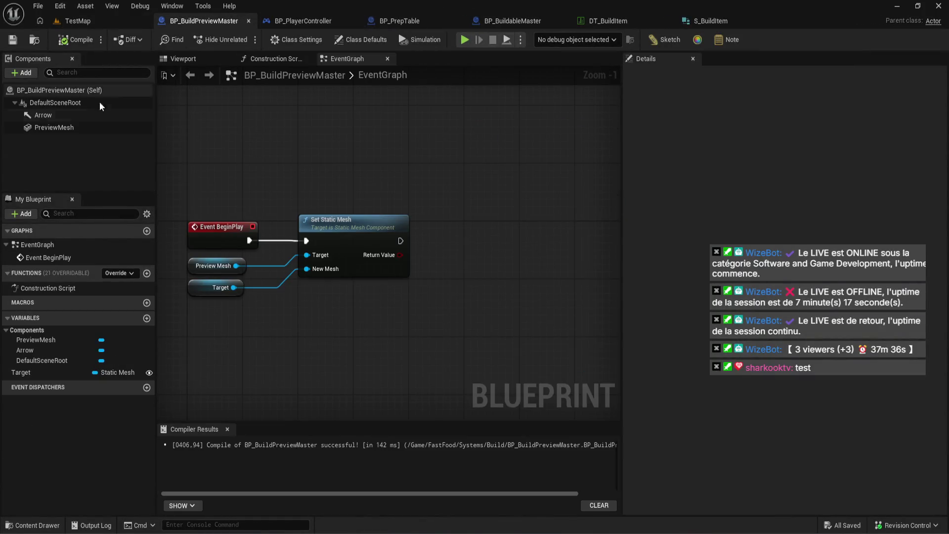
Set the PreviewMesh component's Collision Presets to OverlapAll and compile BP_BuildPreviewMaster.
{"action": "left_click", "coordinate": [71, 124]}
{"action": "scroll", "coordinate": [781, 297], "scroll_direction": "down", "scroll_amount": 10}
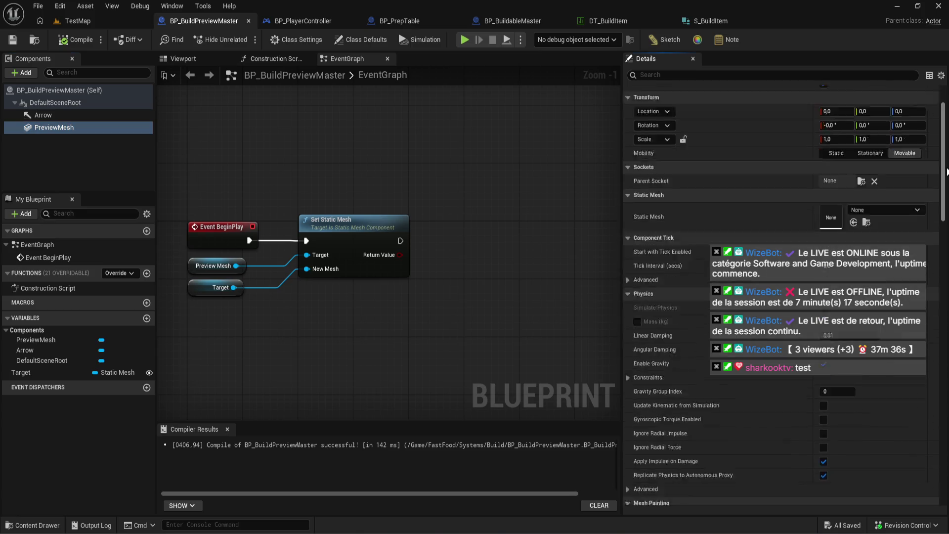
{"action": "scroll", "coordinate": [781, 296], "scroll_direction": "down", "scroll_amount": 15}
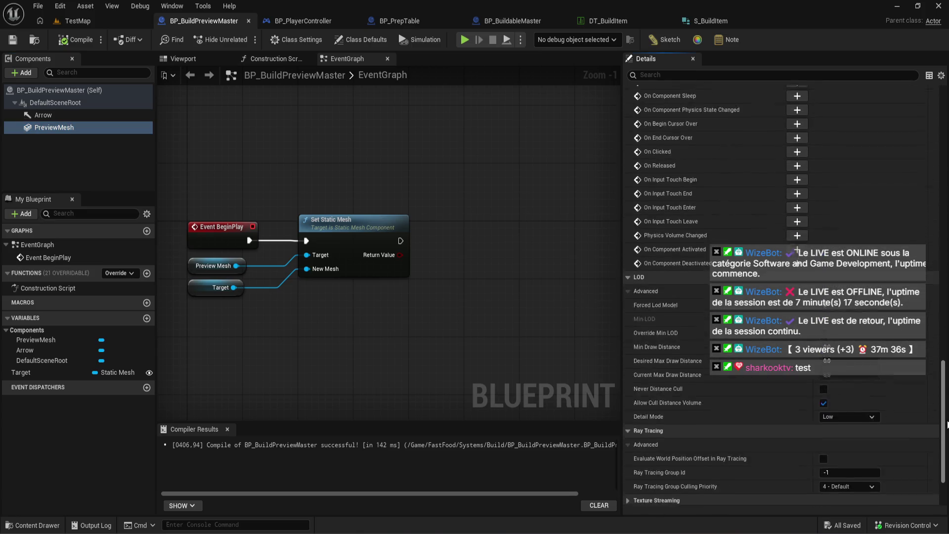
{"action": "left_click_drag", "start_coordinate": [944, 489], "coordinate": [943, 291]}
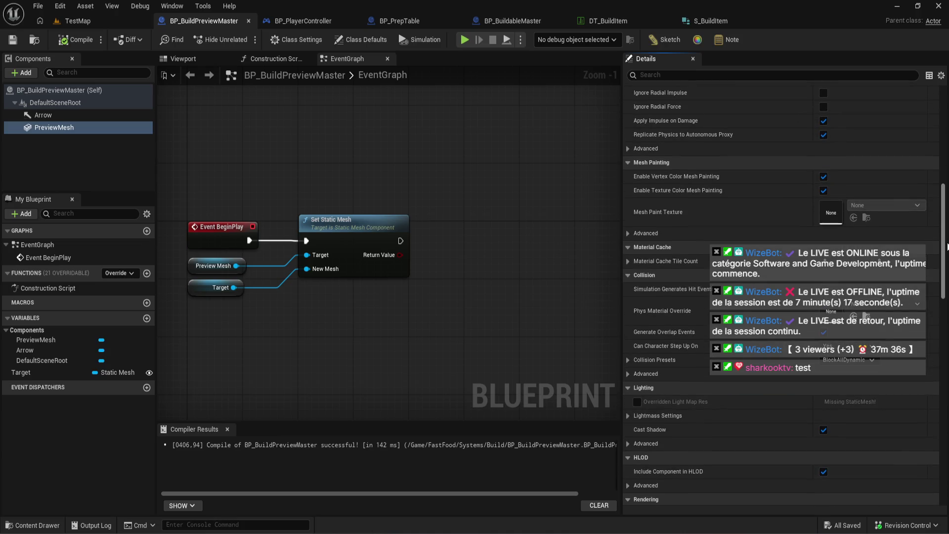
{"action": "left_click", "coordinate": [627, 359]}
{"action": "scroll", "coordinate": [687, 365], "scroll_direction": "down", "scroll_amount": 6}
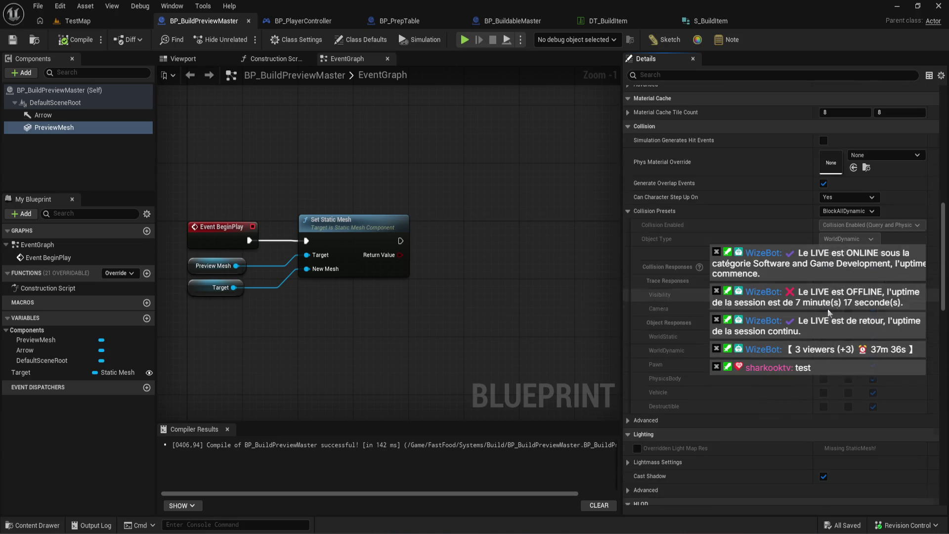
{"action": "left_click", "coordinate": [860, 211]}
{"action": "left_click", "coordinate": [845, 247]}
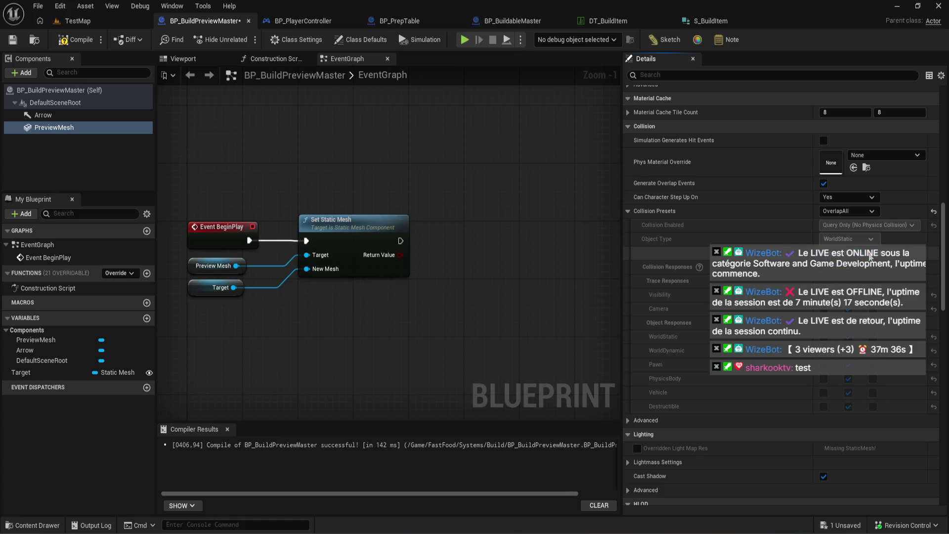
{"action": "left_click", "coordinate": [64, 40]}
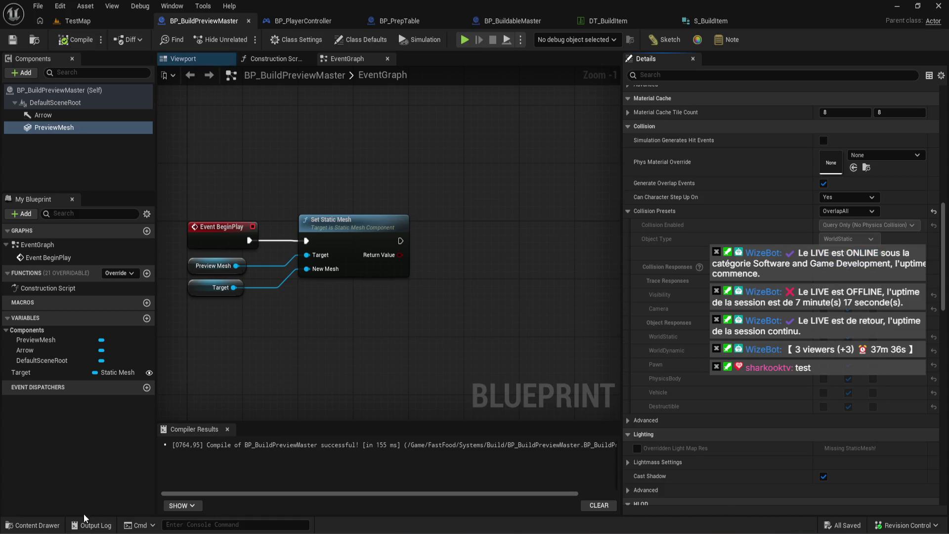
{"action": "left_click", "coordinate": [34, 524]}
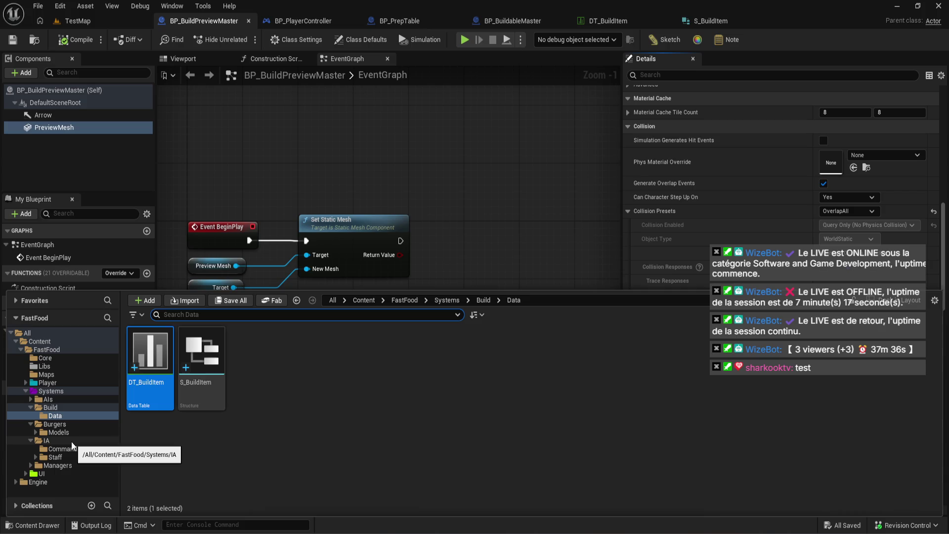
Open the S_Shelf mesh from the Models folder and display its simple collision.
{"action": "left_click", "coordinate": [58, 432]}
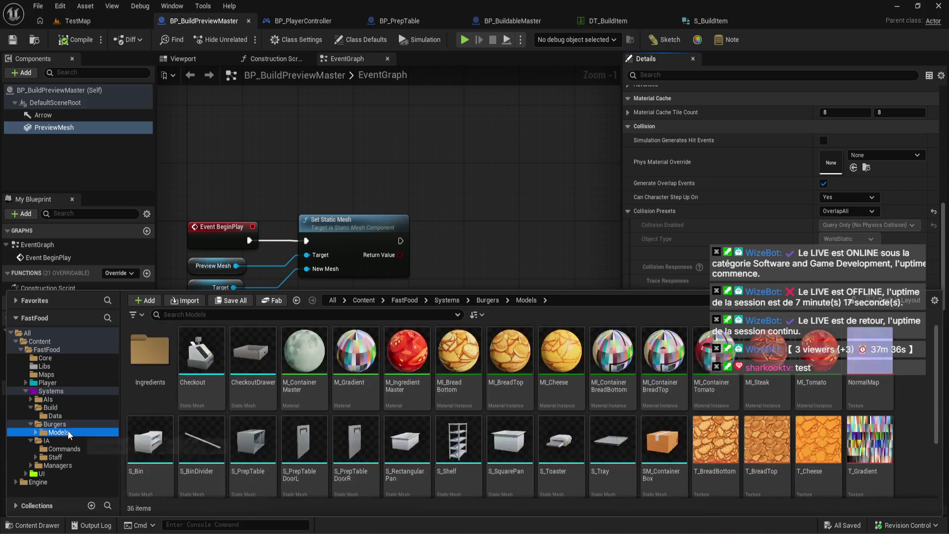
{"action": "scroll", "coordinate": [420, 420], "scroll_direction": "down", "scroll_amount": 1}
{"action": "double_click", "coordinate": [443, 425]}
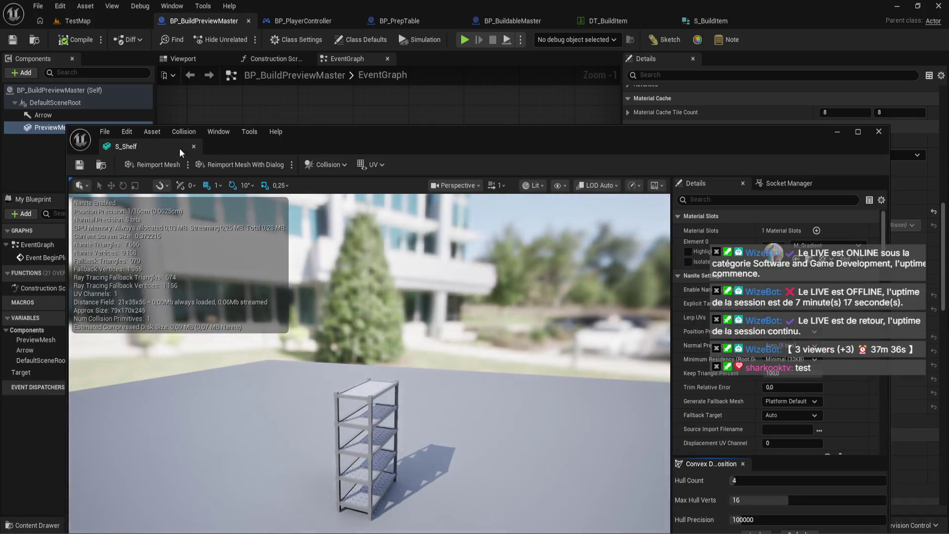
{"action": "mouse_move", "coordinate": [179, 149]}
{"action": "left_mouse_down"}
{"action": "mouse_move", "coordinate": [175, 29]}
{"action": "mouse_move", "coordinate": [199, 40]}
{"action": "left_mouse_up"}
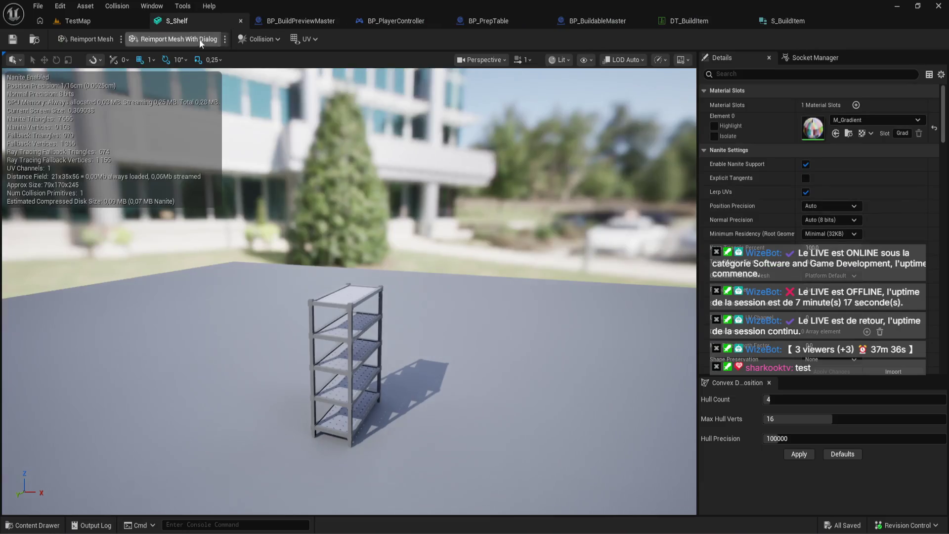
{"action": "left_click", "coordinate": [584, 60]}
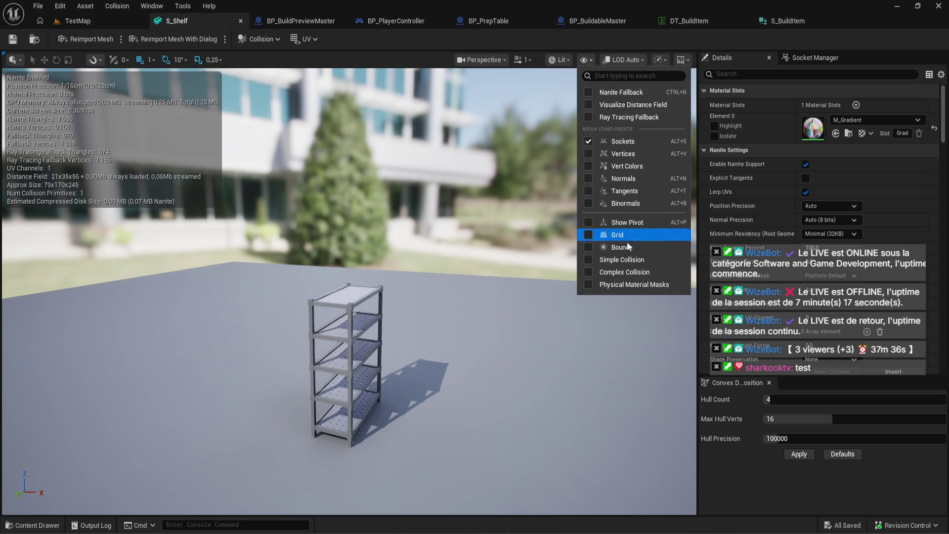
{"action": "left_click", "coordinate": [632, 259]}
{"action": "scroll", "coordinate": [423, 163], "scroll_direction": "up", "scroll_amount": 5}
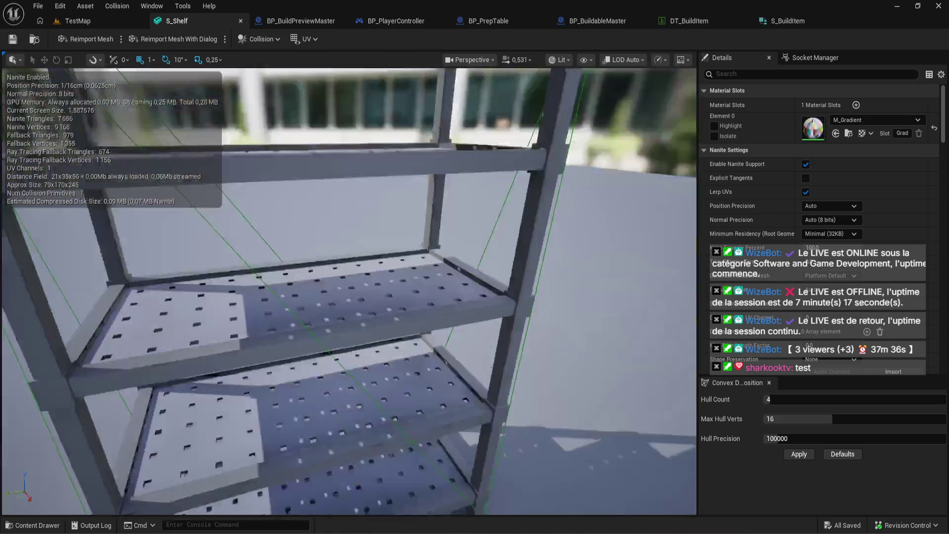
{"action": "mouse_move", "coordinate": [423, 165]}
{"action": "left_mouse_down"}
{"action": "mouse_move", "coordinate": [405, 171]}
{"action": "mouse_move", "coordinate": [423, 165]}
{"action": "left_mouse_up"}
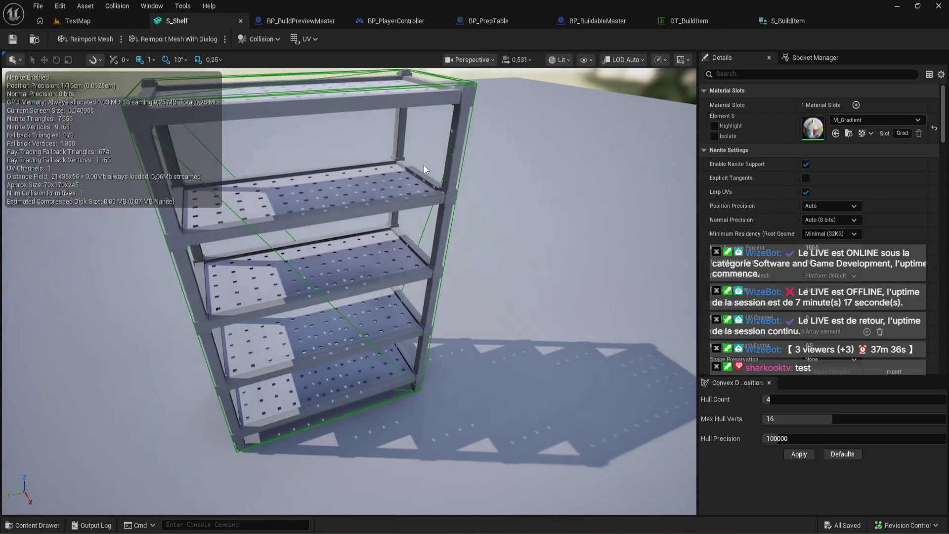
Remove the shelf's existing collision, add a box simplified collision, and close the mesh editor.
{"action": "left_click", "coordinate": [252, 38]}
{"action": "left_click", "coordinate": [309, 177]}
{"action": "left_click", "coordinate": [258, 39]}
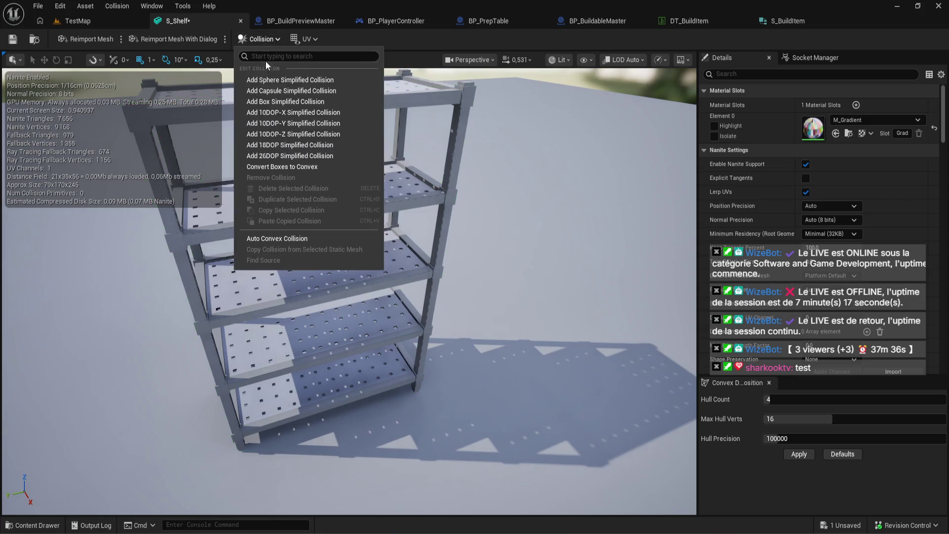
{"action": "left_click", "coordinate": [328, 103]}
{"action": "left_click_drag", "start_coordinate": [357, 152], "coordinate": [355, 159]}
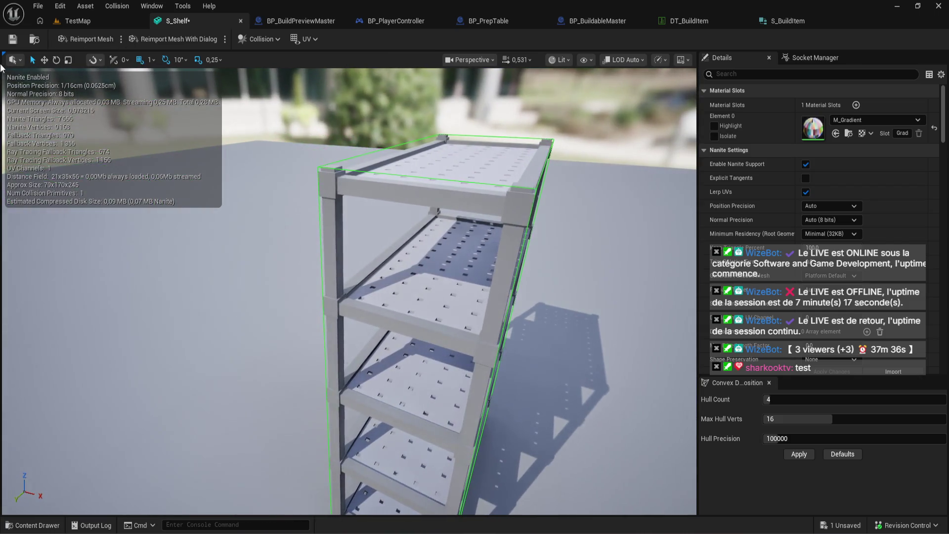
{"action": "left_click", "coordinate": [241, 22]}
{"action": "left_click", "coordinate": [245, 40]}
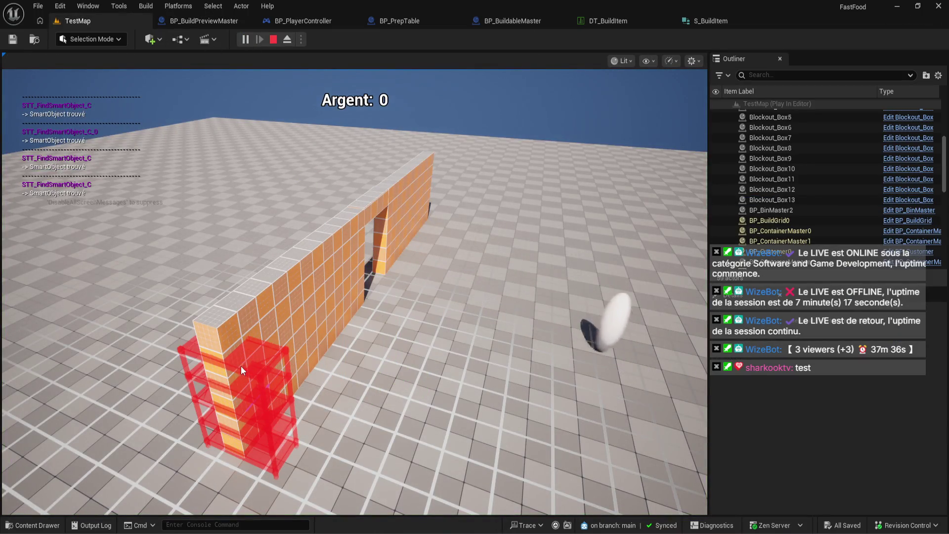
Move around in play mode so the shelf preview shows red at the wall and green off it.
{"action": "key", "text": "e"}
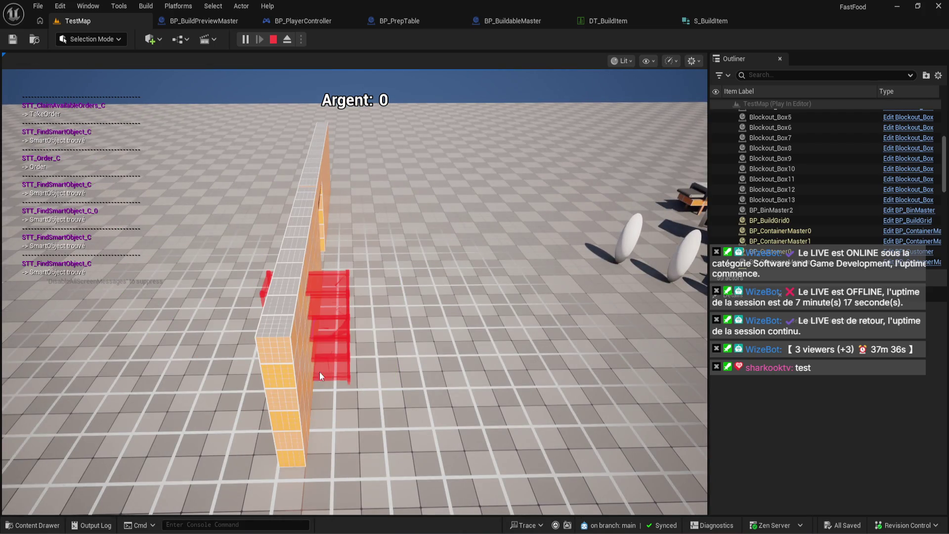
{"action": "key", "text": "q"}
{"action": "scroll", "coordinate": [360, 418], "scroll_direction": "up", "scroll_amount": 1}
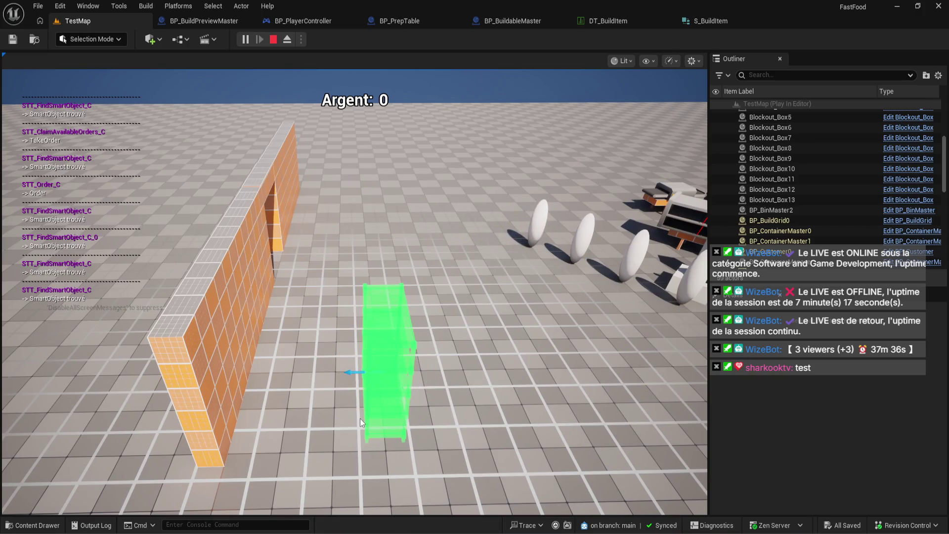
{"action": "scroll", "coordinate": [321, 402], "scroll_direction": "down", "scroll_amount": 1}
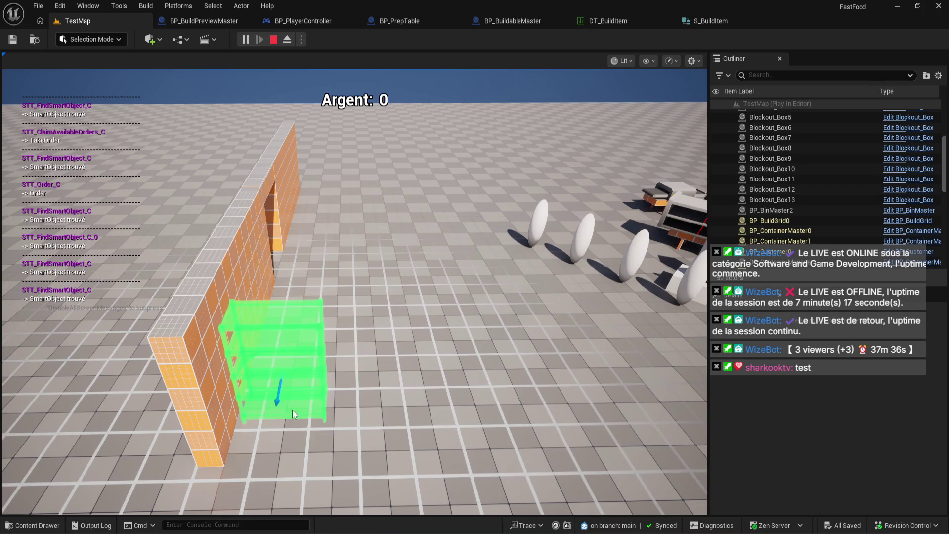
{"action": "key", "text": "q"}
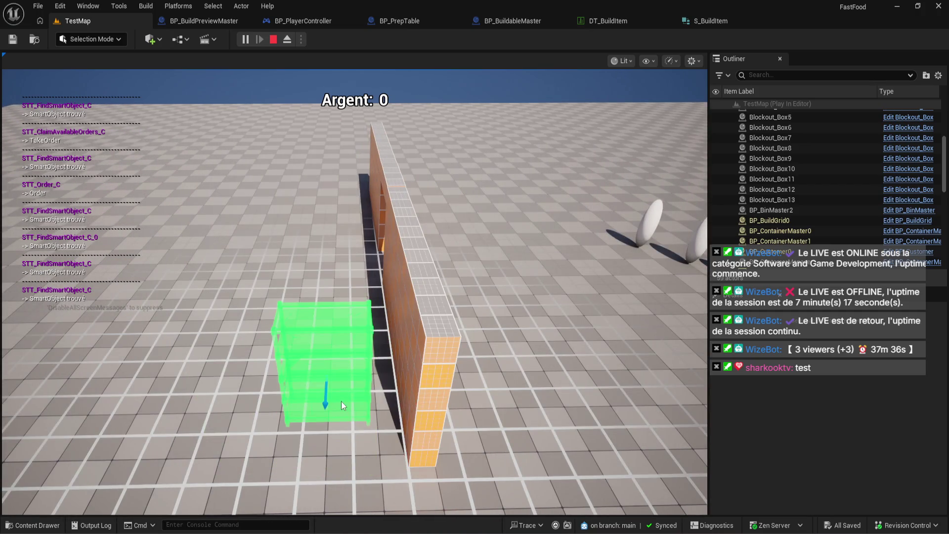
{"action": "key", "text": "q"}
{"action": "key", "text": "q"}
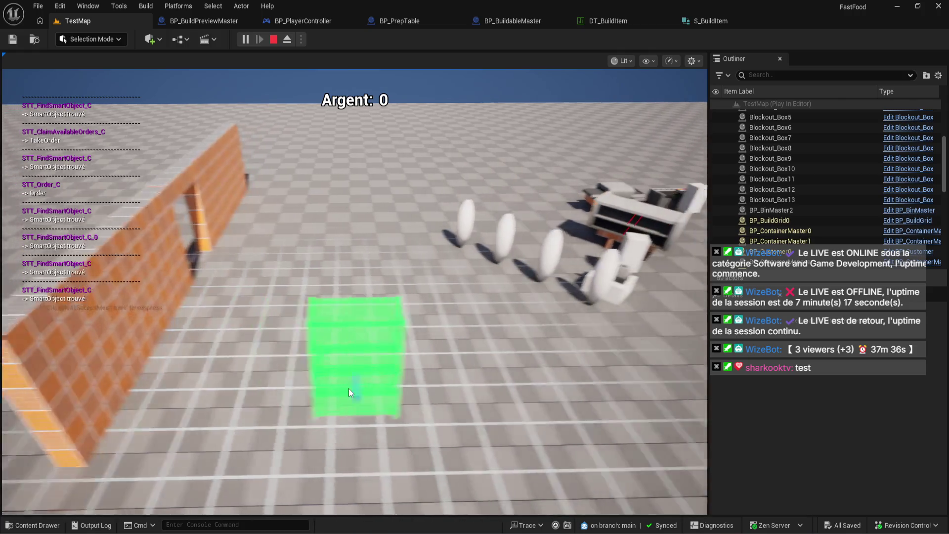
{"action": "key", "text": "q"}
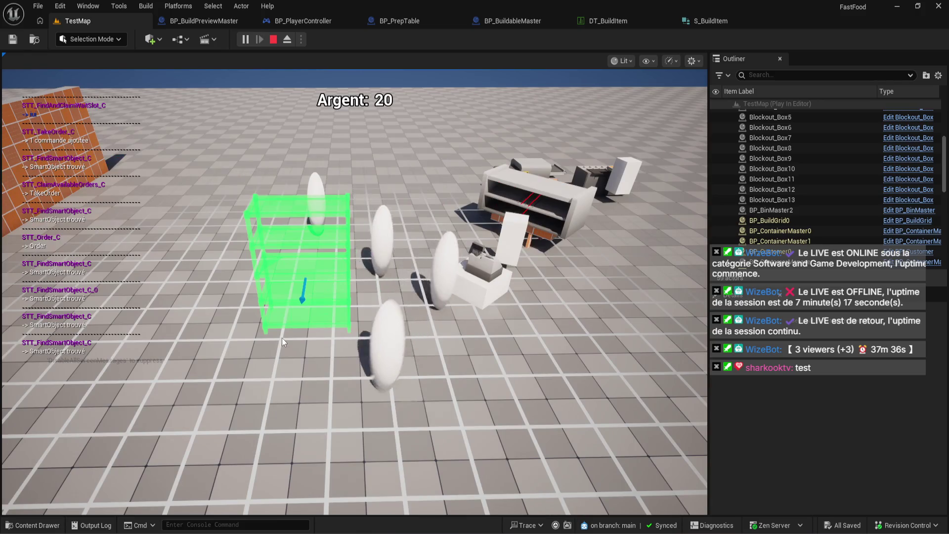
{"action": "key", "text": "Escape"}
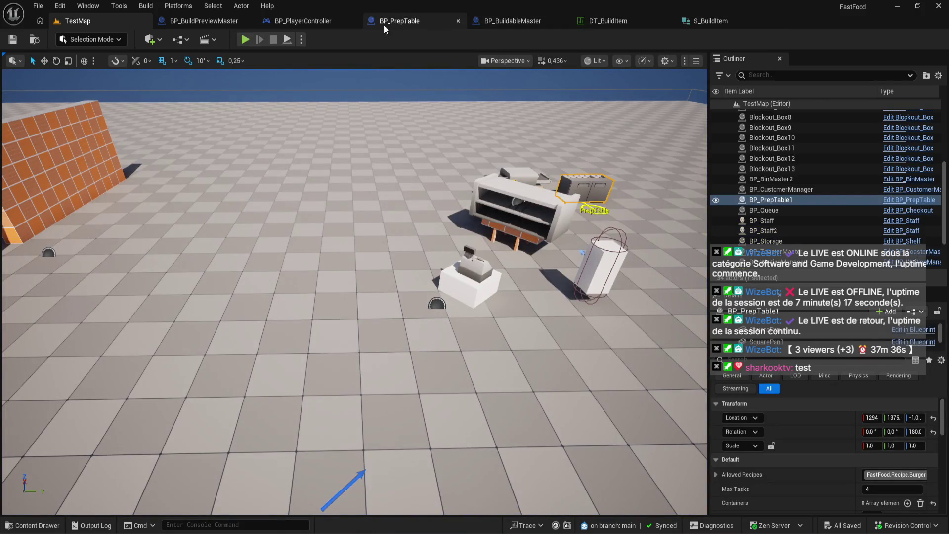
Run a second brief play session, then go back to BP_BuildPreviewMaster.
{"action": "left_click", "coordinate": [247, 43]}
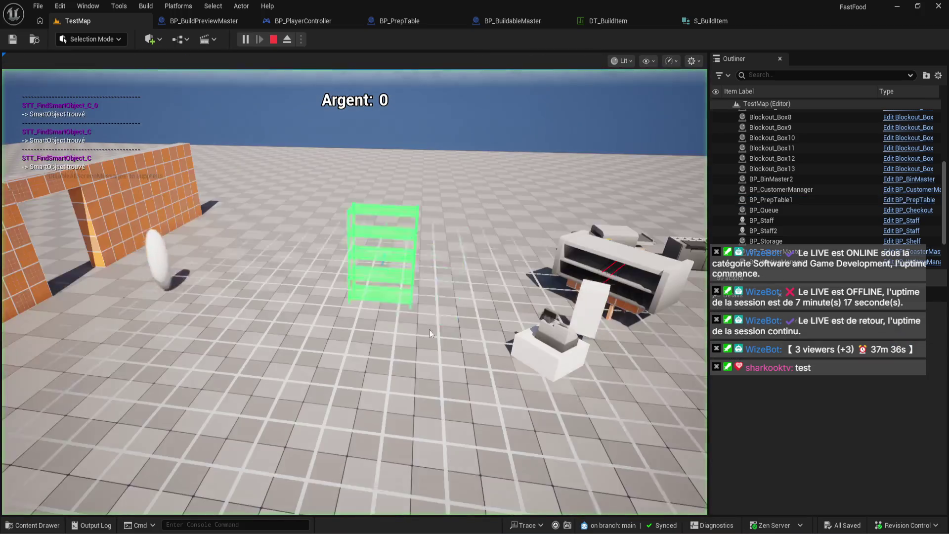
{"action": "key", "text": "Escape"}
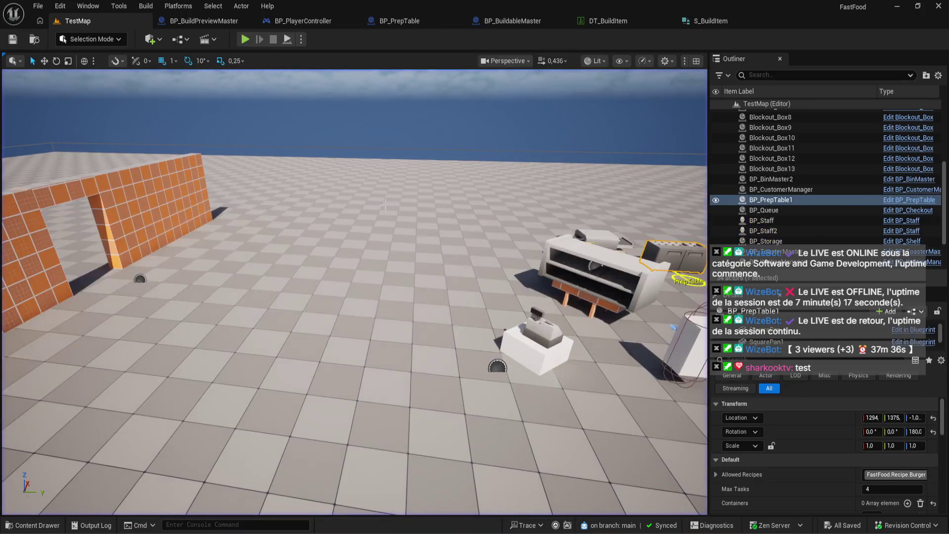
{"action": "left_click", "coordinate": [214, 22]}
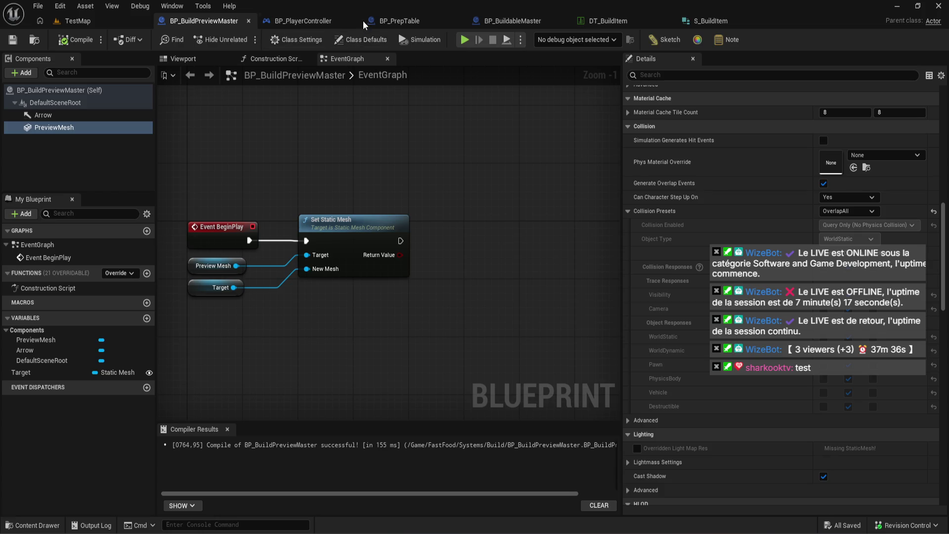
Delete the unused Get Class and Get Actor Transform nodes in BP_PlayerController's graph.
{"action": "left_click", "coordinate": [296, 21]}
{"action": "scroll", "coordinate": [365, 317], "scroll_direction": "down", "scroll_amount": 5}
{"action": "scroll", "coordinate": [364, 317], "scroll_direction": "up", "scroll_amount": 6}
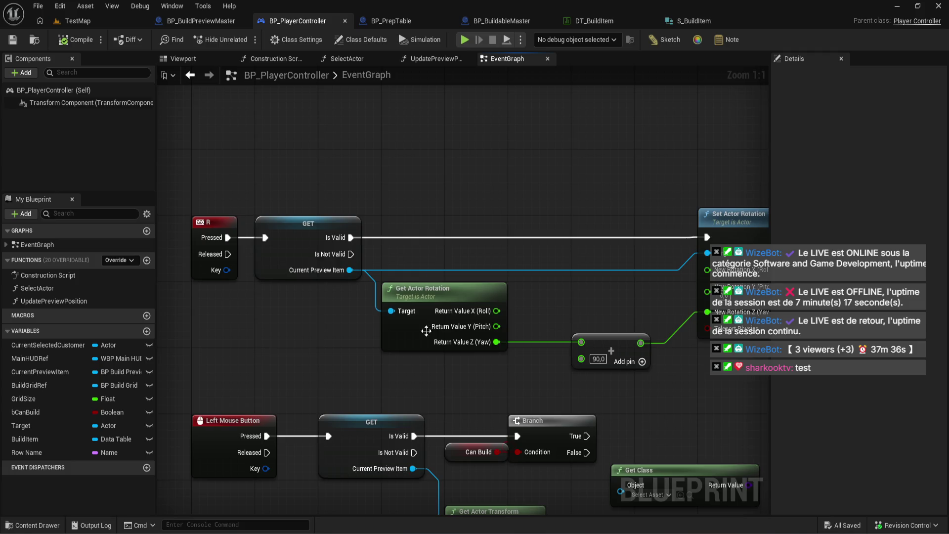
{"action": "left_click_drag", "start_coordinate": [425, 330], "coordinate": [412, 181]}
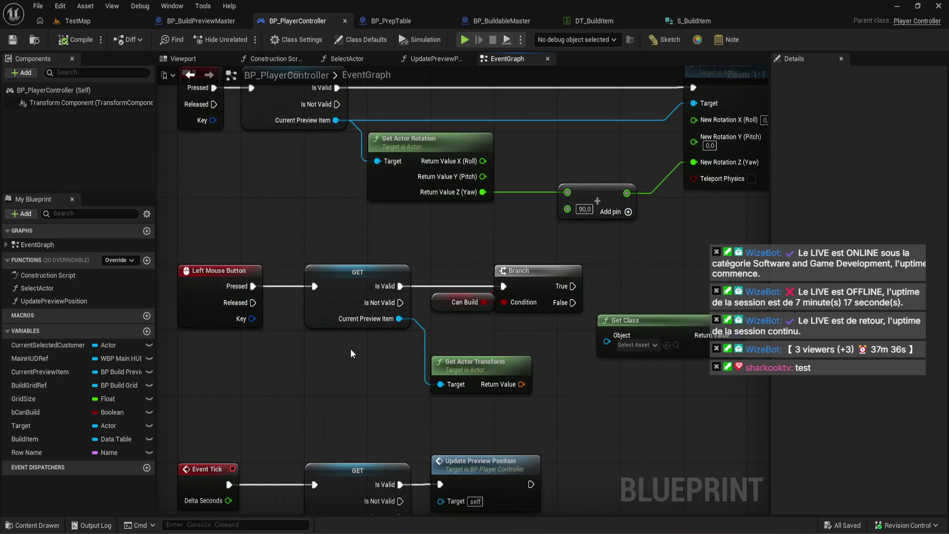
{"action": "left_click_drag", "start_coordinate": [351, 354], "coordinate": [168, 342]}
{"action": "left_click_drag", "start_coordinate": [439, 401], "coordinate": [494, 319]}
{"action": "key", "text": "Delete"}
{"action": "left_click", "coordinate": [287, 356]}
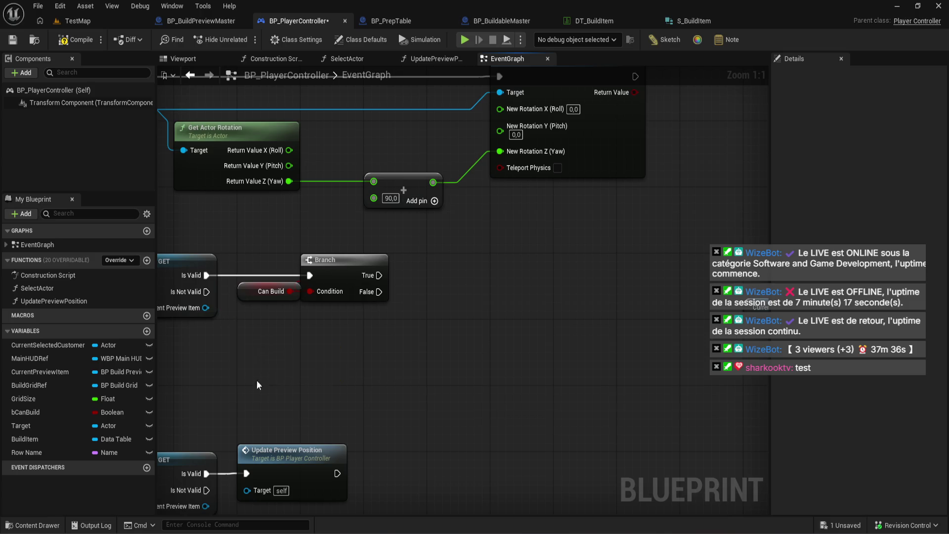
{"action": "key", "text": "Delete"}
Review the preview spawning nodes, SpawnActor outputs and SET node, then switch to Gemini.
{"action": "scroll", "coordinate": [297, 306], "scroll_direction": "down", "scroll_amount": 1}
{"action": "left_click_drag", "start_coordinate": [290, 232], "coordinate": [373, 351]}
{"action": "scroll", "coordinate": [373, 351], "scroll_direction": "down", "scroll_amount": 2}
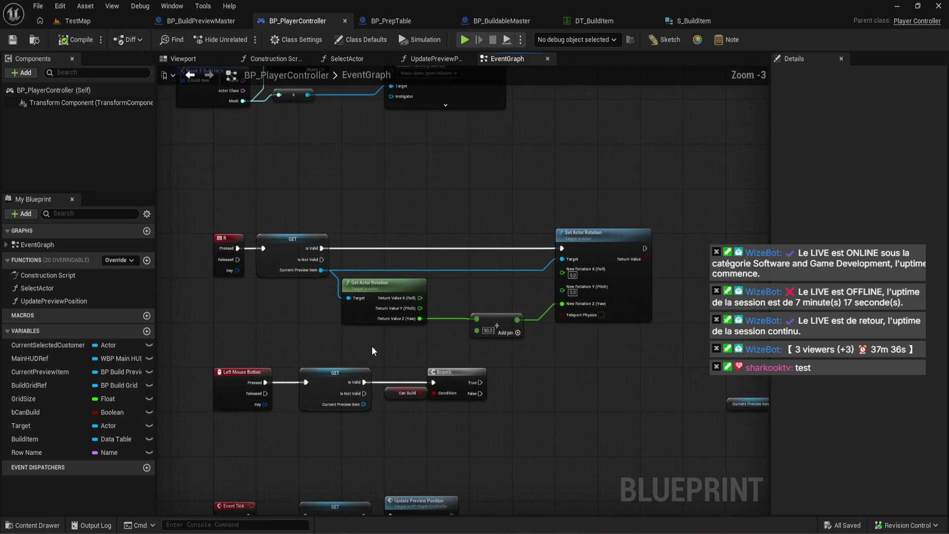
{"action": "left_click_drag", "start_coordinate": [392, 242], "coordinate": [355, 337]}
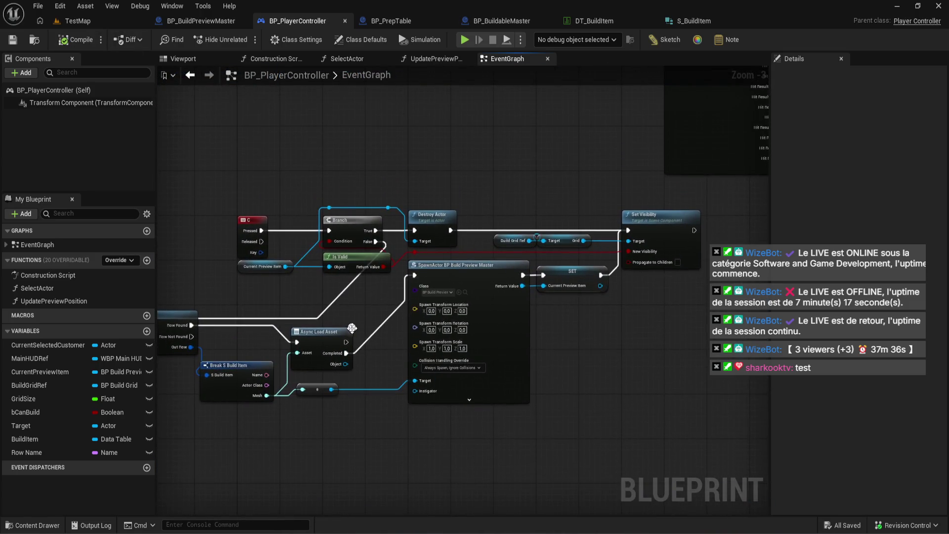
{"action": "scroll", "coordinate": [358, 351], "scroll_direction": "up", "scroll_amount": 3}
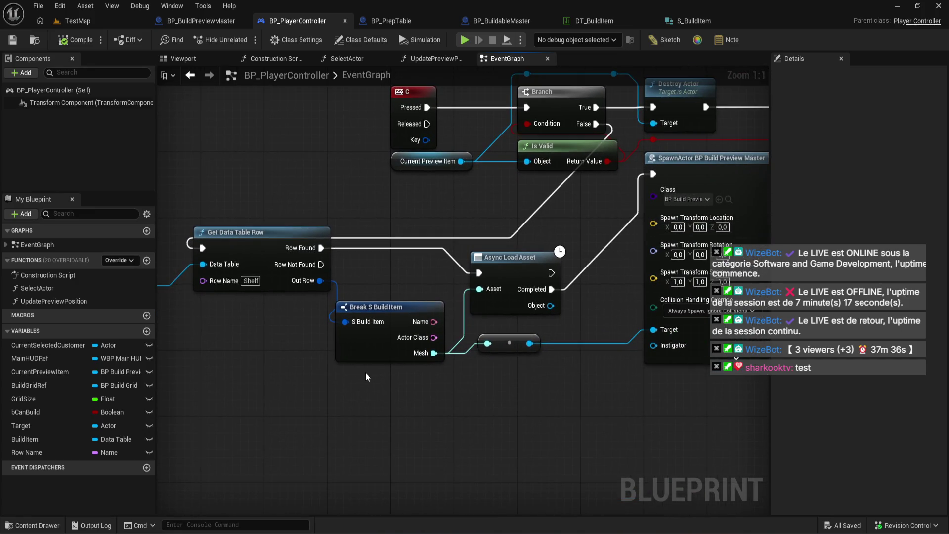
{"action": "left_click_drag", "start_coordinate": [365, 370], "coordinate": [240, 364]}
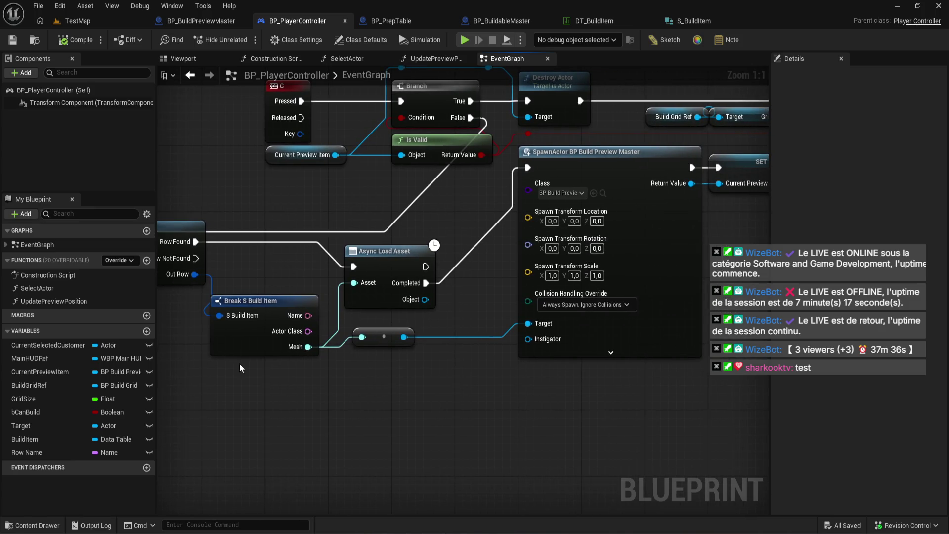
{"action": "mouse_move", "coordinate": [143, 519]}
{"action": "left_click", "coordinate": [145, 467]}
{"action": "type", "text": "si je async load un asset, et que je ne l'utilise pas, es"}
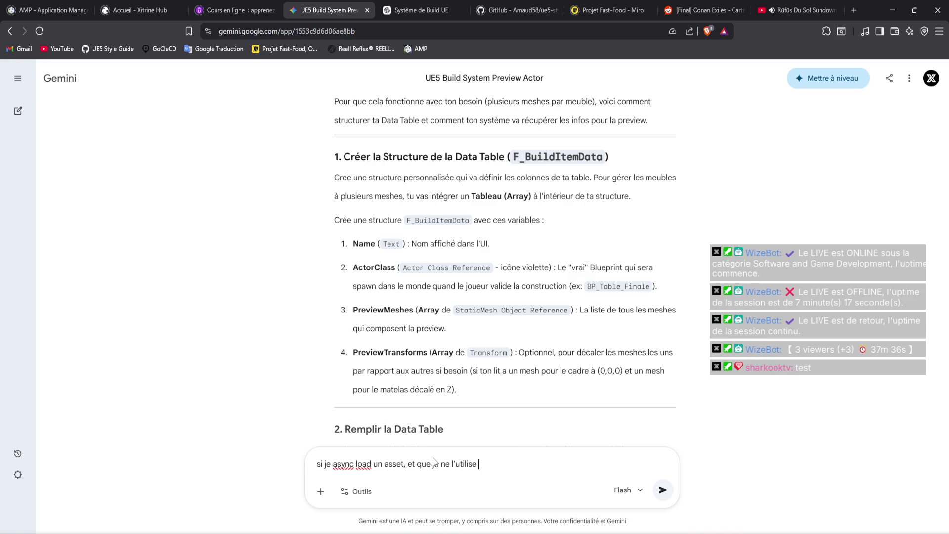
Ask Gemini, in French, whether an unused async-loaded asset stays loaded, read the reply, return to Unreal.
{"action": "type", "text": "t-ce que je le "}
{"action": "type", "text": "garde chargé ?"}
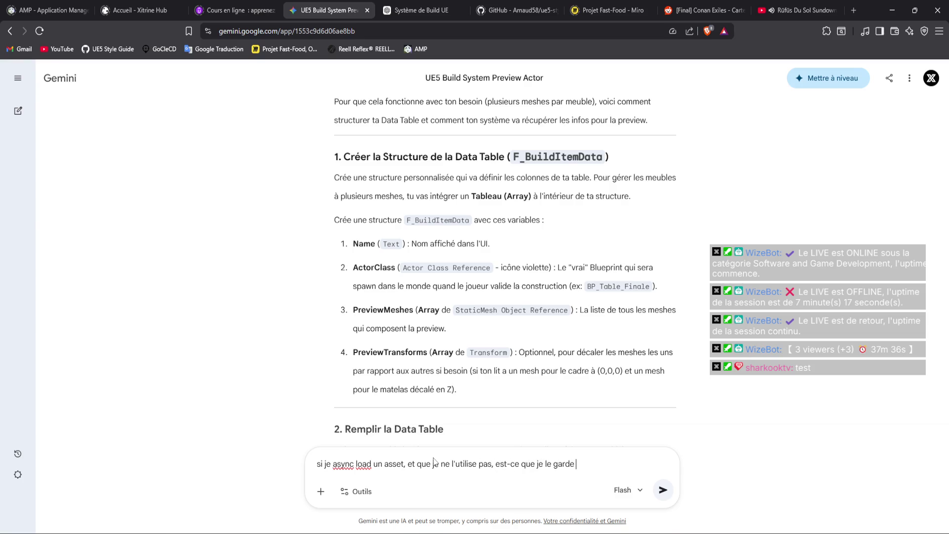
{"action": "key", "text": "Return"}
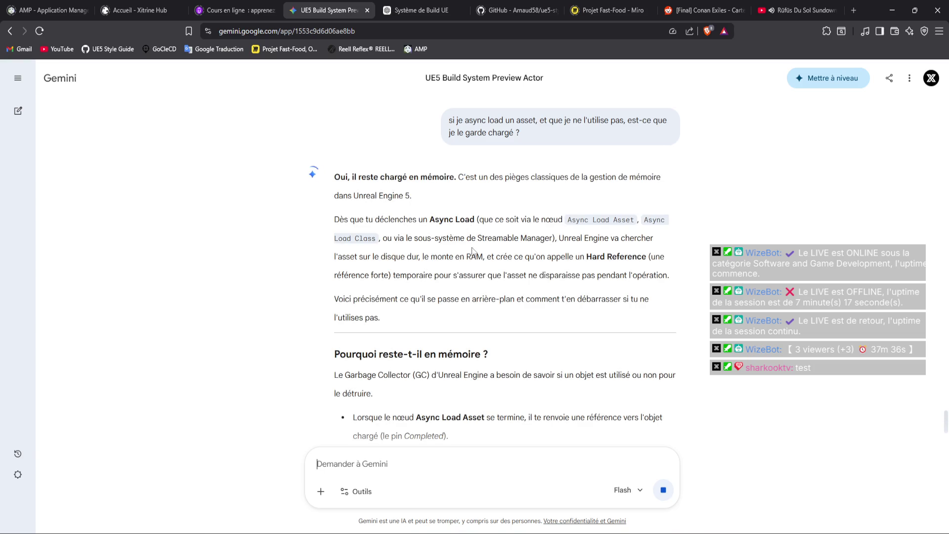
{"action": "scroll", "coordinate": [508, 285], "scroll_direction": "down", "scroll_amount": 1}
{"action": "scroll", "coordinate": [508, 283], "scroll_direction": "down", "scroll_amount": 2}
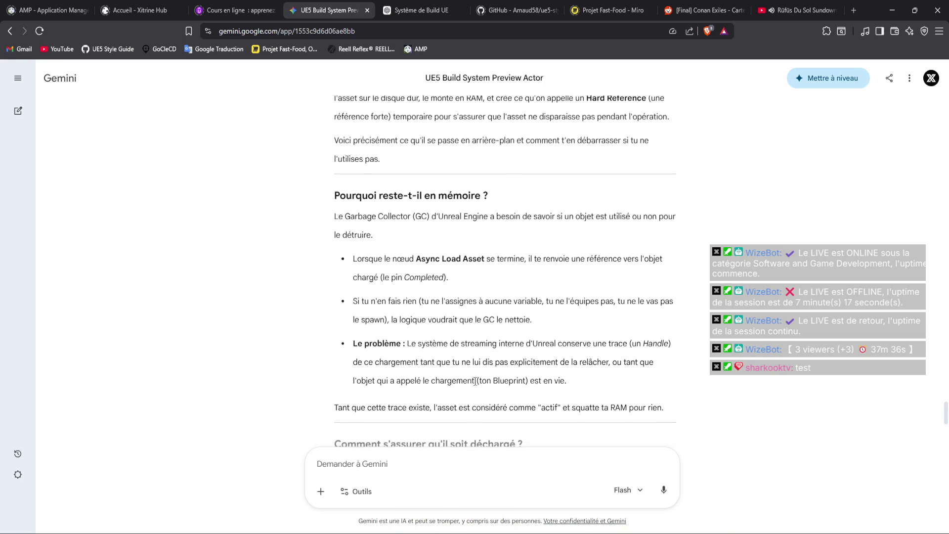
{"action": "scroll", "coordinate": [474, 383], "scroll_direction": "down", "scroll_amount": 2}
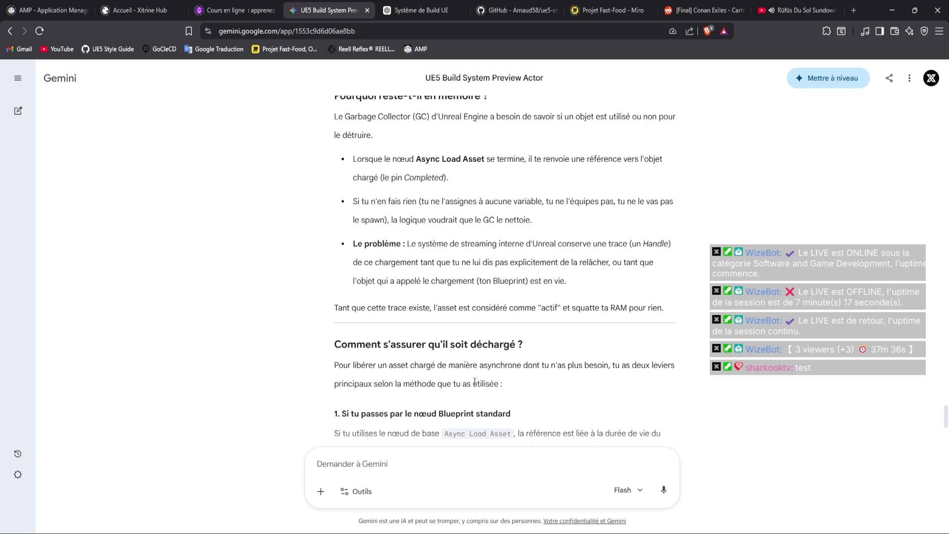
{"action": "scroll", "coordinate": [474, 382], "scroll_direction": "down", "scroll_amount": 3}
{"action": "scroll", "coordinate": [473, 383], "scroll_direction": "down", "scroll_amount": 3}
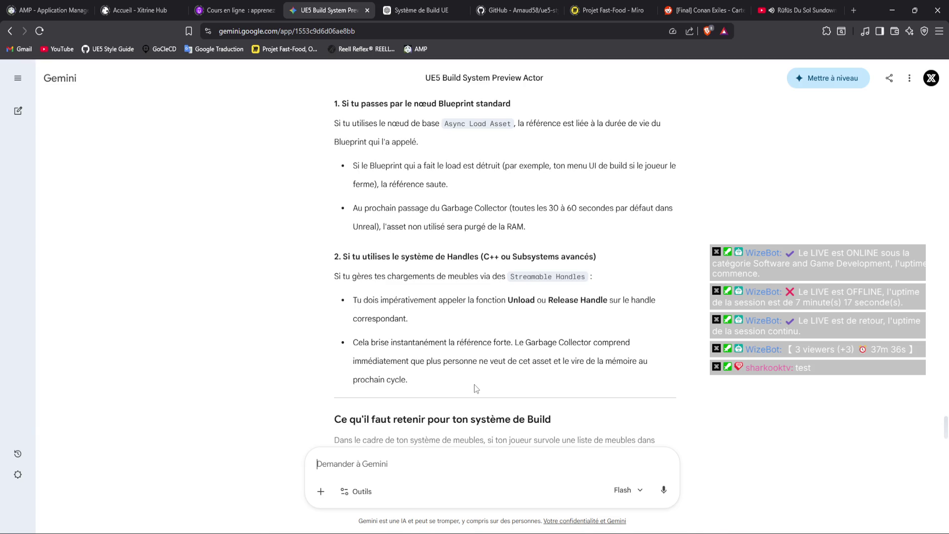
{"action": "scroll", "coordinate": [473, 384], "scroll_direction": "down", "scroll_amount": 3}
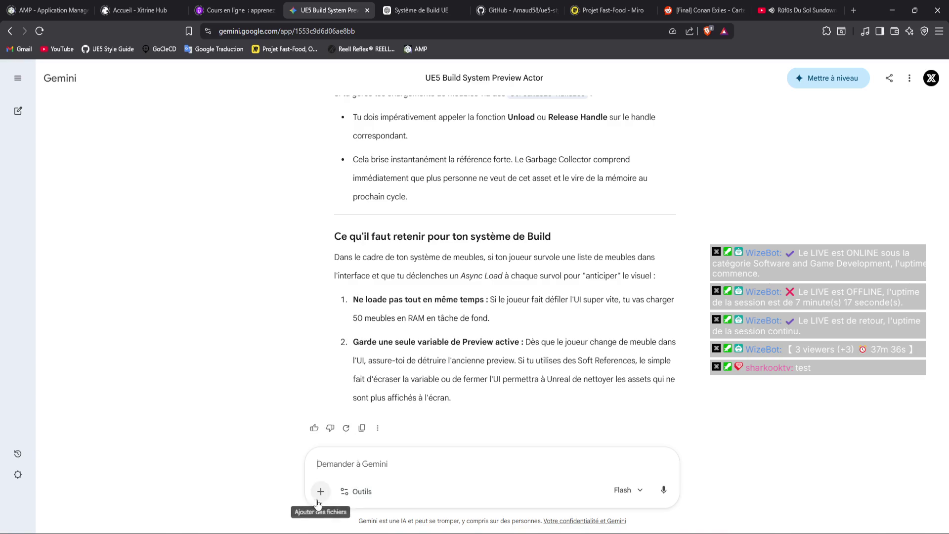
{"action": "key", "text": "alt+Tab"}
{"action": "scroll", "coordinate": [390, 316], "scroll_direction": "up", "scroll_amount": 4}
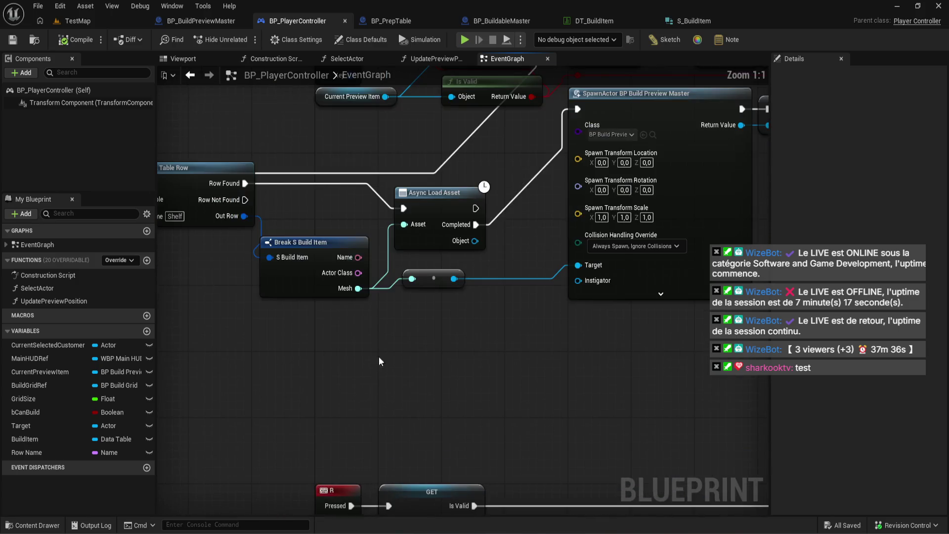
{"action": "left_click_drag", "start_coordinate": [361, 295], "coordinate": [444, 372]}
{"action": "type", "text": "load"}
{"action": "key", "text": "Escape"}
{"action": "left_click_drag", "start_coordinate": [474, 241], "coordinate": [531, 316]}
{"action": "type", "text": "un"}
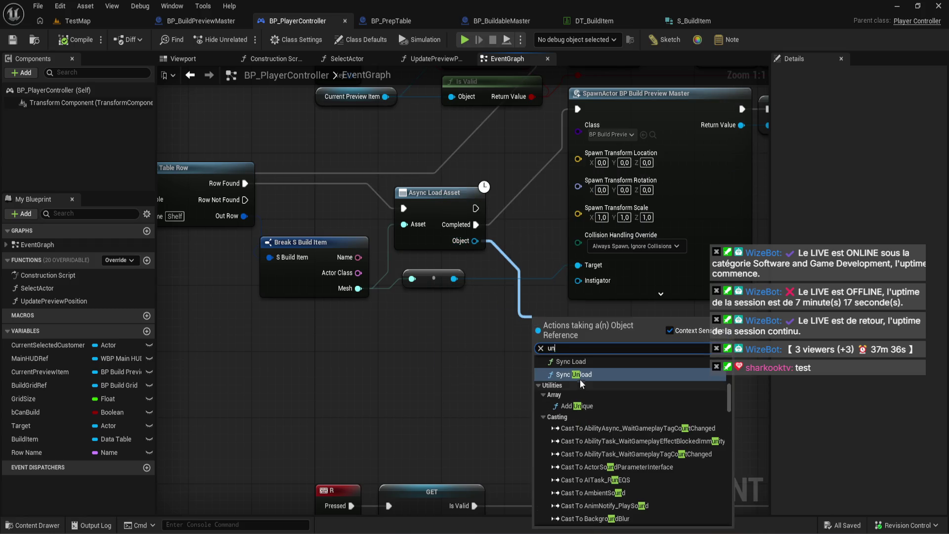
{"action": "left_click", "coordinate": [604, 378]}
{"action": "mouse_move", "coordinate": [570, 350]}
{"action": "left_mouse_down"}
{"action": "mouse_move", "coordinate": [555, 229]}
{"action": "mouse_move", "coordinate": [531, 198]}
{"action": "left_mouse_up"}
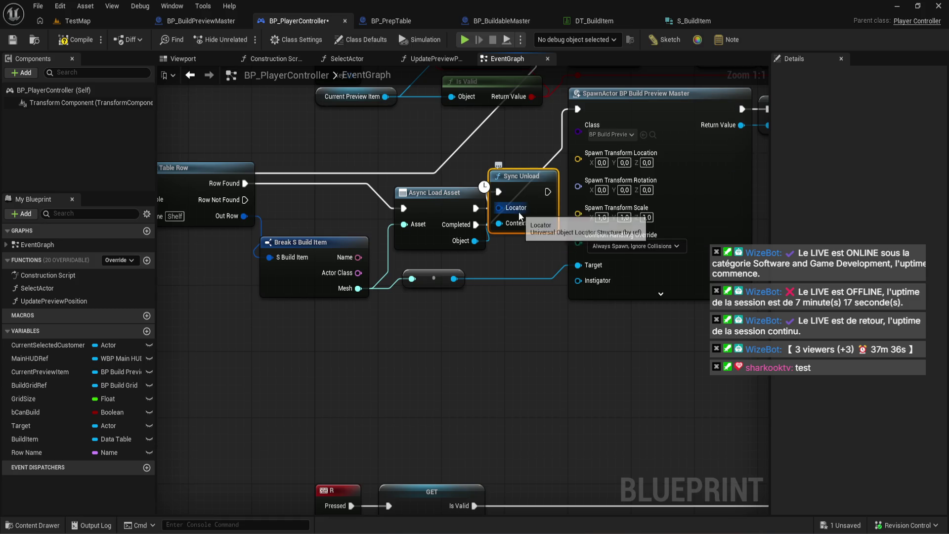
{"action": "key", "text": "Delete"}
{"action": "left_click_drag", "start_coordinate": [474, 241], "coordinate": [507, 325]}
{"action": "type", "text": "unlo"}
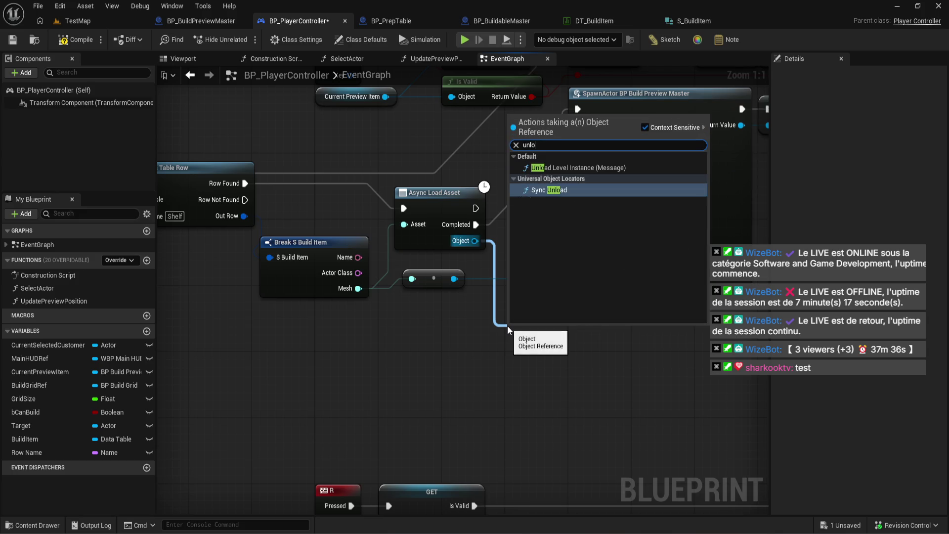
{"action": "left_click", "coordinate": [575, 193]}
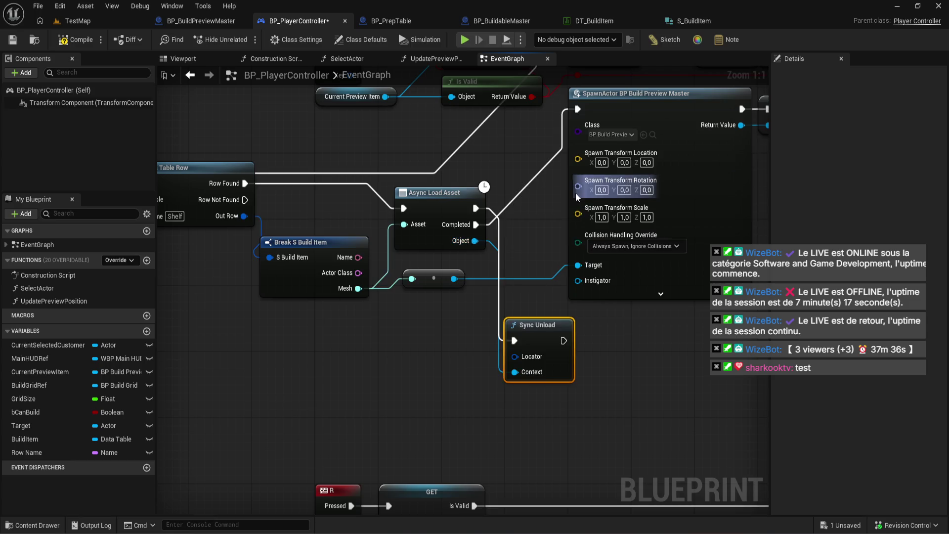
{"action": "key", "text": "Delete"}
{"action": "right_click", "coordinate": [491, 339]}
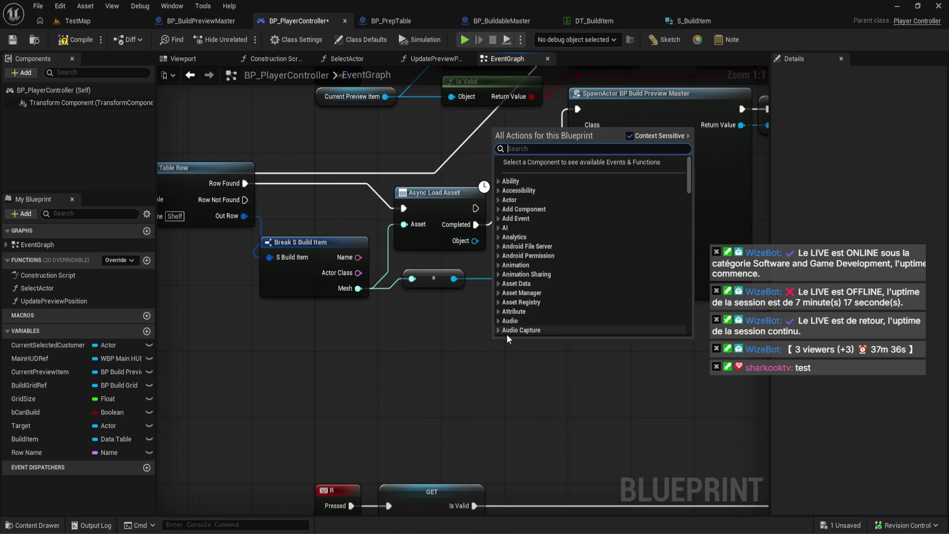
{"action": "type", "text": "unload"}
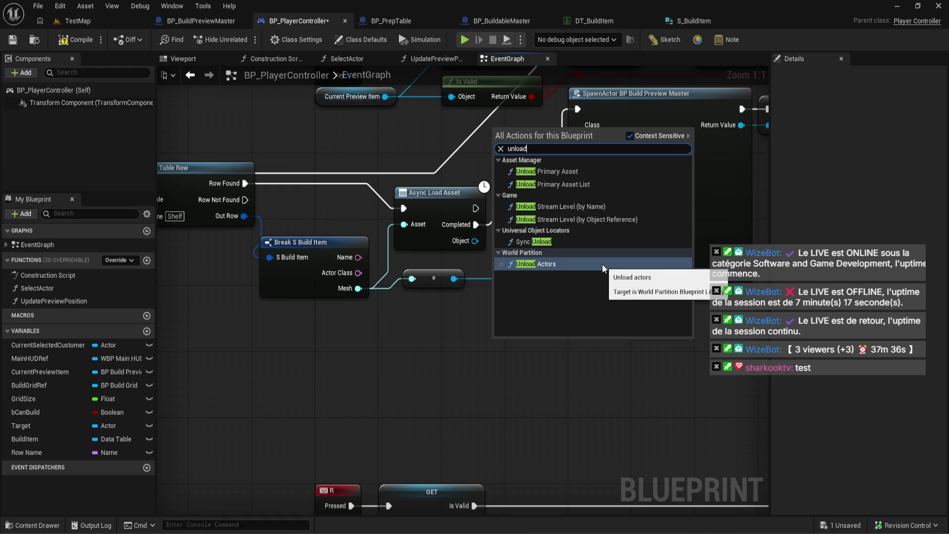
{"action": "left_click", "coordinate": [577, 268]}
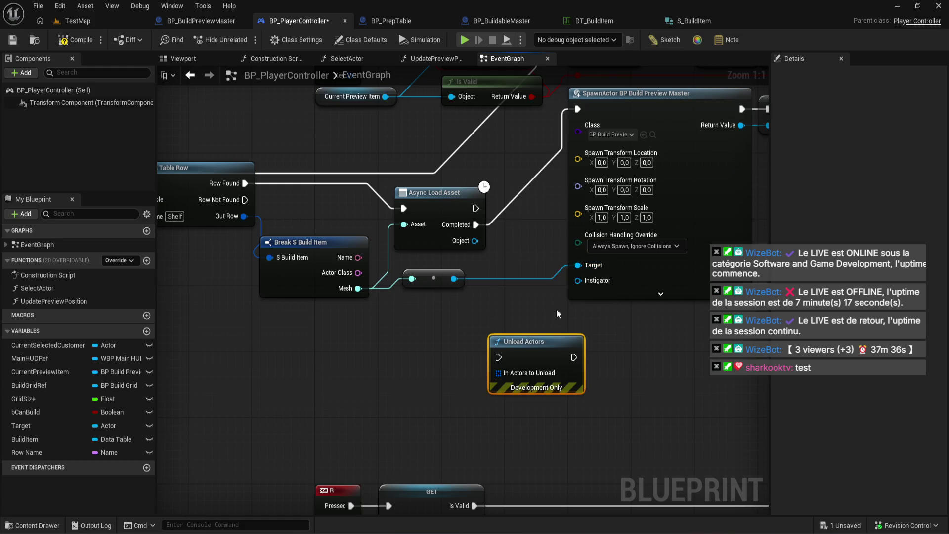
{"action": "key", "text": "Delete"}
{"action": "right_click", "coordinate": [518, 373]}
{"action": "type", "text": "unlo"}
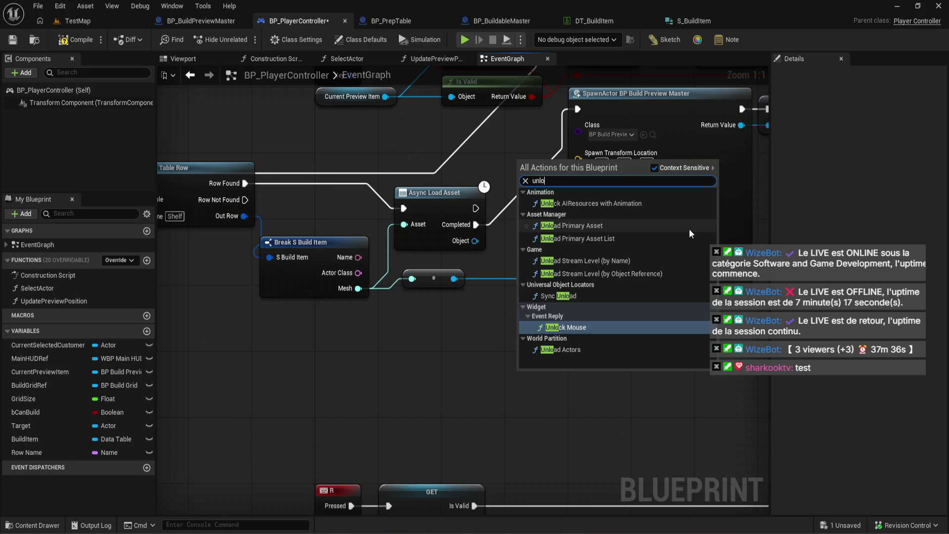
{"action": "left_click", "coordinate": [571, 225]}
{"action": "key", "text": "Delete"}
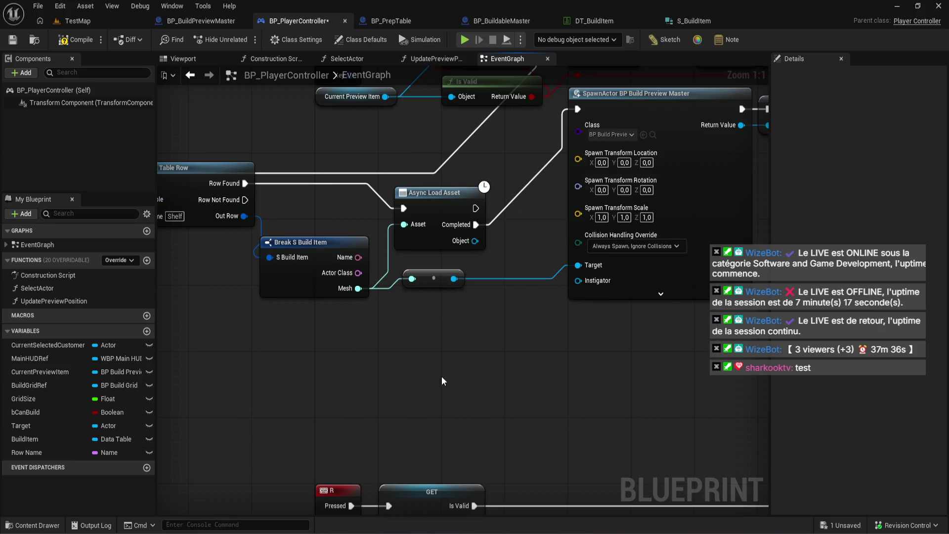
{"action": "scroll", "coordinate": [388, 333], "scroll_direction": "down", "scroll_amount": 1}
Save, then move Build Item, Get Data Table Row and Break S Build Item beside the Left Mouse Button Branch.
{"action": "key", "text": "ctrl+s"}
{"action": "mouse_move", "coordinate": [359, 324]}
{"action": "left_mouse_down"}
{"action": "mouse_move", "coordinate": [455, 377]}
{"action": "mouse_move", "coordinate": [497, 387]}
{"action": "mouse_move", "coordinate": [487, 371]}
{"action": "mouse_move", "coordinate": [454, 358]}
{"action": "left_mouse_up"}
{"action": "scroll", "coordinate": [496, 387], "scroll_direction": "down", "scroll_amount": 1}
{"action": "left_click_drag", "start_coordinate": [249, 251], "coordinate": [401, 342]}
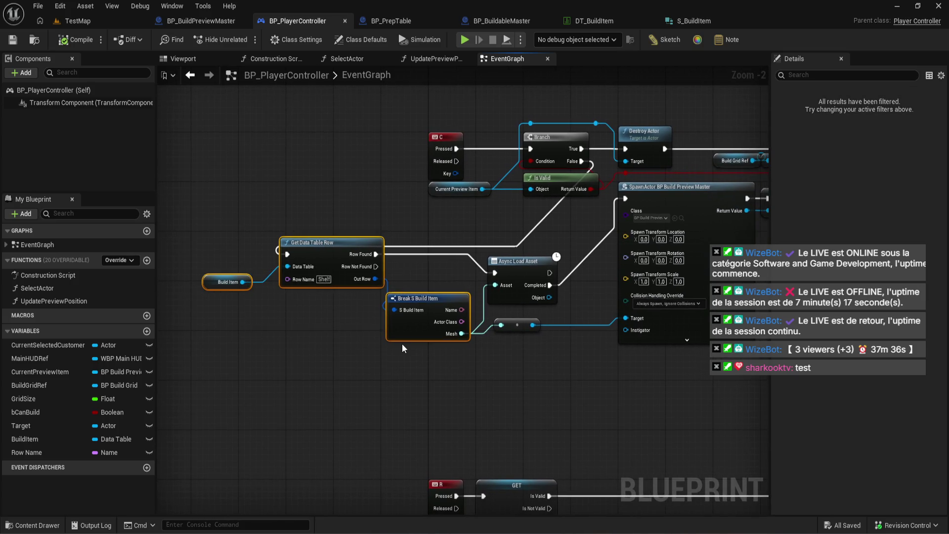
{"action": "scroll", "coordinate": [401, 342], "scroll_direction": "down", "scroll_amount": 2}
{"action": "mouse_move", "coordinate": [443, 377]}
{"action": "left_mouse_down"}
{"action": "mouse_move", "coordinate": [420, 312]}
{"action": "mouse_move", "coordinate": [398, 149]}
{"action": "left_mouse_up"}
{"action": "left_click_drag", "start_coordinate": [385, 94], "coordinate": [380, 370]}
{"action": "scroll", "coordinate": [293, 350], "scroll_direction": "up", "scroll_amount": 2}
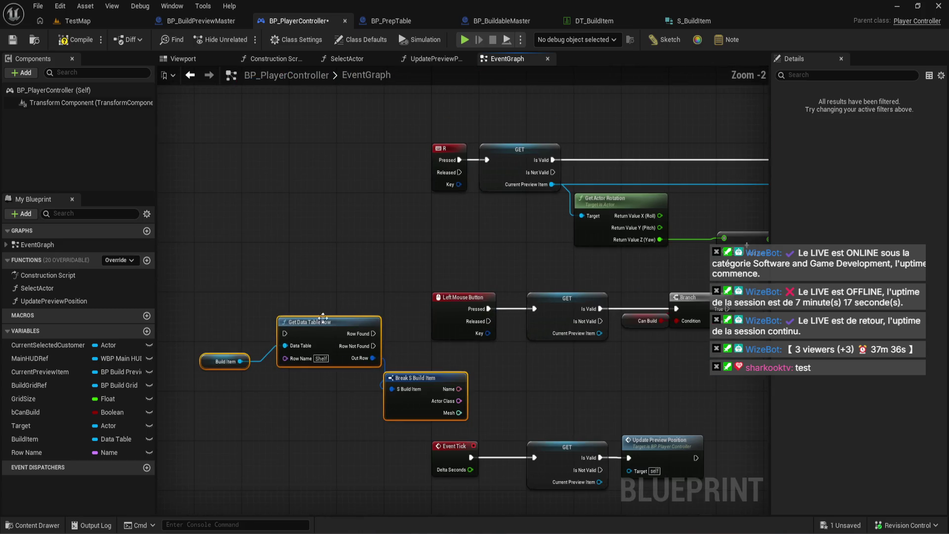
{"action": "mouse_move", "coordinate": [329, 319]}
{"action": "left_mouse_down"}
{"action": "mouse_move", "coordinate": [527, 350]}
{"action": "mouse_move", "coordinate": [696, 359]}
{"action": "left_mouse_up"}
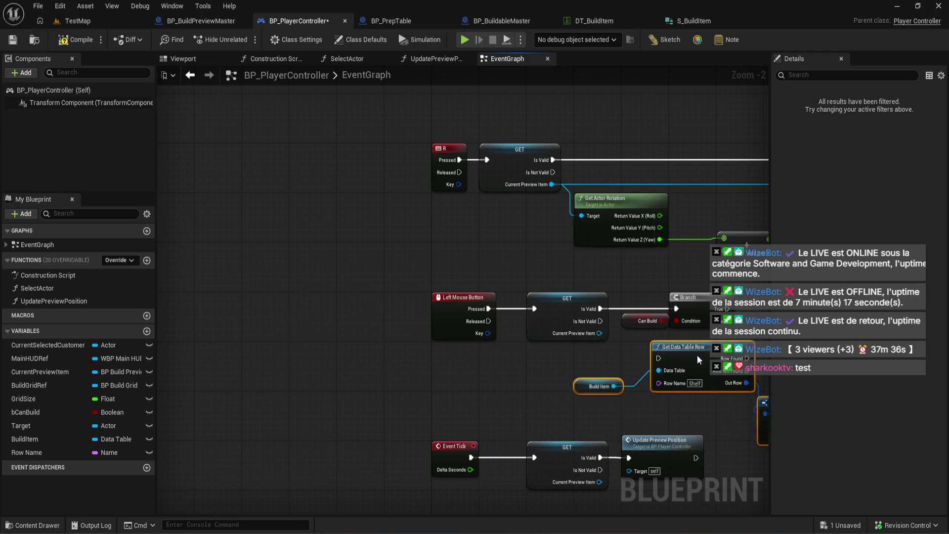
Pull a connection from the Branch True output and reselect the left-click node row.
{"action": "scroll", "coordinate": [694, 359], "scroll_direction": "up", "scroll_amount": 2}
{"action": "left_click_drag", "start_coordinate": [359, 230], "coordinate": [408, 271]}
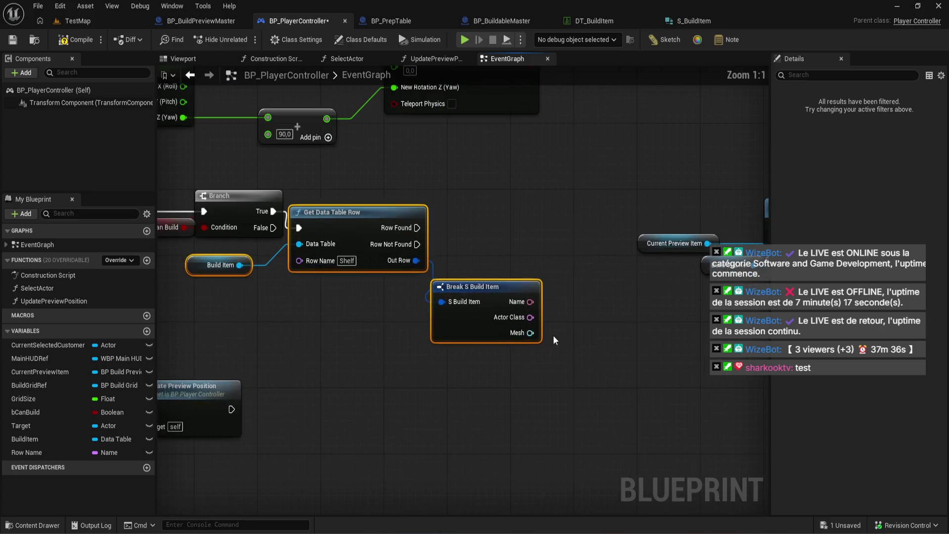
{"action": "left_click", "coordinate": [556, 340]}
{"action": "scroll", "coordinate": [563, 336], "scroll_direction": "down", "scroll_amount": 4}
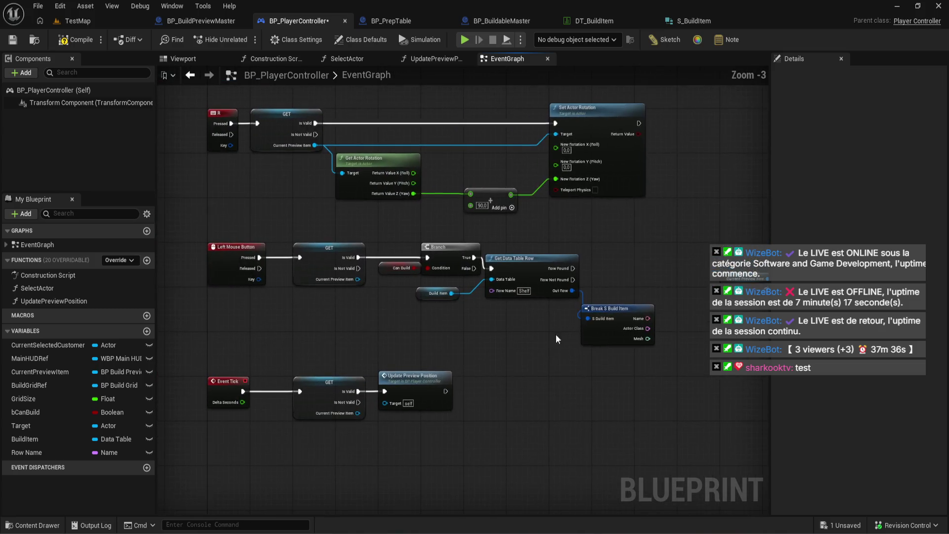
{"action": "left_click_drag", "start_coordinate": [208, 317], "coordinate": [699, 239]}
{"action": "scroll", "coordinate": [201, 275], "scroll_direction": "down", "scroll_amount": 4}
{"action": "scroll", "coordinate": [230, 301], "scroll_direction": "up", "scroll_amount": 8}
{"action": "left_click_drag", "start_coordinate": [259, 312], "coordinate": [553, 374]}
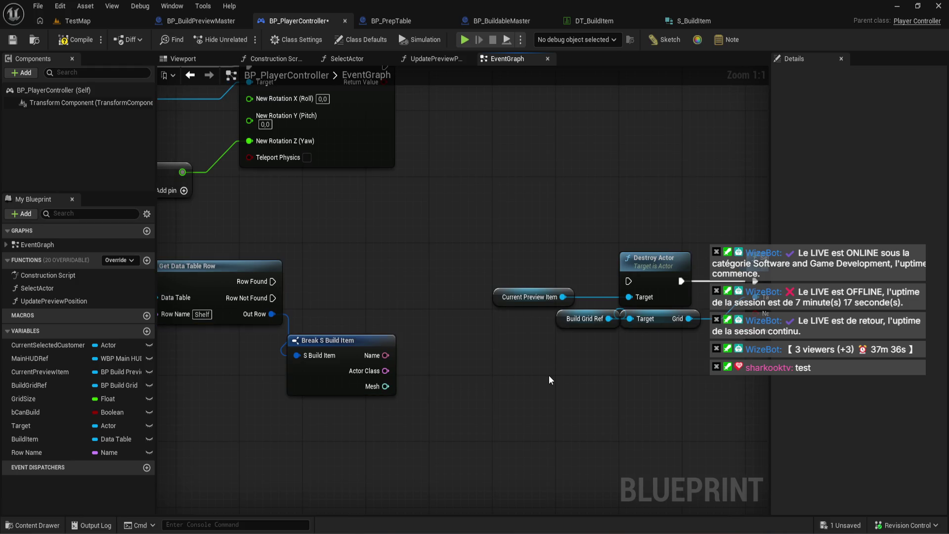
Wire the Row Found output, review Destroy Actor and SpawnActor, and compile and save the blueprint.
{"action": "scroll", "coordinate": [457, 277], "scroll_direction": "down", "scroll_amount": 5}
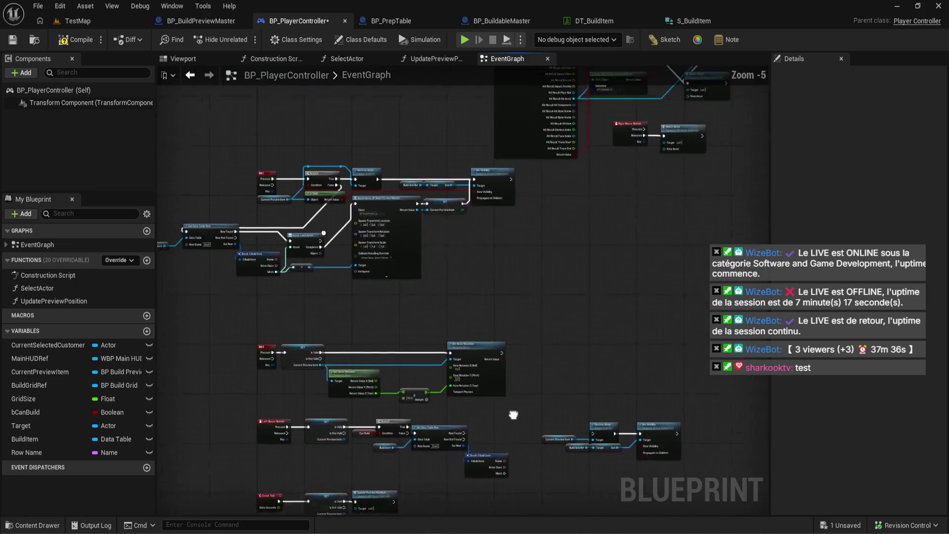
{"action": "scroll", "coordinate": [415, 271], "scroll_direction": "up", "scroll_amount": 5}
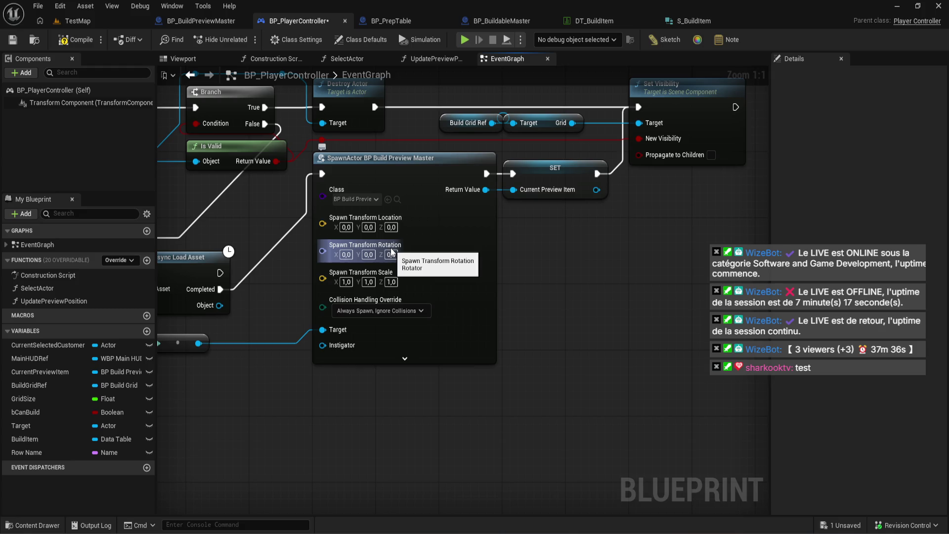
{"action": "scroll", "coordinate": [391, 253], "scroll_direction": "down", "scroll_amount": 1}
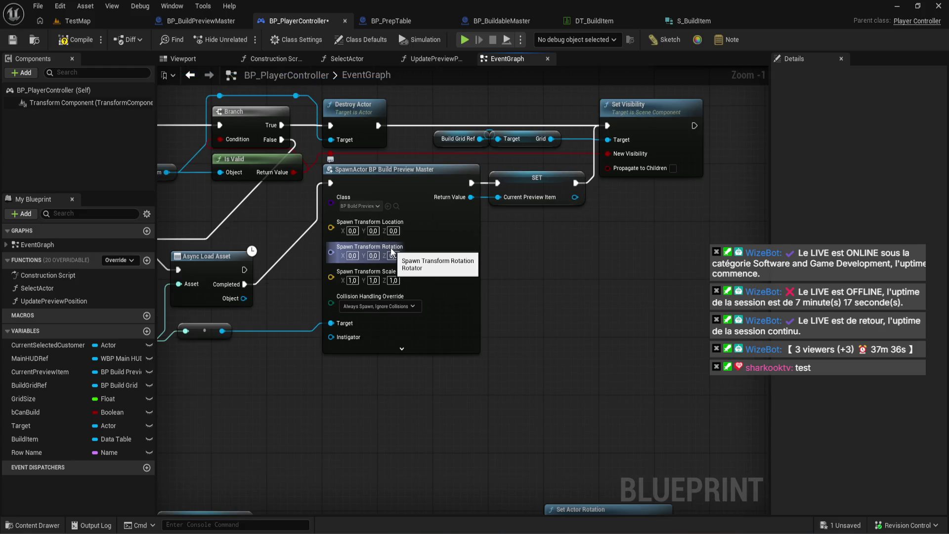
{"action": "scroll", "coordinate": [392, 253], "scroll_direction": "down", "scroll_amount": 1}
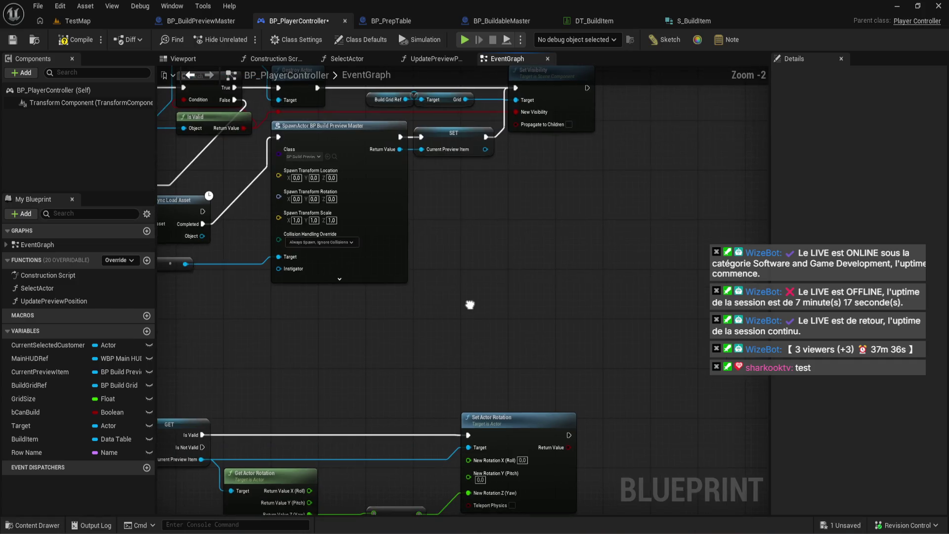
{"action": "mouse_move", "coordinate": [488, 305]}
{"action": "left_mouse_down"}
{"action": "mouse_move", "coordinate": [375, 152]}
{"action": "mouse_move", "coordinate": [341, 285]}
{"action": "left_mouse_up"}
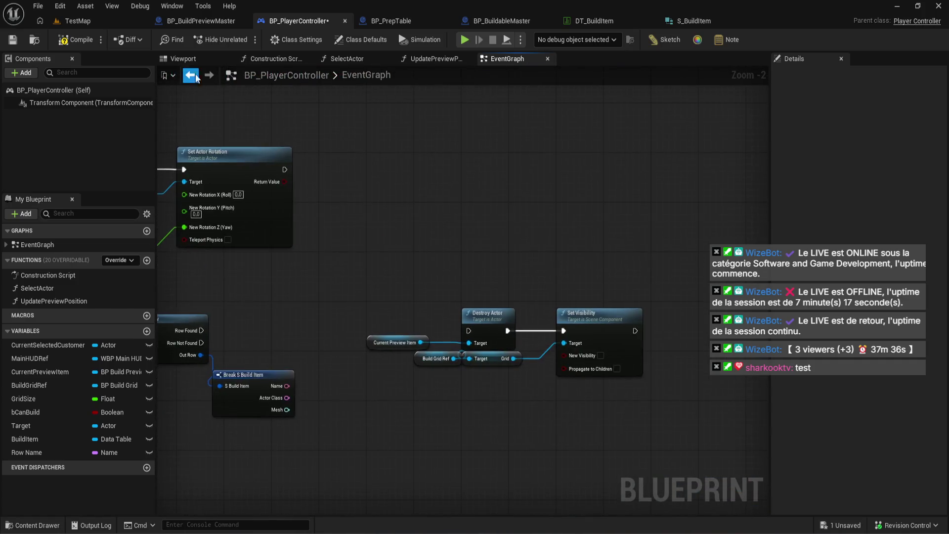
{"action": "scroll", "coordinate": [341, 286], "scroll_direction": "up", "scroll_amount": 2}
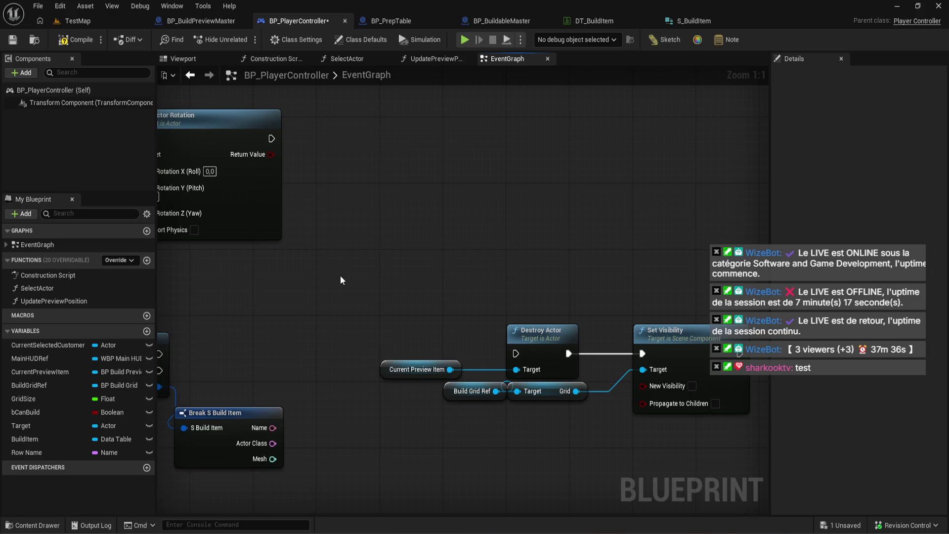
{"action": "mouse_move", "coordinate": [340, 280]}
{"action": "left_mouse_down"}
{"action": "mouse_move", "coordinate": [401, 342]}
{"action": "mouse_move", "coordinate": [413, 115]}
{"action": "mouse_move", "coordinate": [567, 293]}
{"action": "mouse_move", "coordinate": [510, 314]}
{"action": "left_mouse_up"}
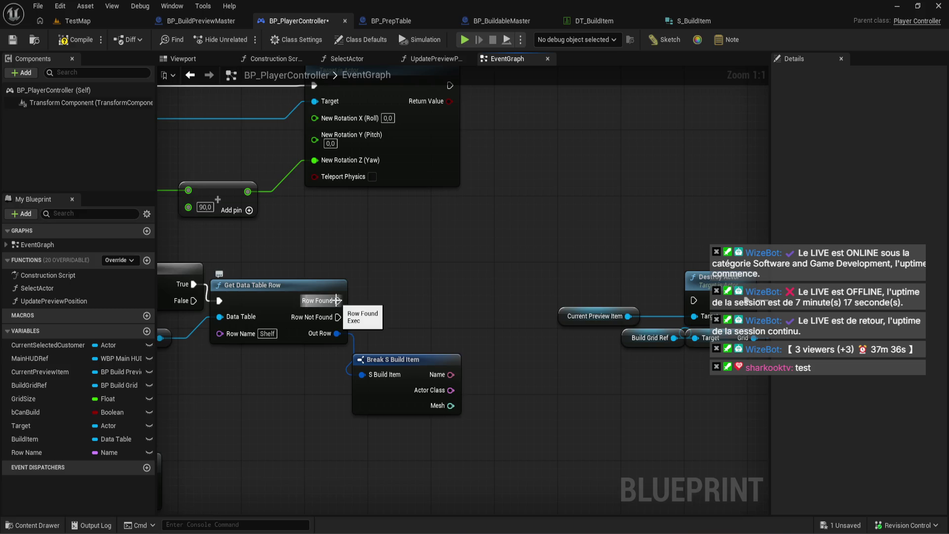
{"action": "mouse_move", "coordinate": [336, 300]}
{"action": "left_mouse_down"}
{"action": "mouse_move", "coordinate": [443, 350]}
{"action": "mouse_move", "coordinate": [450, 410]}
{"action": "mouse_move", "coordinate": [451, 361]}
{"action": "left_mouse_up"}
{"action": "mouse_move", "coordinate": [444, 395]}
{"action": "left_mouse_down"}
{"action": "mouse_move", "coordinate": [346, 346]}
{"action": "mouse_move", "coordinate": [158, 302]}
{"action": "mouse_move", "coordinate": [444, 111]}
{"action": "left_mouse_up"}
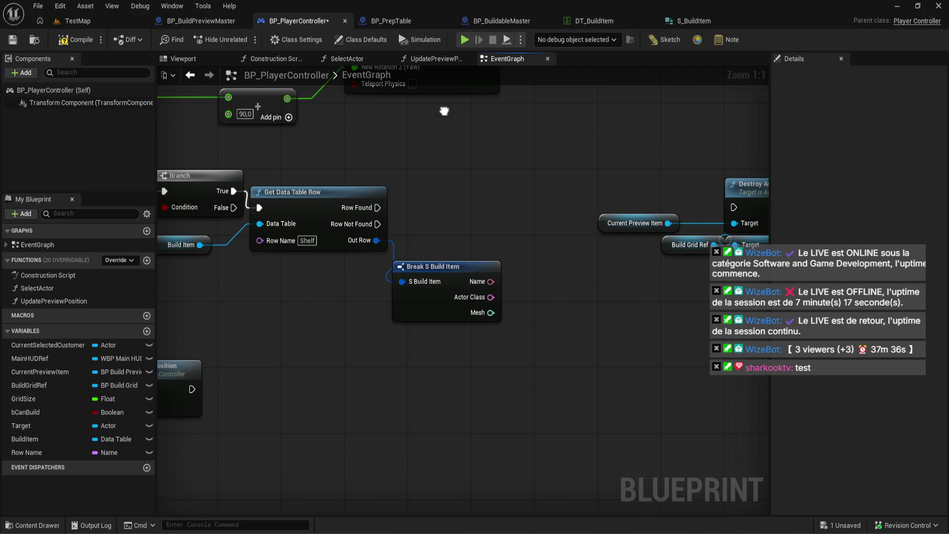
{"action": "left_click_drag", "start_coordinate": [443, 111], "coordinate": [483, 128]}
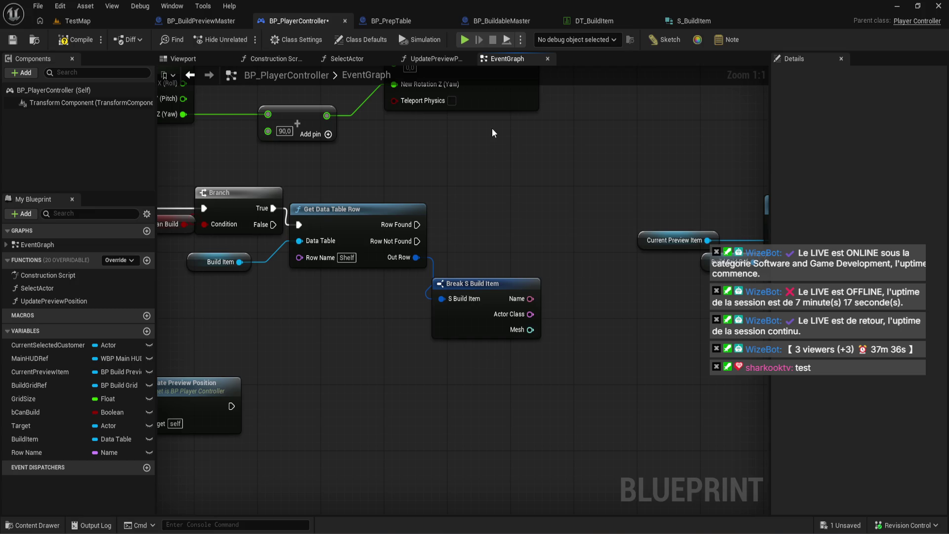
{"action": "left_click", "coordinate": [70, 40]}
{"action": "left_click", "coordinate": [74, 21]}
Fly over the kitchen prep tables and checkout, then select BP_Queue beside the counter.
{"action": "mouse_move", "coordinate": [248, 116]}
{"action": "left_mouse_down"}
{"action": "mouse_move", "coordinate": [302, 86]}
{"action": "mouse_move", "coordinate": [247, 91]}
{"action": "mouse_move", "coordinate": [225, 107]}
{"action": "mouse_move", "coordinate": [247, 114]}
{"action": "mouse_move", "coordinate": [250, 131]}
{"action": "mouse_move", "coordinate": [249, 123]}
{"action": "left_mouse_up"}
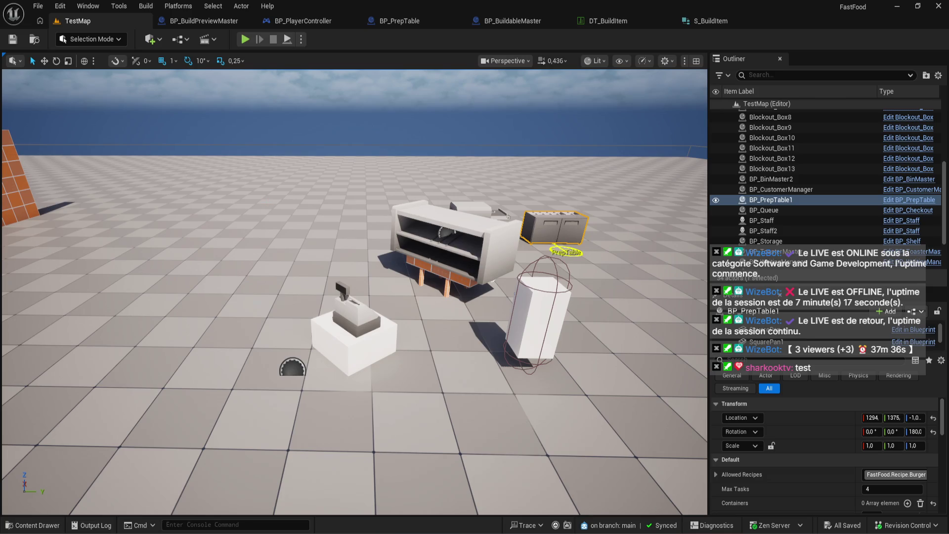
{"action": "left_click", "coordinate": [33, 524]}
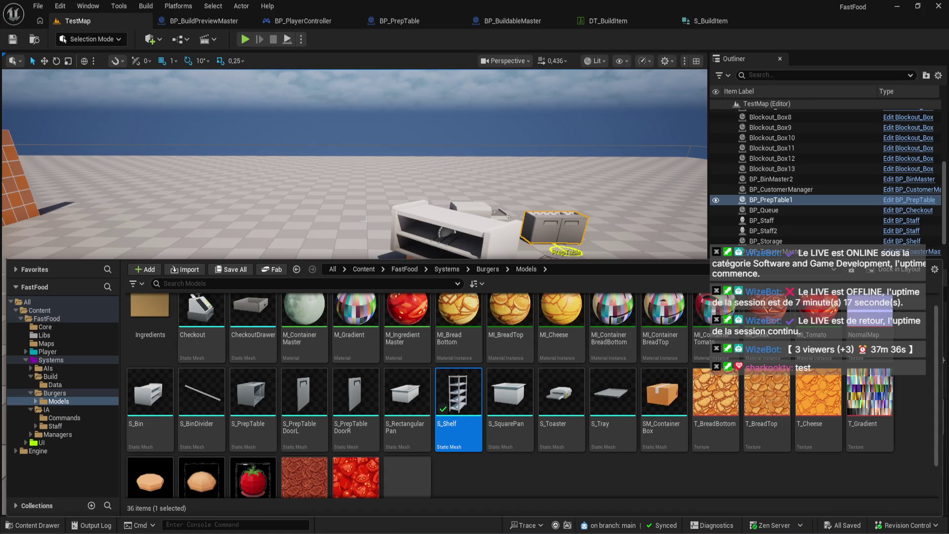
{"action": "scroll", "coordinate": [515, 403], "scroll_direction": "down", "scroll_amount": 2}
{"action": "scroll", "coordinate": [469, 468], "scroll_direction": "up", "scroll_amount": 3}
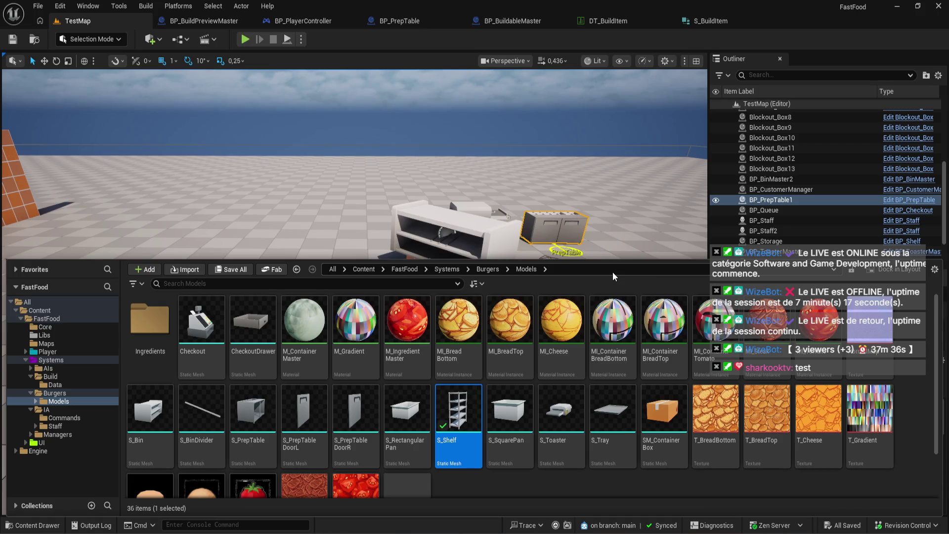
{"action": "left_click_drag", "start_coordinate": [581, 247], "coordinate": [553, 317]}
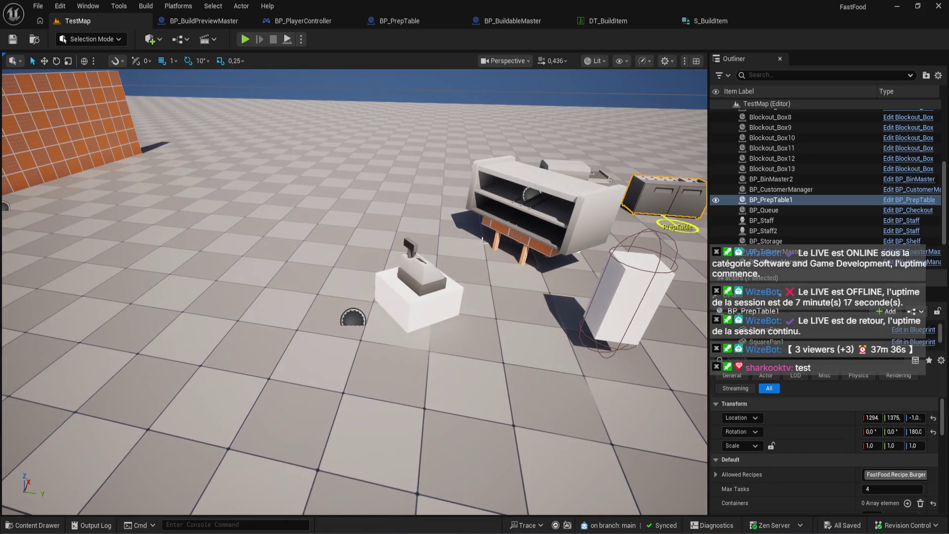
{"action": "left_click", "coordinate": [435, 285]}
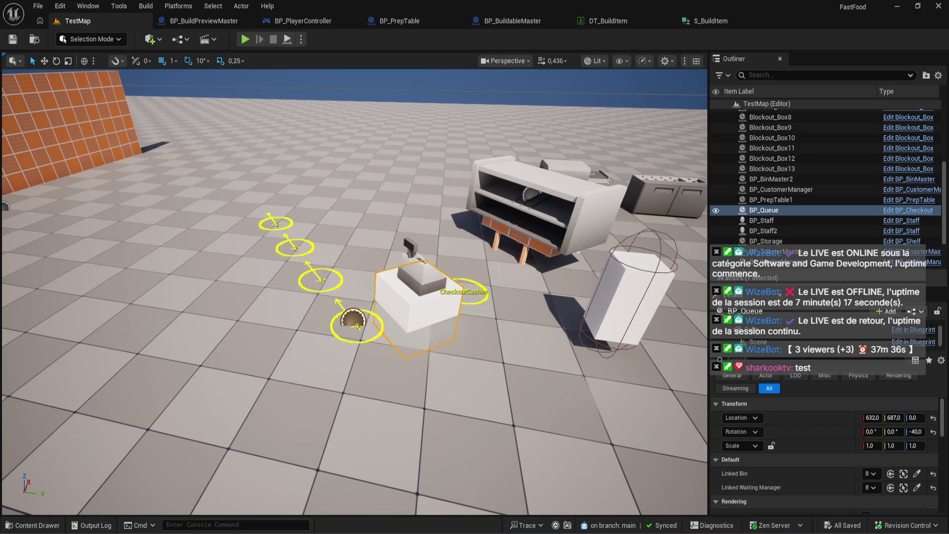
Fly the viewport camera toward the checkout, then switch to the BP_PlayerController EventGraph.
{"action": "key", "text": "w"}
{"action": "key", "text": "a"}
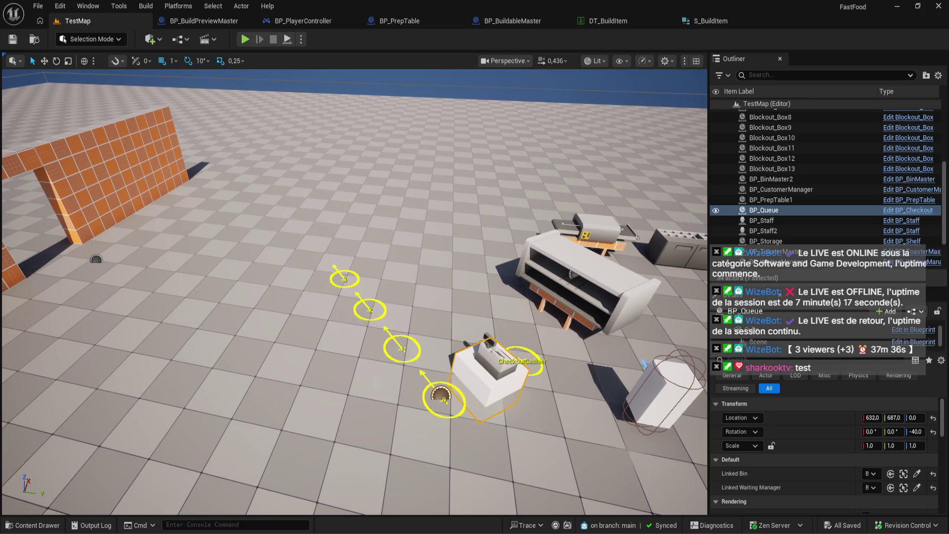
{"action": "left_click", "coordinate": [302, 21]}
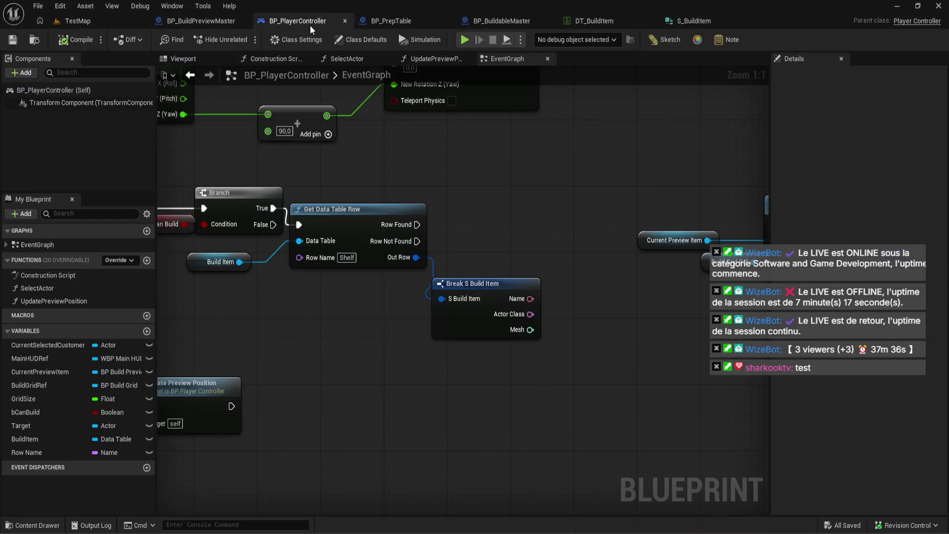
Add a SpawnActor from Class node after Row Found, undoing the automatic class conversion.
{"action": "left_click_drag", "start_coordinate": [417, 224], "coordinate": [442, 169]}
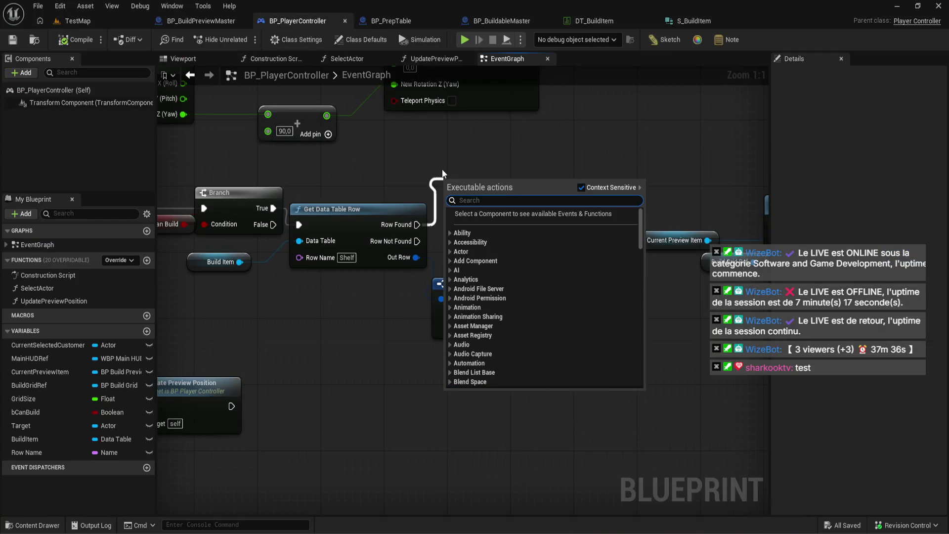
{"action": "type", "text": "spawn"}
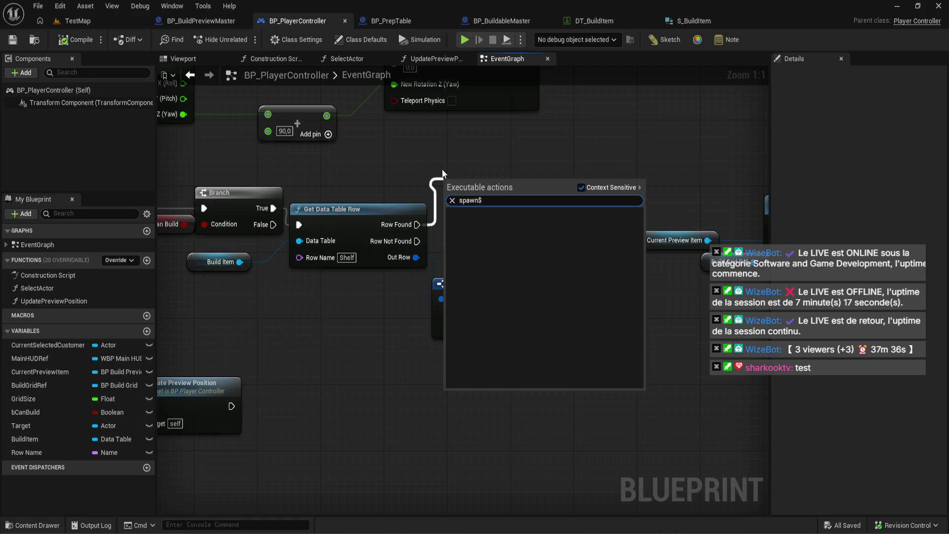
{"action": "key", "text": "Return"}
{"action": "left_click_drag", "start_coordinate": [546, 243], "coordinate": [587, 195]}
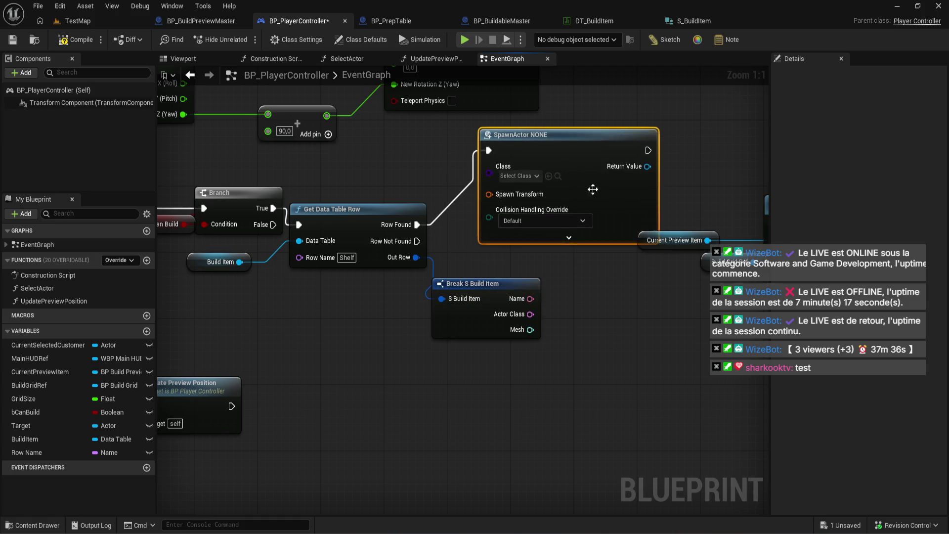
{"action": "left_click_drag", "start_coordinate": [472, 419], "coordinate": [446, 293]}
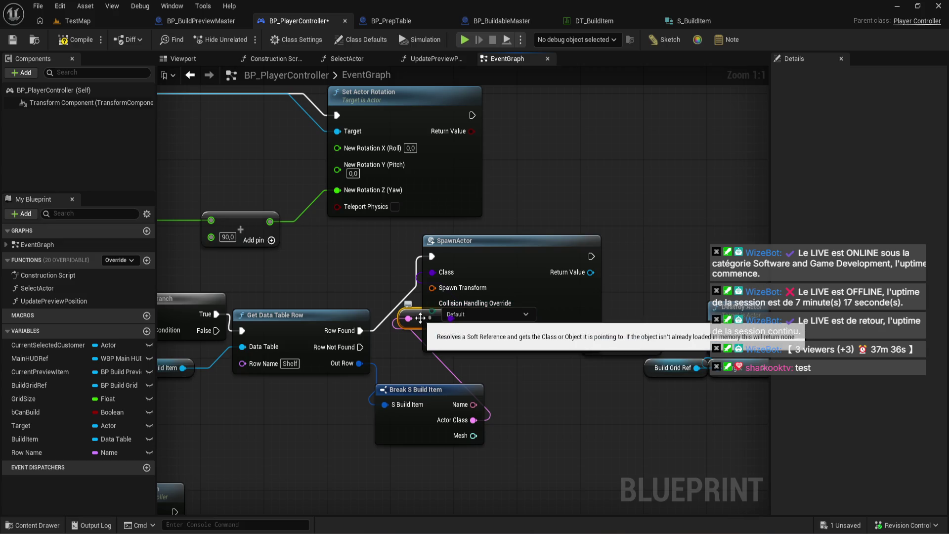
{"action": "key", "text": "ctrl+z"}
Add an Async Load Class Asset node from the row's Actor Class, triggered by Row Found.
{"action": "left_click_drag", "start_coordinate": [473, 420], "coordinate": [517, 406]}
{"action": "type", "text": "qx"}
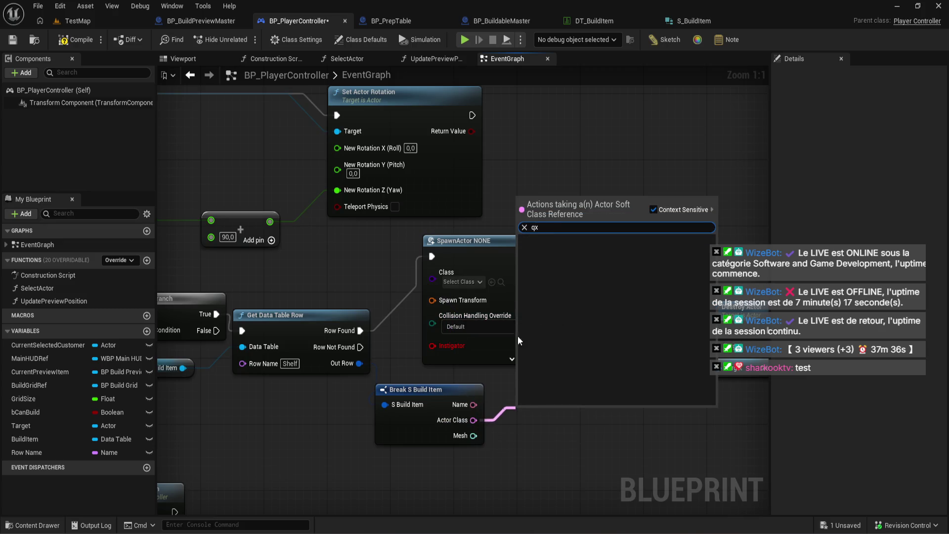
{"action": "key", "text": "BackSpace"}
{"action": "key", "text": "BackSpace"}
{"action": "type", "text": "asyn"}
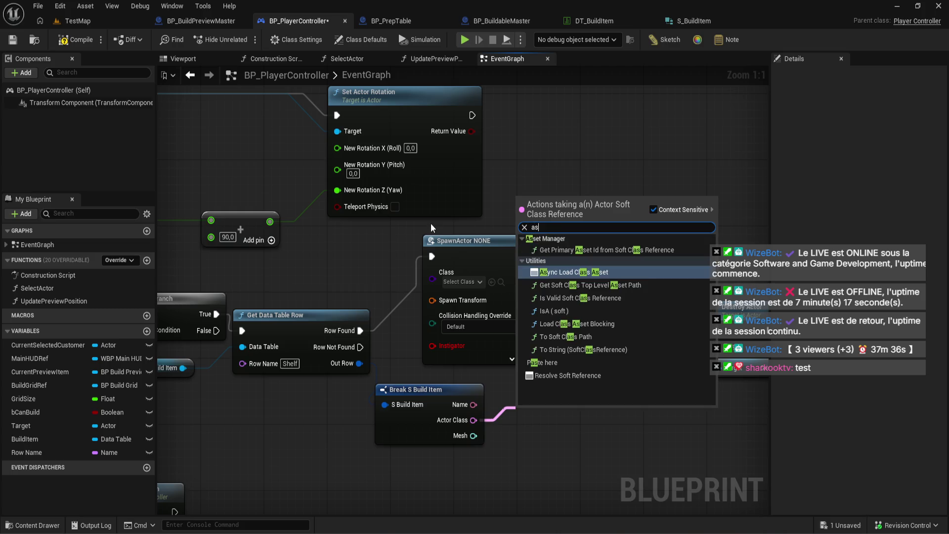
{"action": "key", "text": "Return"}
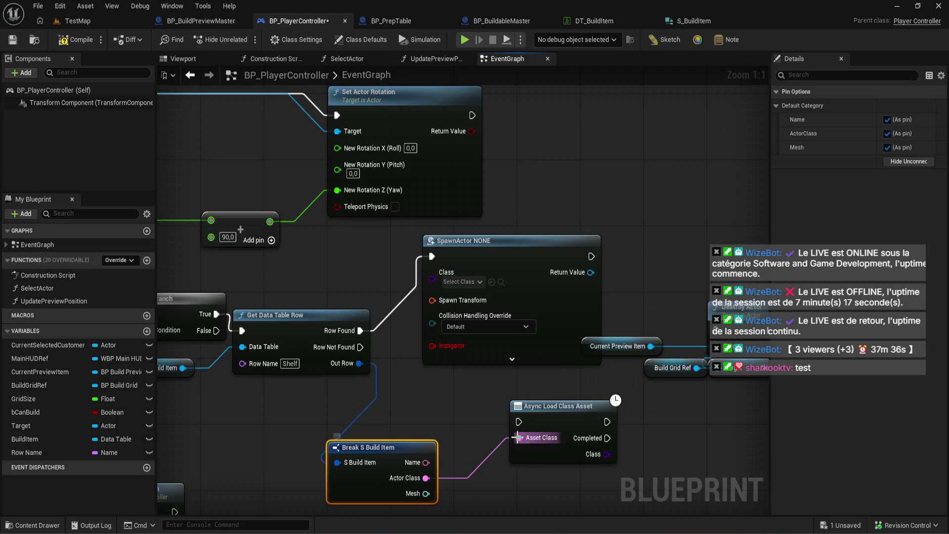
{"action": "mouse_move", "coordinate": [344, 330]}
{"action": "left_mouse_down"}
{"action": "mouse_move", "coordinate": [342, 351]}
{"action": "mouse_move", "coordinate": [409, 397]}
{"action": "mouse_move", "coordinate": [453, 315]}
{"action": "left_mouse_up"}
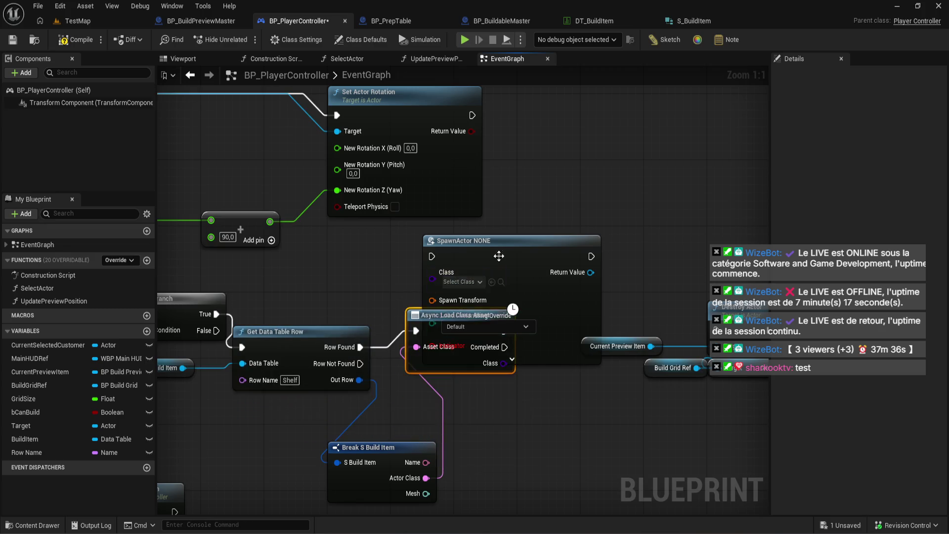
{"action": "left_click_drag", "start_coordinate": [516, 247], "coordinate": [648, 240]}
{"action": "left_click_drag", "start_coordinate": [467, 325], "coordinate": [459, 268]}
{"action": "left_click_drag", "start_coordinate": [623, 244], "coordinate": [592, 219]}
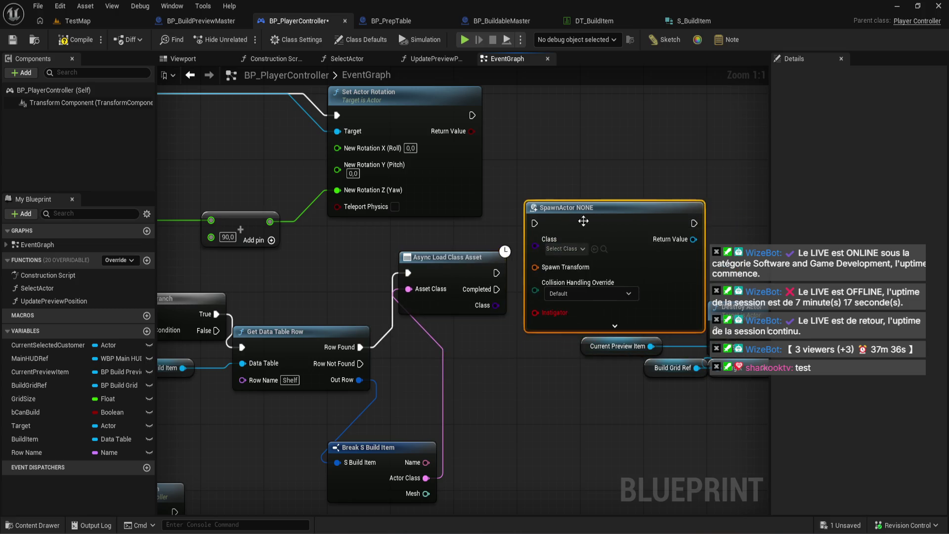
Wire Completed into SpawnActor and feed the loaded Class into its class input.
{"action": "left_click_drag", "start_coordinate": [496, 290], "coordinate": [534, 224]}
{"action": "left_click", "coordinate": [491, 309]}
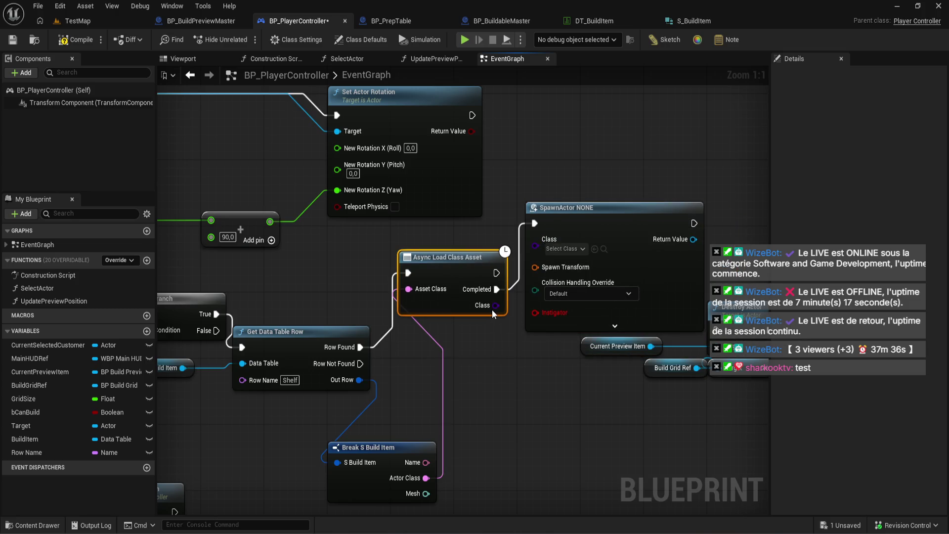
{"action": "left_click_drag", "start_coordinate": [408, 289], "coordinate": [422, 257]}
{"action": "left_click", "coordinate": [392, 438]}
{"action": "left_click_drag", "start_coordinate": [425, 477], "coordinate": [408, 289]}
{"action": "left_click_drag", "start_coordinate": [496, 305], "coordinate": [535, 239]}
Set SpawnActor's Collision Handling to Always Spawn, Ignore Collisions.
{"action": "left_click", "coordinate": [575, 280]}
{"action": "left_click", "coordinate": [576, 297]}
{"action": "scroll", "coordinate": [507, 283], "scroll_direction": "down", "scroll_amount": 2}
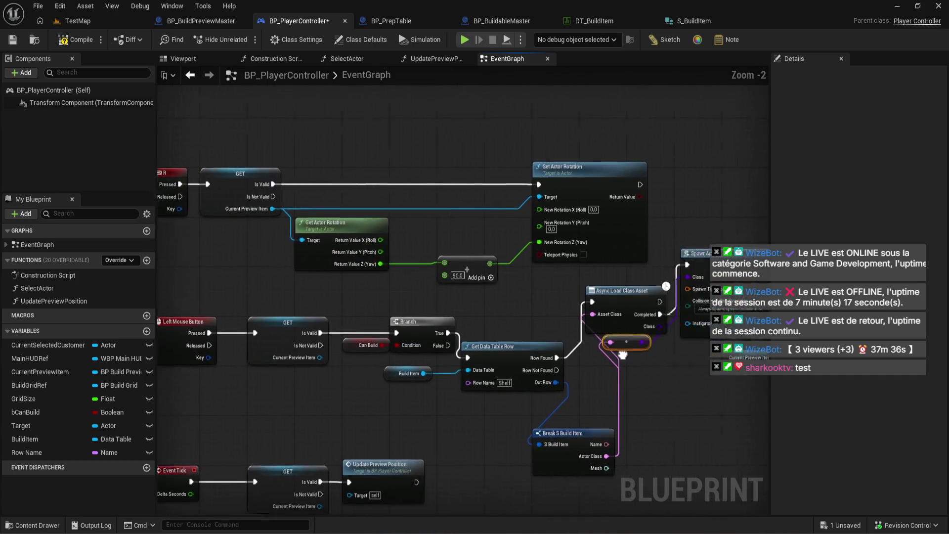
{"action": "scroll", "coordinate": [363, 406], "scroll_direction": "up", "scroll_amount": 2}
{"action": "mouse_move", "coordinate": [427, 384]}
{"action": "left_mouse_down"}
{"action": "mouse_move", "coordinate": [269, 377]}
{"action": "mouse_move", "coordinate": [288, 393]}
{"action": "left_mouse_up"}
Feed the Current Preview Item's Get Actor Transform into SpawnActor's Spawn Transform.
{"action": "type", "text": "get"}
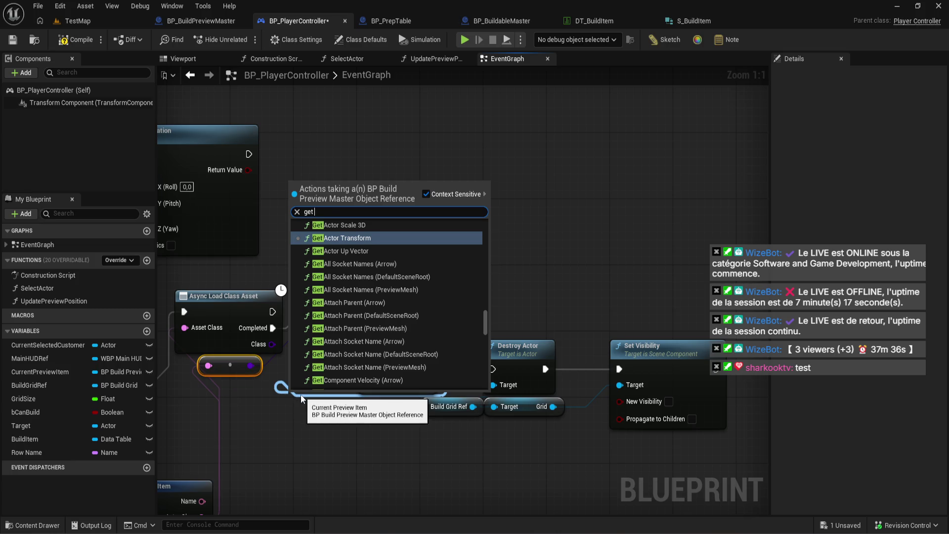
{"action": "type", "text": " spawn"}
{"action": "key", "text": "BackSpace"}
{"action": "key", "text": "BackSpace"}
{"action": "key", "text": "BackSpace"}
{"action": "type", "text": "actor"}
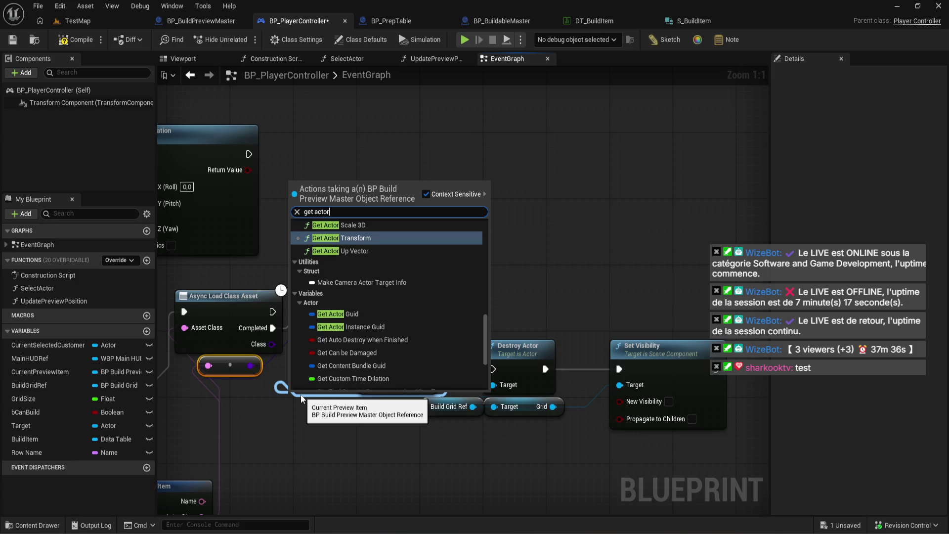
{"action": "key", "text": "Return"}
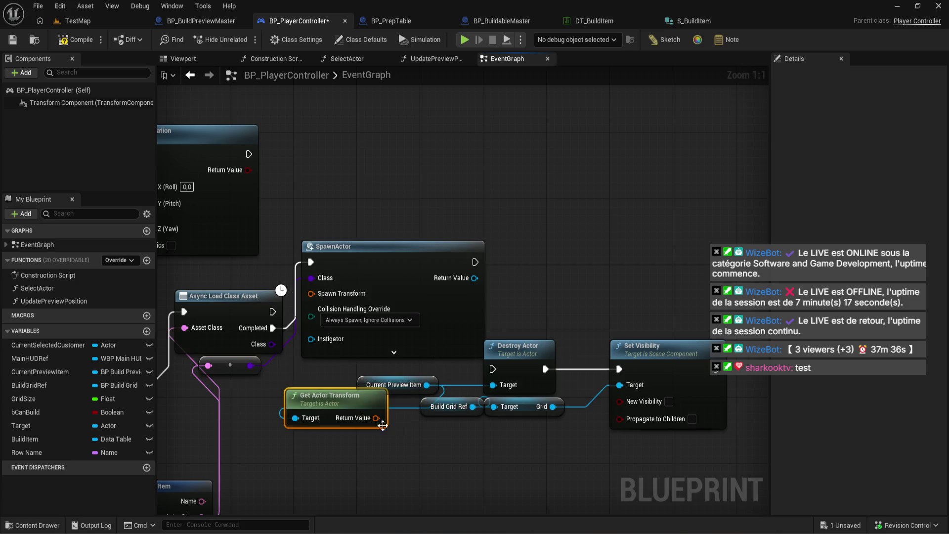
{"action": "mouse_move", "coordinate": [351, 406]}
{"action": "left_mouse_down"}
{"action": "mouse_move", "coordinate": [327, 421]}
{"action": "mouse_move", "coordinate": [359, 440]}
{"action": "mouse_move", "coordinate": [326, 293]}
{"action": "left_mouse_up"}
Destroy the preview after spawning, save the blueprint, and return to TestMap.
{"action": "left_click_drag", "start_coordinate": [475, 261], "coordinate": [492, 369]}
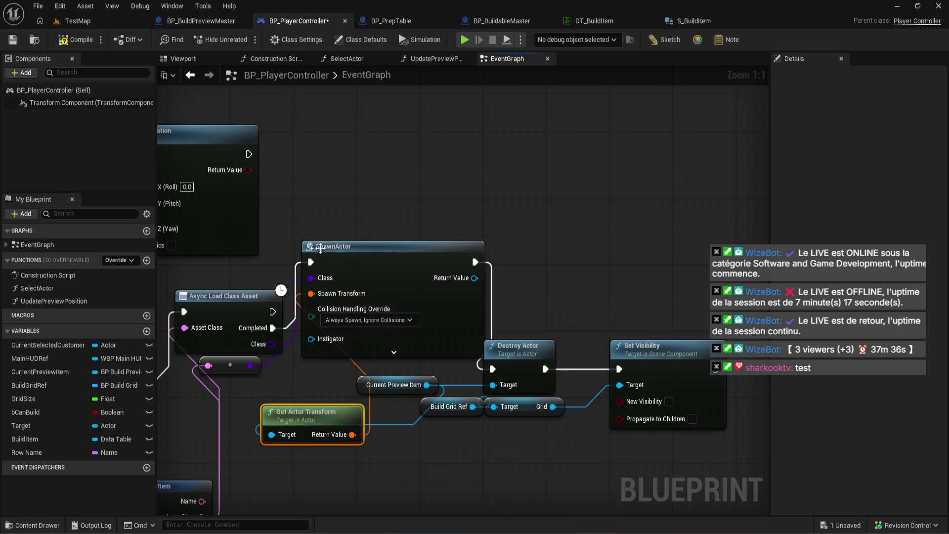
{"action": "left_click", "coordinate": [74, 40]}
{"action": "left_click", "coordinate": [105, 25]}
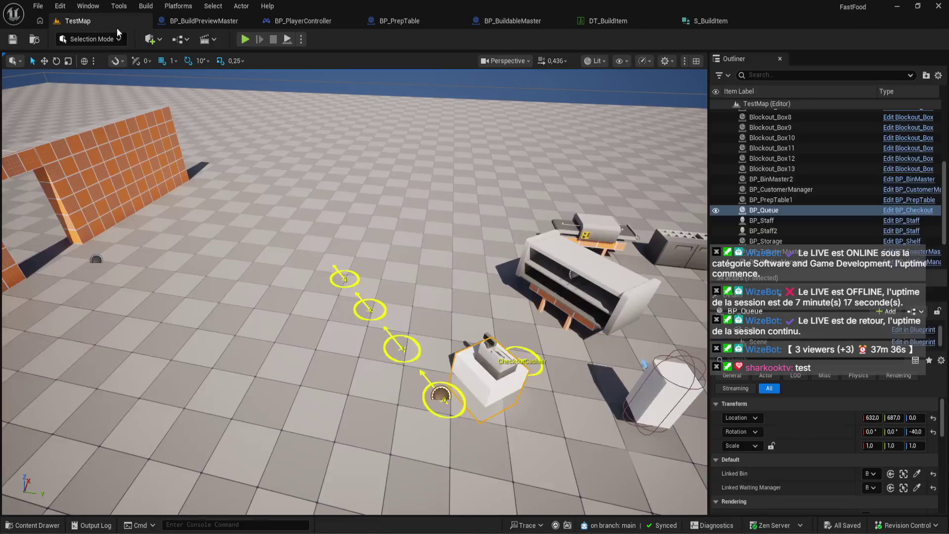
Play the level, enter build mode with B, and place two shelves on the grid.
{"action": "left_click", "coordinate": [244, 39]}
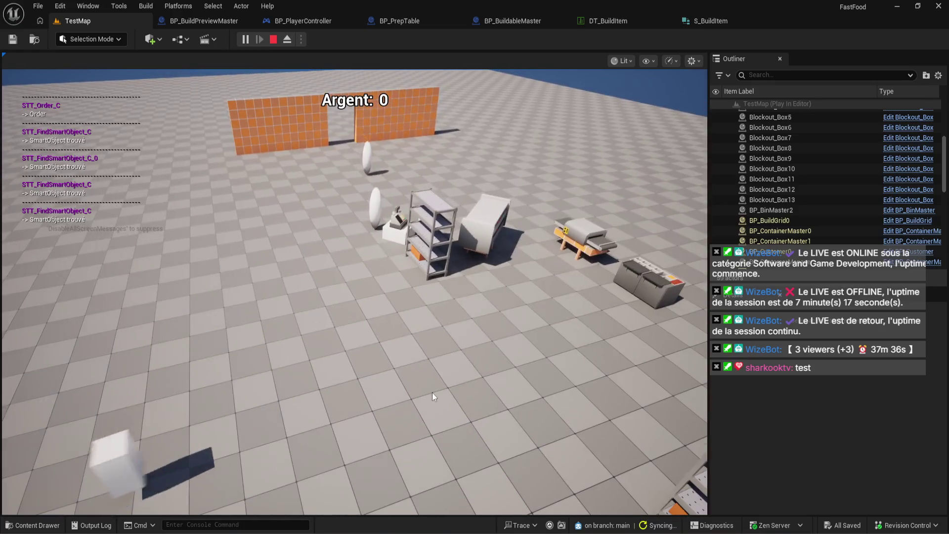
{"action": "key", "text": "b"}
{"action": "left_click", "coordinate": [367, 376]}
{"action": "left_click", "coordinate": [449, 400]}
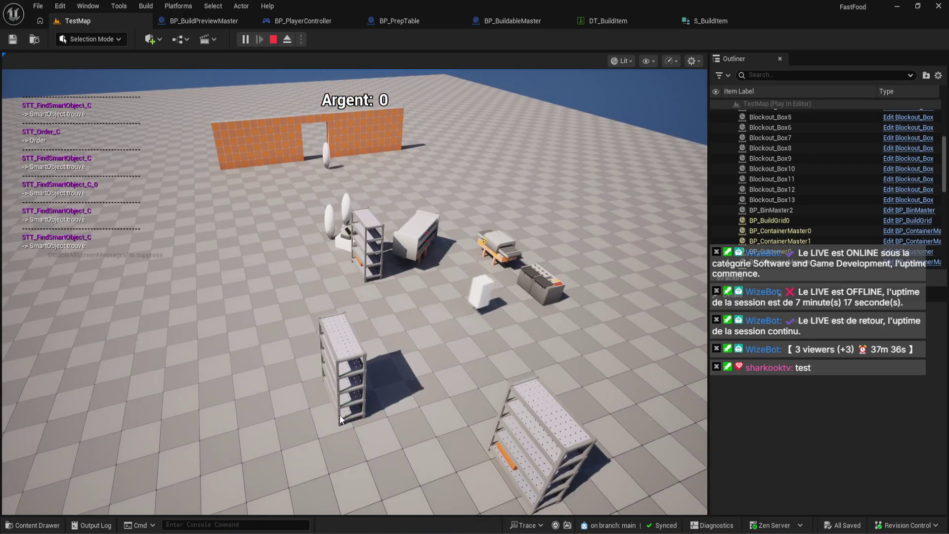
Reopen build mode, place two more shelves at green spots, and turn the camera to view them.
{"action": "scroll", "coordinate": [449, 400], "scroll_direction": "up", "scroll_amount": 3}
{"action": "key", "text": "b"}
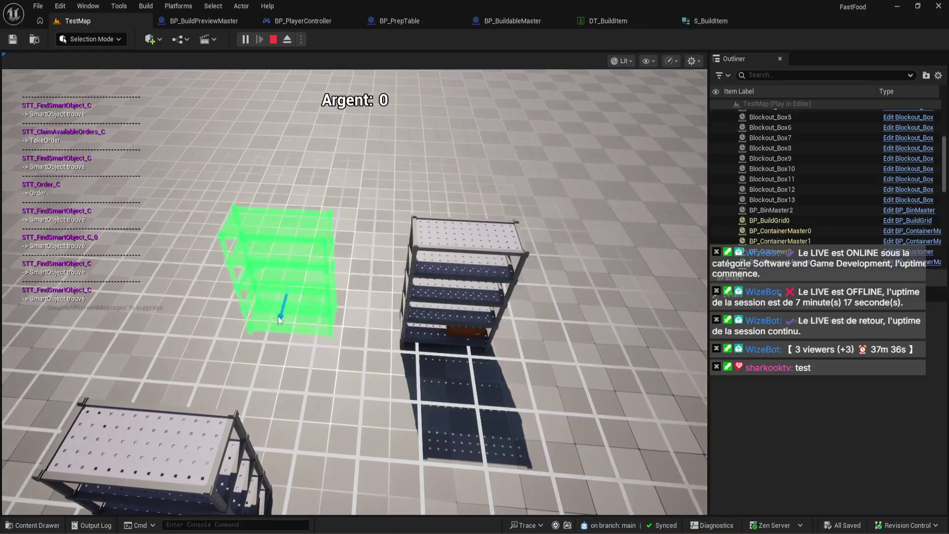
{"action": "left_click", "coordinate": [280, 317]}
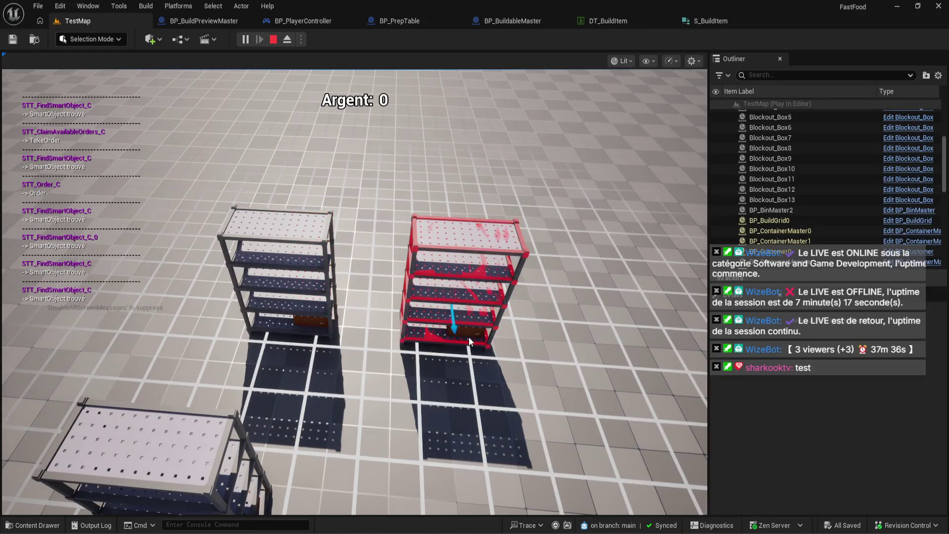
{"action": "left_click", "coordinate": [541, 347]}
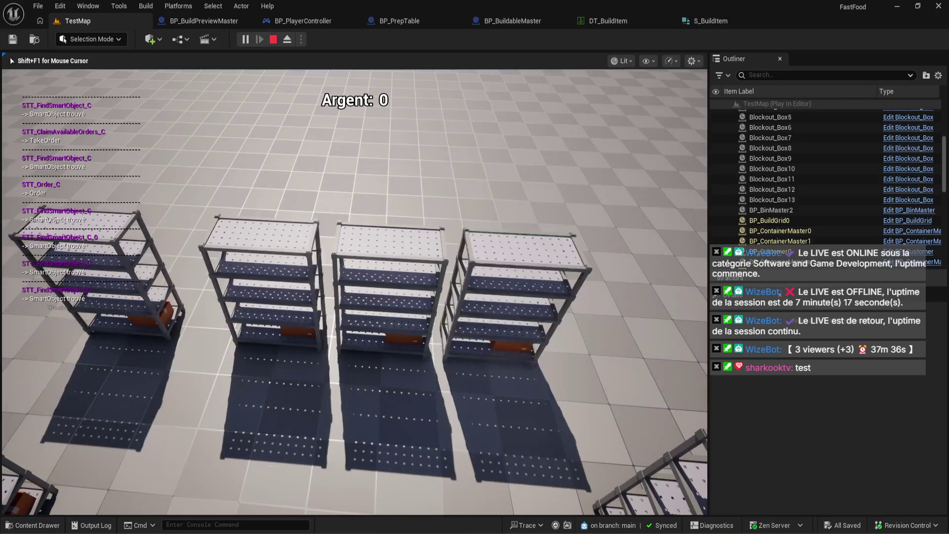
{"action": "scroll", "coordinate": [470, 357], "scroll_direction": "up", "scroll_amount": 3}
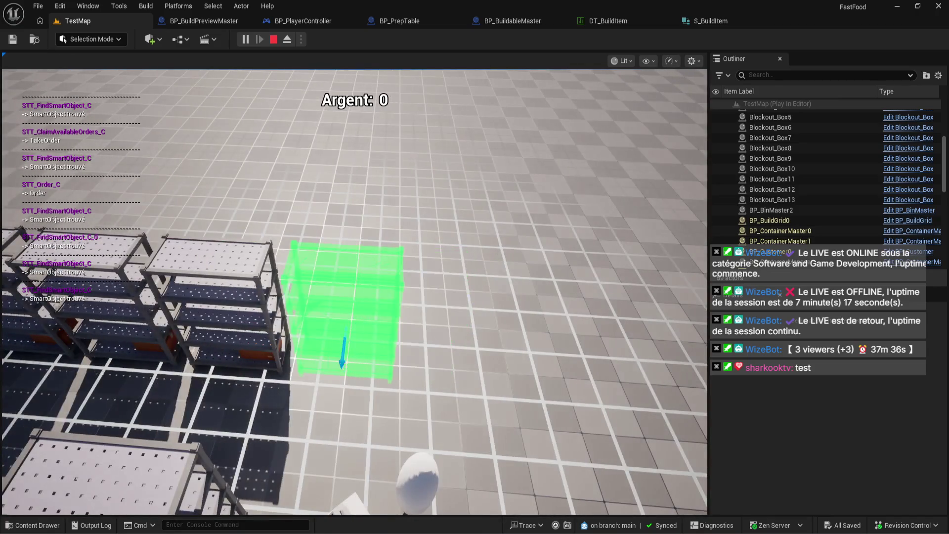
{"action": "scroll", "coordinate": [348, 356], "scroll_direction": "down", "scroll_amount": 3}
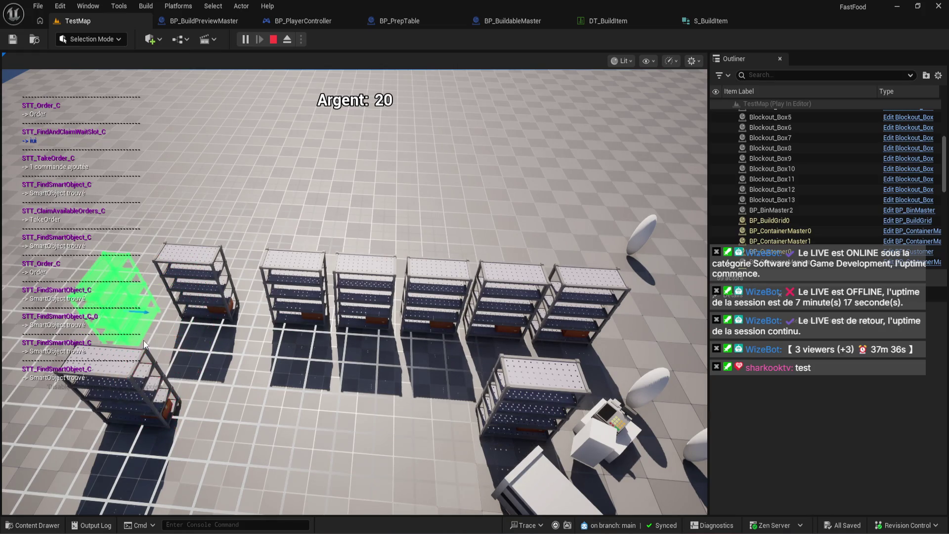
{"action": "right_click", "coordinate": [143, 340]}
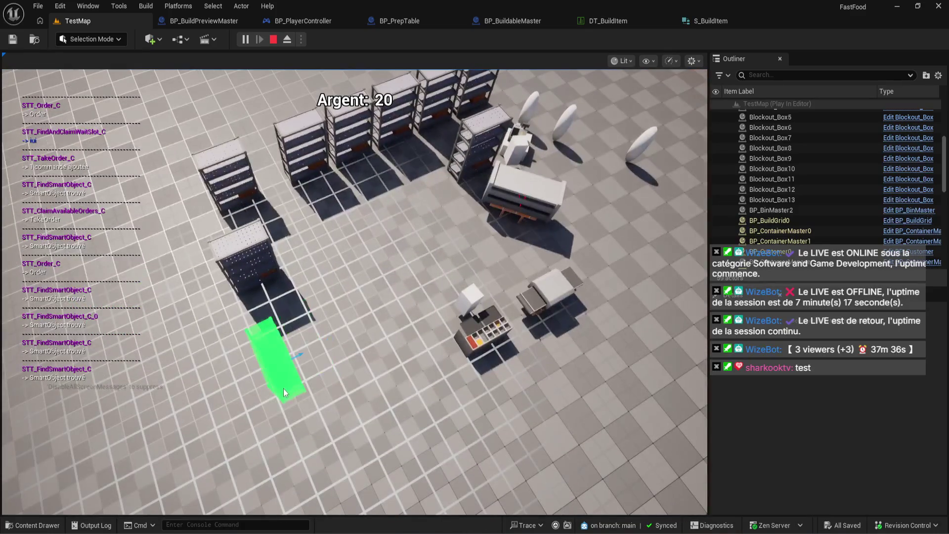
Place two shelves on the floor grid, then rotate the preview with R and place one along the left side.
{"action": "left_click", "coordinate": [426, 400]}
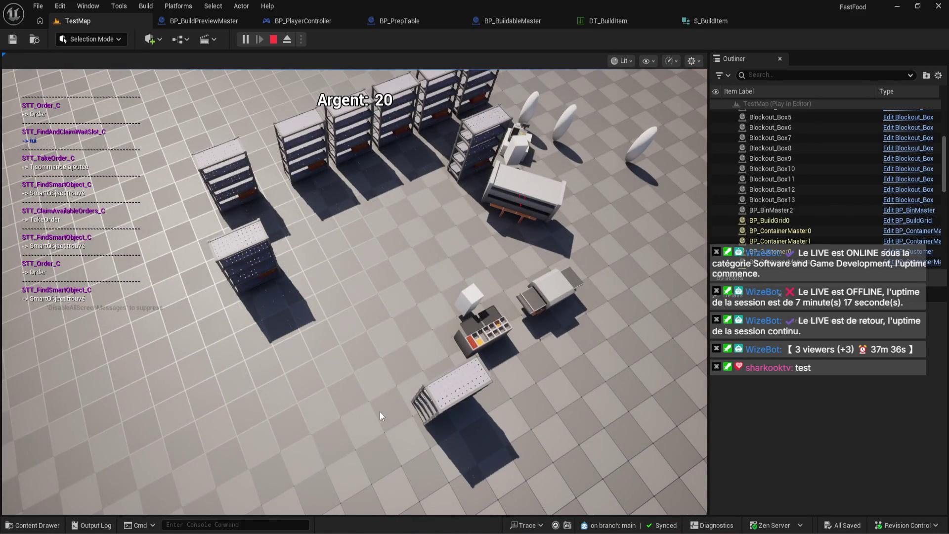
{"action": "left_click", "coordinate": [369, 428]}
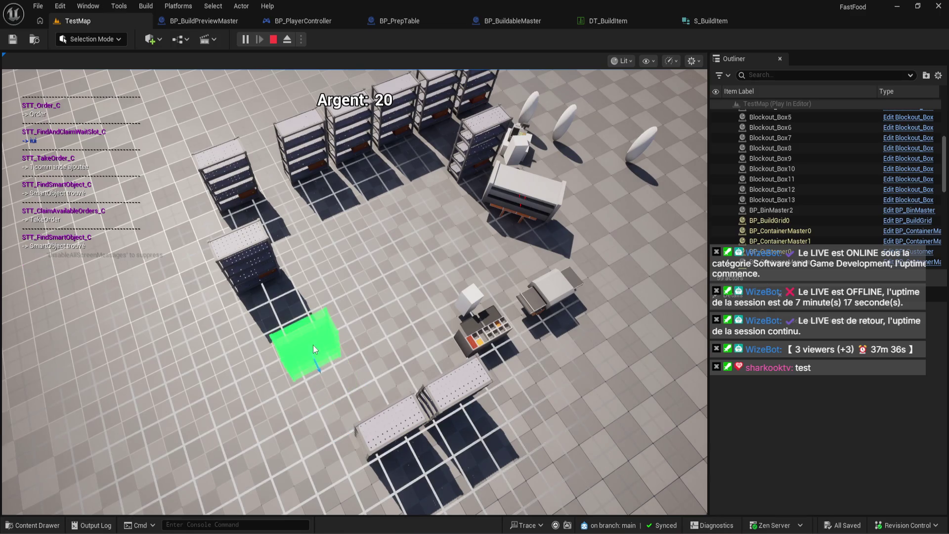
{"action": "key", "text": "r"}
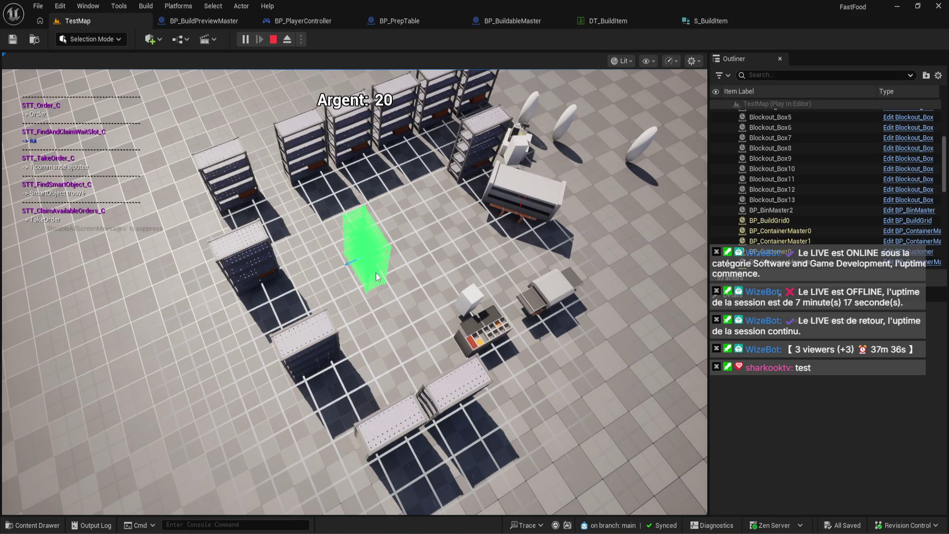
{"action": "left_click", "coordinate": [375, 272]}
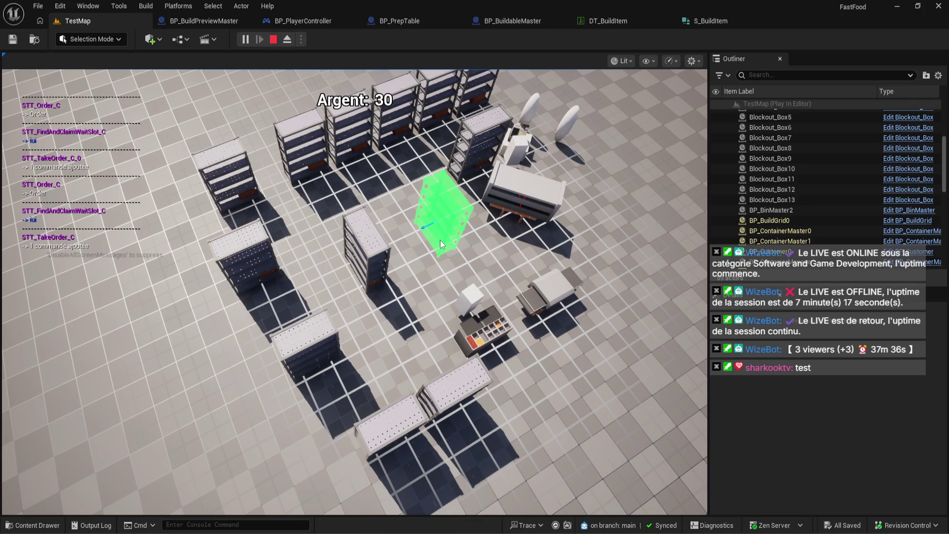
{"action": "key", "text": "r"}
{"action": "key", "text": "r"}
{"action": "key", "text": "r"}
{"action": "key", "text": "r"}
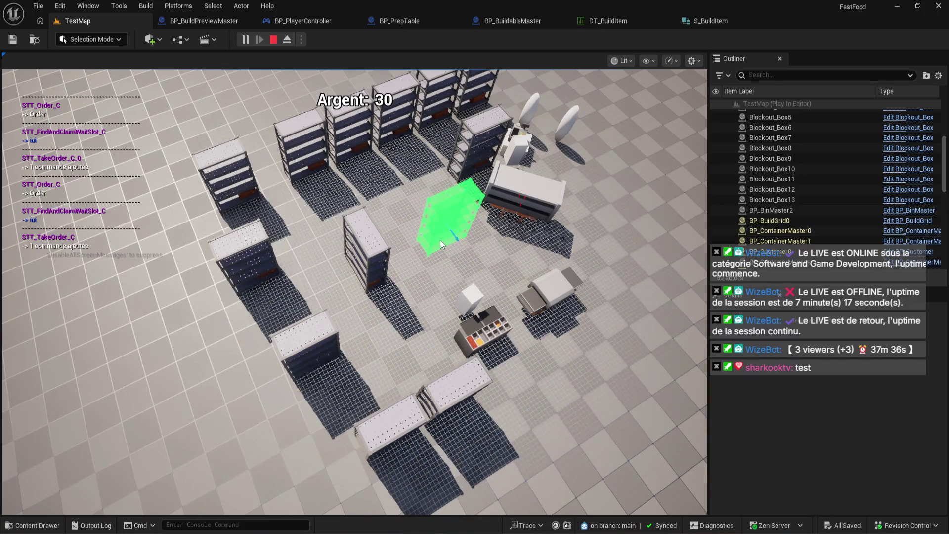
Zoom in, place a shelf at the green spot beside the others, and cancel the build preview.
{"action": "scroll", "coordinate": [440, 239], "scroll_direction": "up", "scroll_amount": 5}
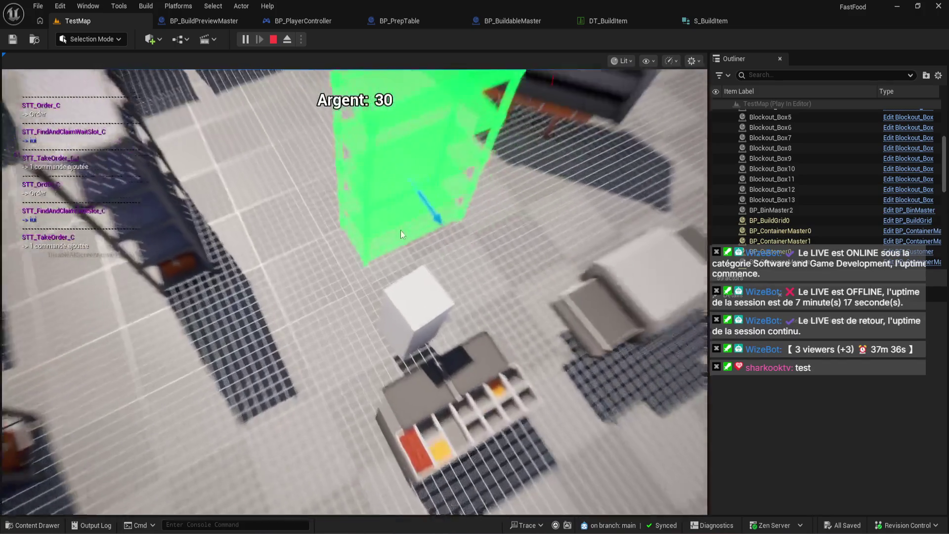
{"action": "scroll", "coordinate": [400, 234], "scroll_direction": "down", "scroll_amount": 5}
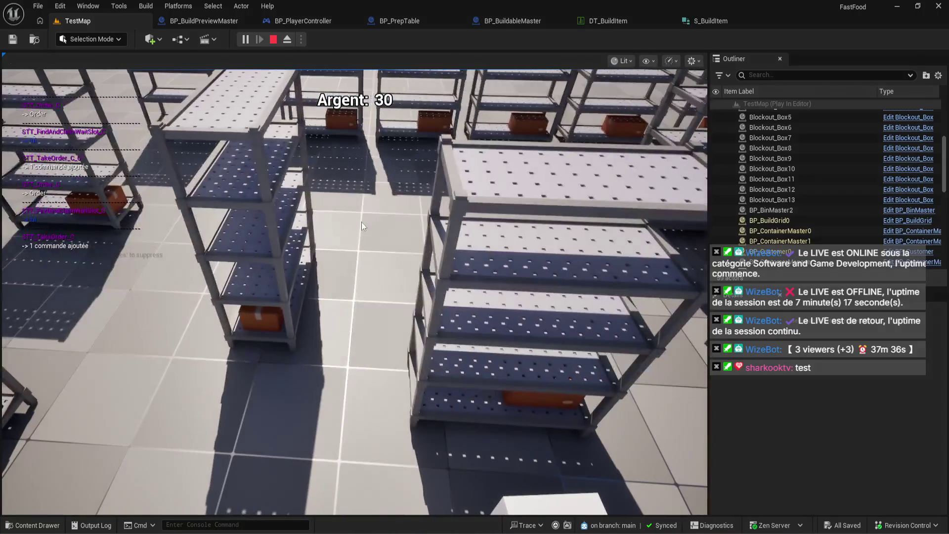
{"action": "scroll", "coordinate": [400, 349], "scroll_direction": "down", "scroll_amount": 3}
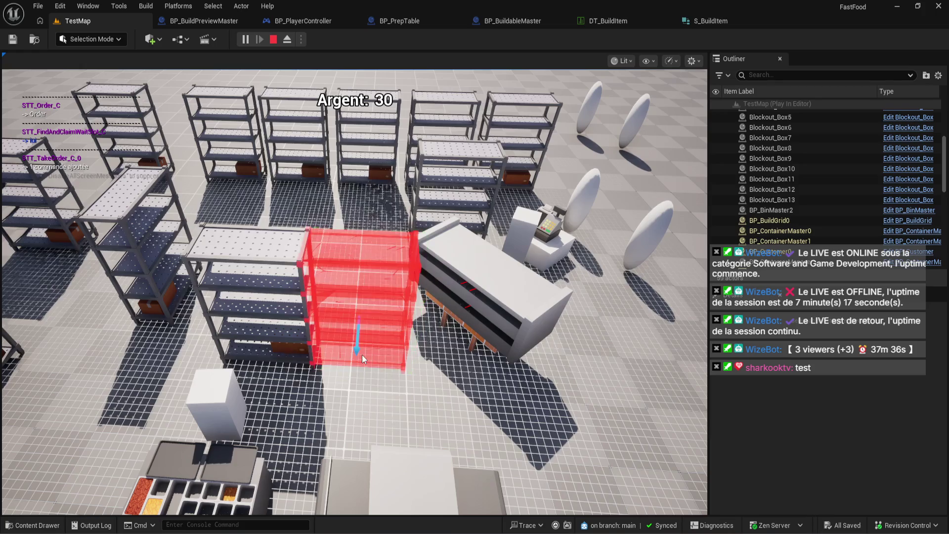
{"action": "scroll", "coordinate": [362, 354], "scroll_direction": "up", "scroll_amount": 5}
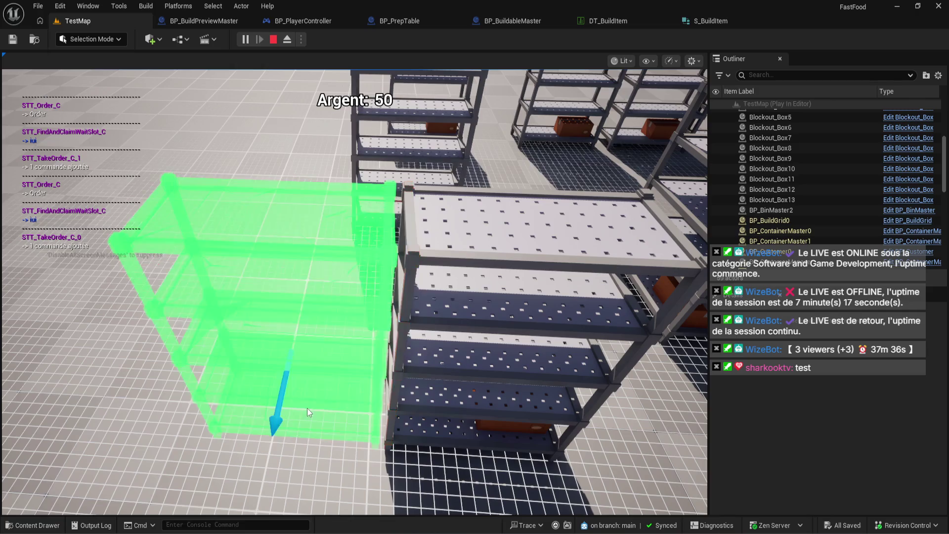
{"action": "scroll", "coordinate": [306, 408], "scroll_direction": "up", "scroll_amount": 2}
{"action": "scroll", "coordinate": [295, 397], "scroll_direction": "up", "scroll_amount": 2}
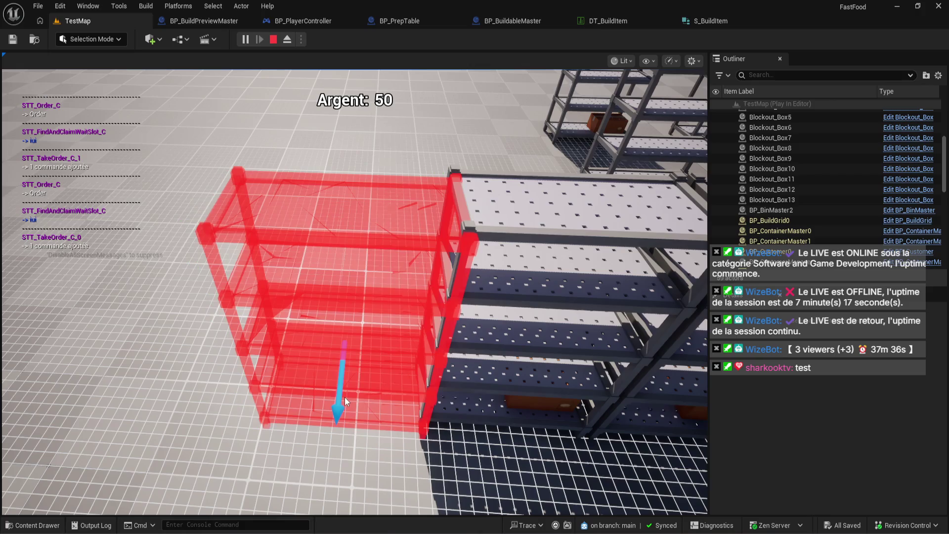
{"action": "scroll", "coordinate": [363, 402], "scroll_direction": "up", "scroll_amount": 2}
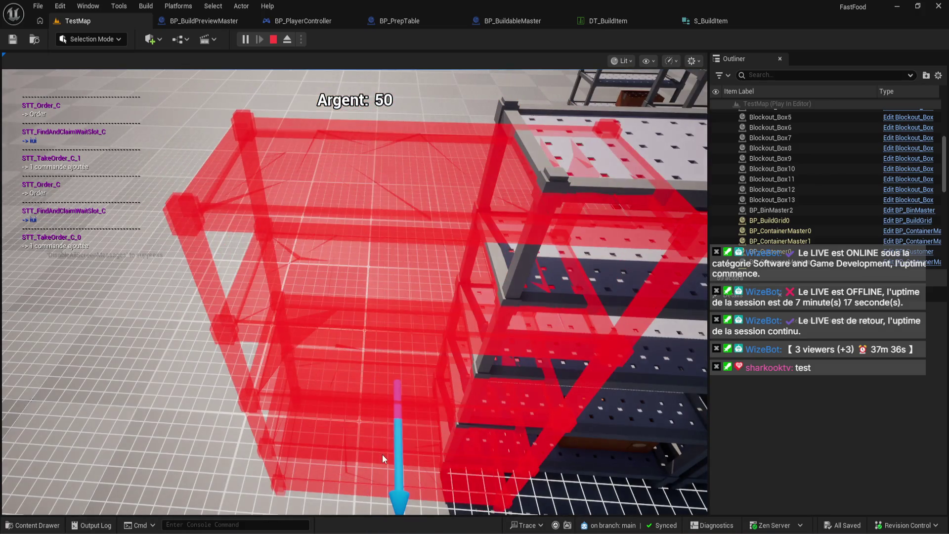
{"action": "scroll", "coordinate": [383, 456], "scroll_direction": "down", "scroll_amount": 2}
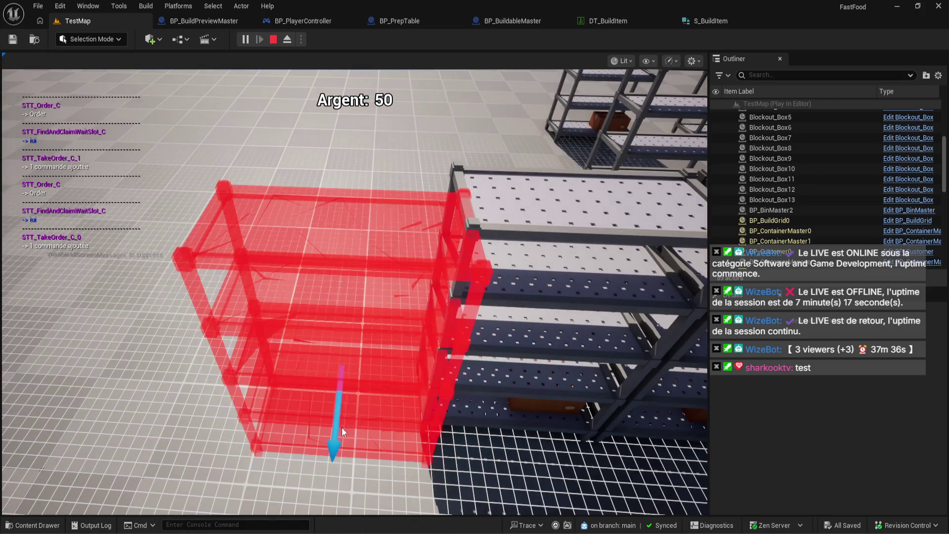
{"action": "left_click", "coordinate": [336, 396]}
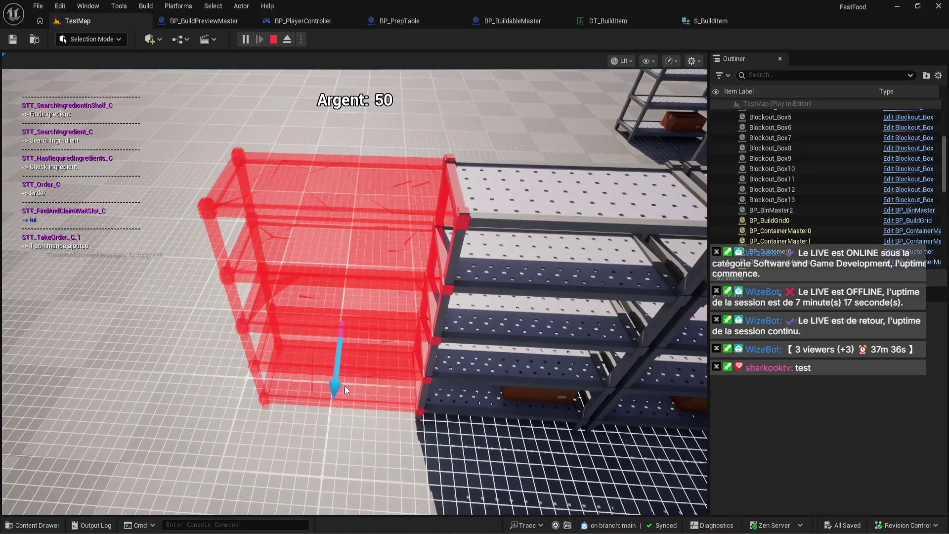
{"action": "right_click", "coordinate": [342, 384]}
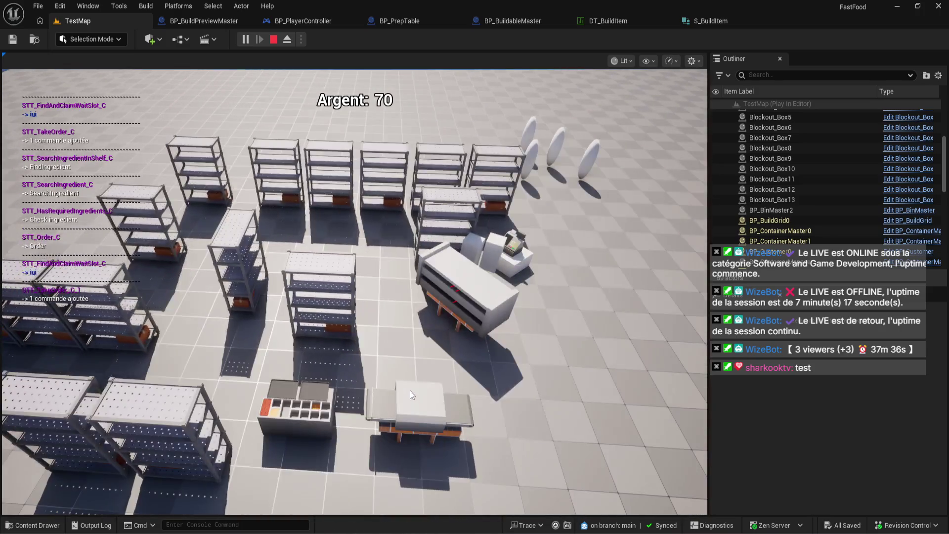
Regain the game camera, then stop the play session with Esc to return to the editor.
{"action": "left_click", "coordinate": [410, 391]}
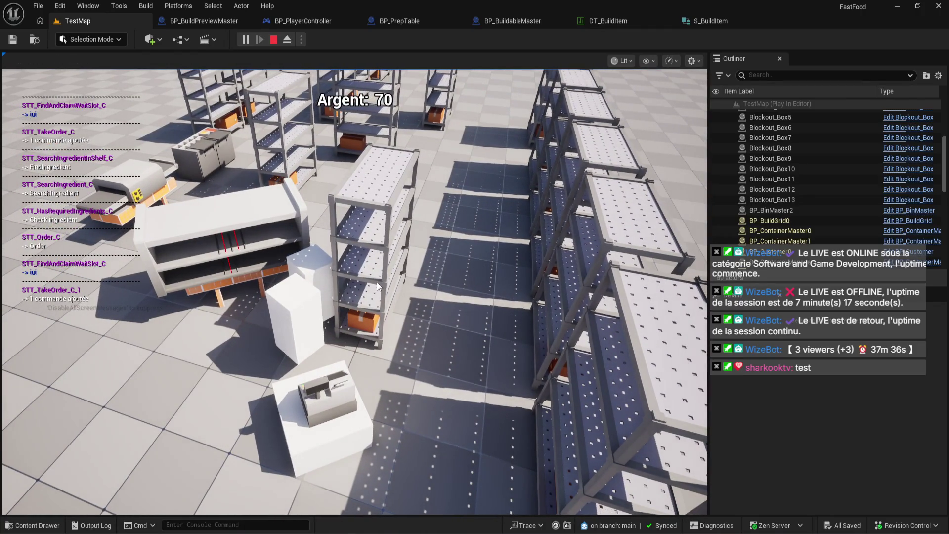
{"action": "left_click", "coordinate": [376, 281]}
{"action": "scroll", "coordinate": [376, 281], "scroll_direction": "down", "scroll_amount": 5}
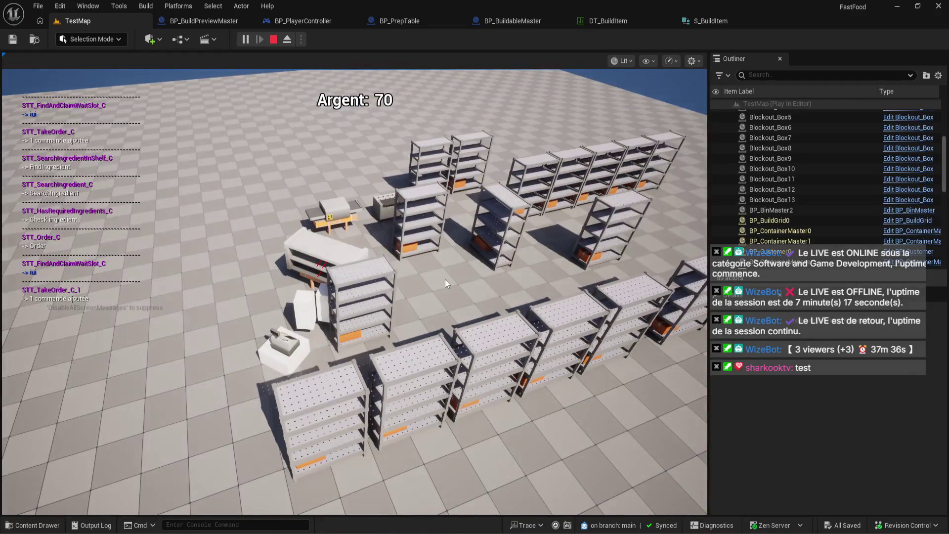
{"action": "left_click", "coordinate": [499, 292]}
{"action": "scroll", "coordinate": [499, 292], "scroll_direction": "up", "scroll_amount": 5}
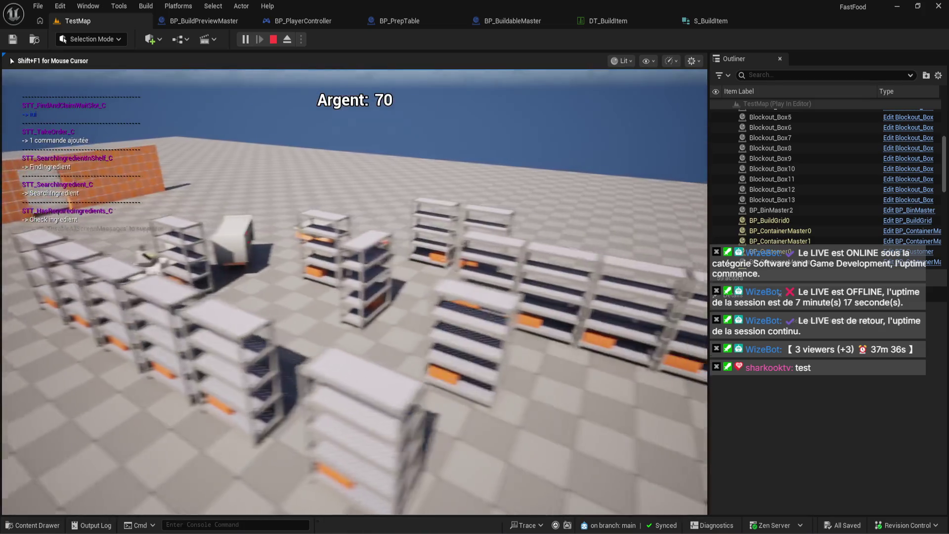
{"action": "scroll", "coordinate": [499, 289], "scroll_direction": "up", "scroll_amount": 5}
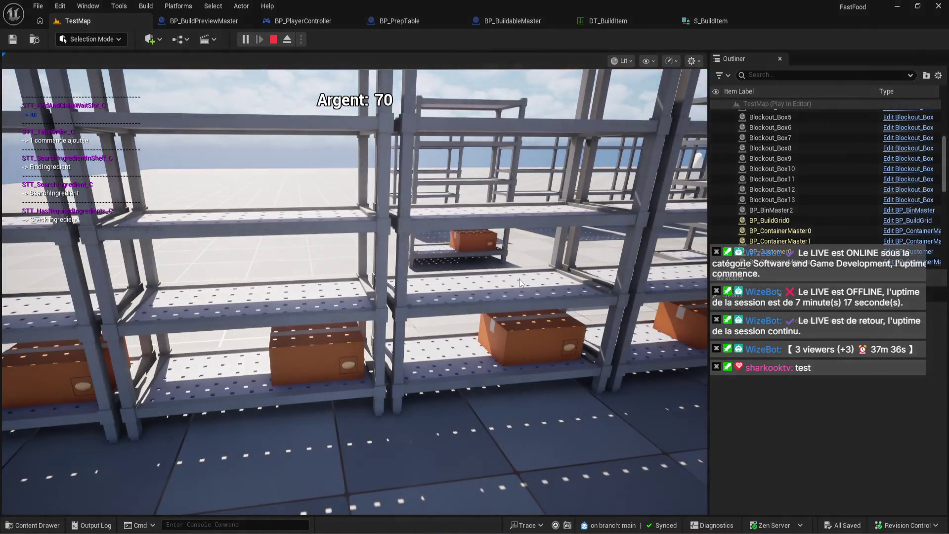
{"action": "key", "text": "Escape"}
{"action": "scroll", "coordinate": [367, 216], "scroll_direction": "up", "scroll_amount": 2}
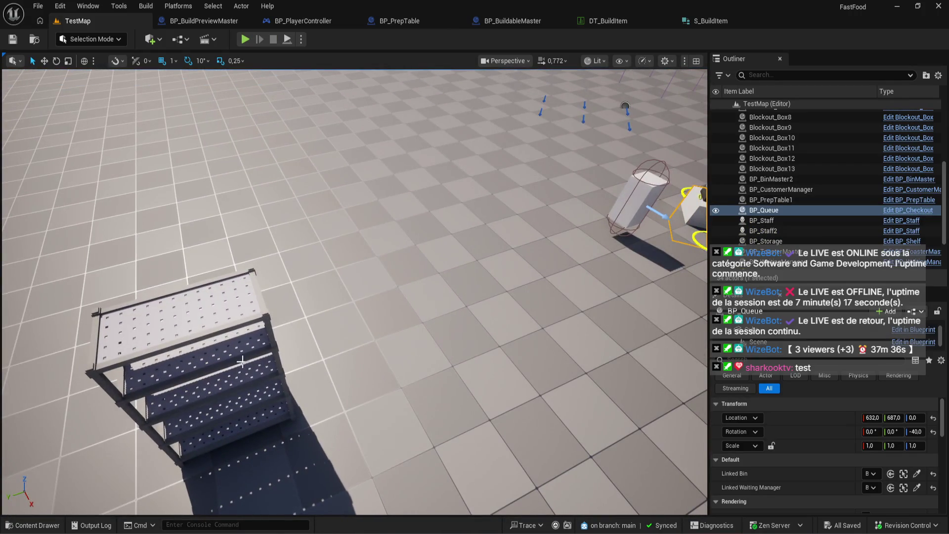
Delete the BP_Storage stairs from the level and start a Play In Editor session.
{"action": "left_click", "coordinate": [242, 359]}
{"action": "key", "text": "Delete"}
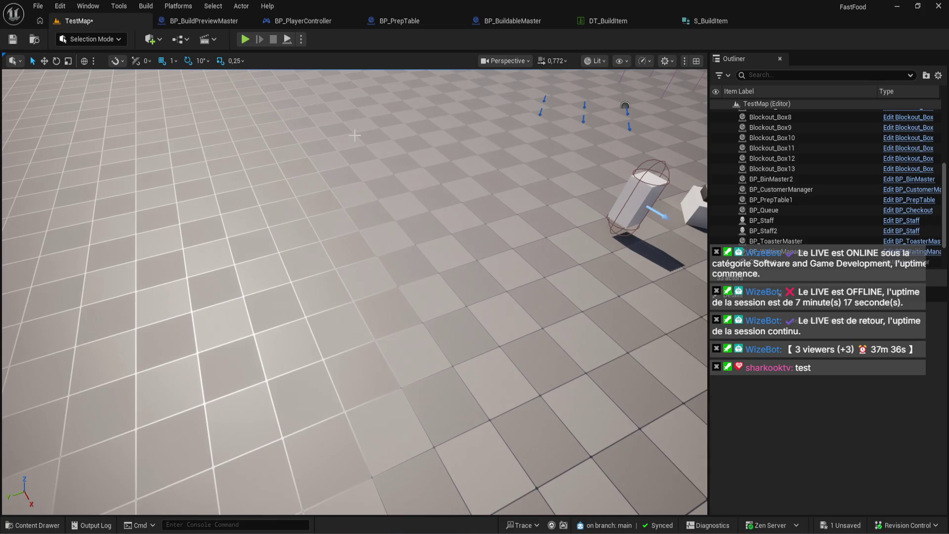
{"action": "left_click", "coordinate": [245, 39]}
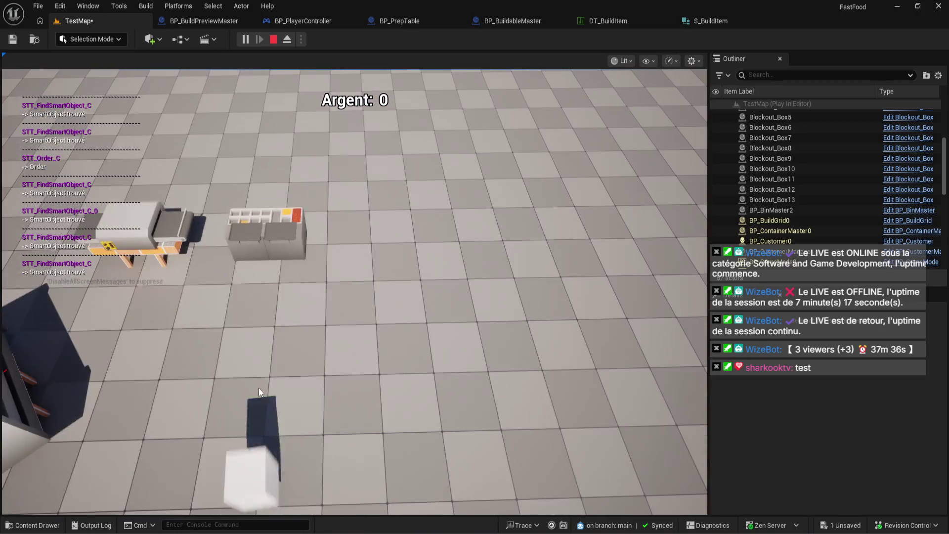
Enter build mode, rotate the shelf preview, show the grid with G, and place a shelf.
{"action": "key", "text": "b"}
{"action": "key", "text": "r"}
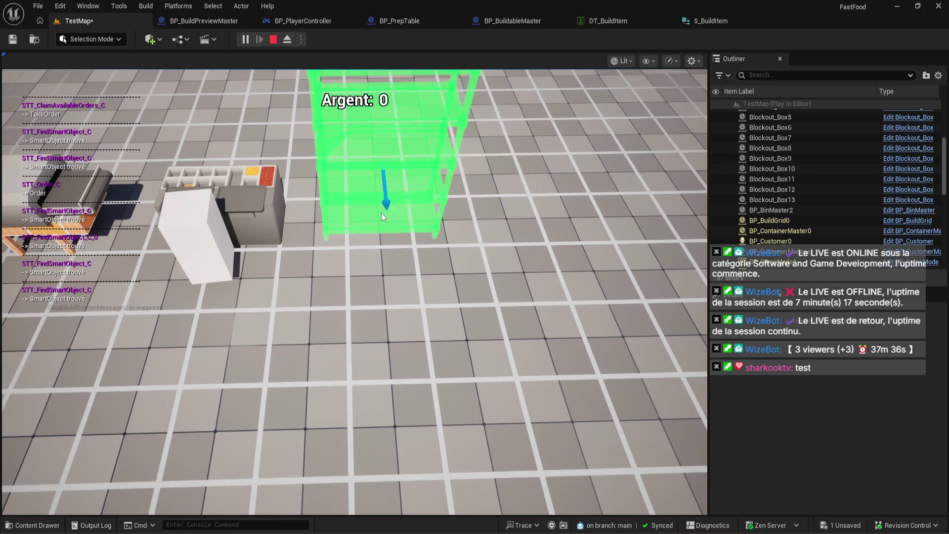
{"action": "key", "text": "g"}
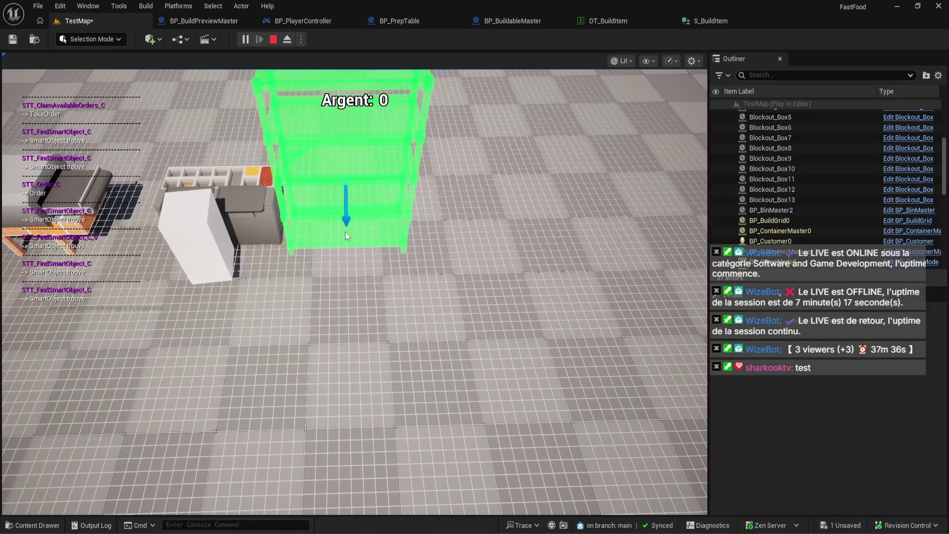
{"action": "left_click", "coordinate": [370, 227]}
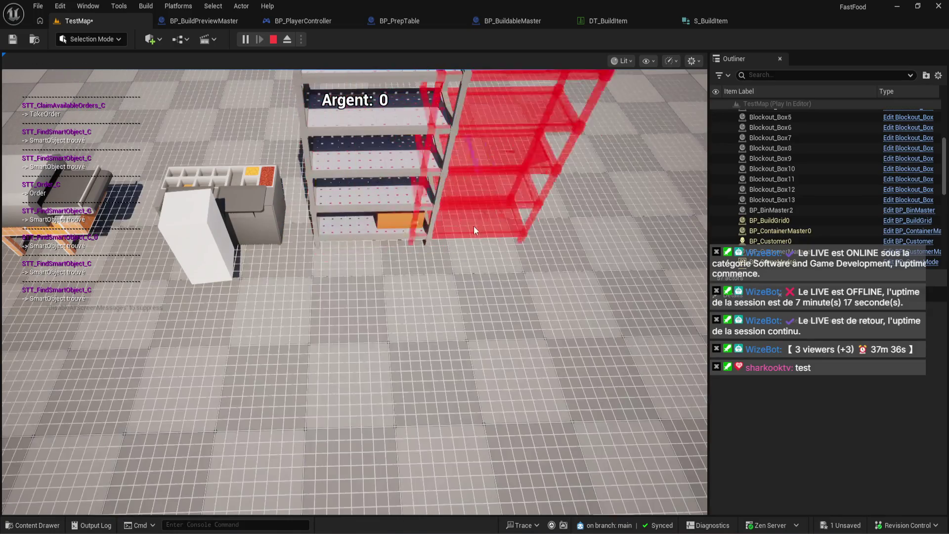
Pan the game camera across the shelves, end the session with Esc, and start playing again.
{"action": "key", "text": "d"}
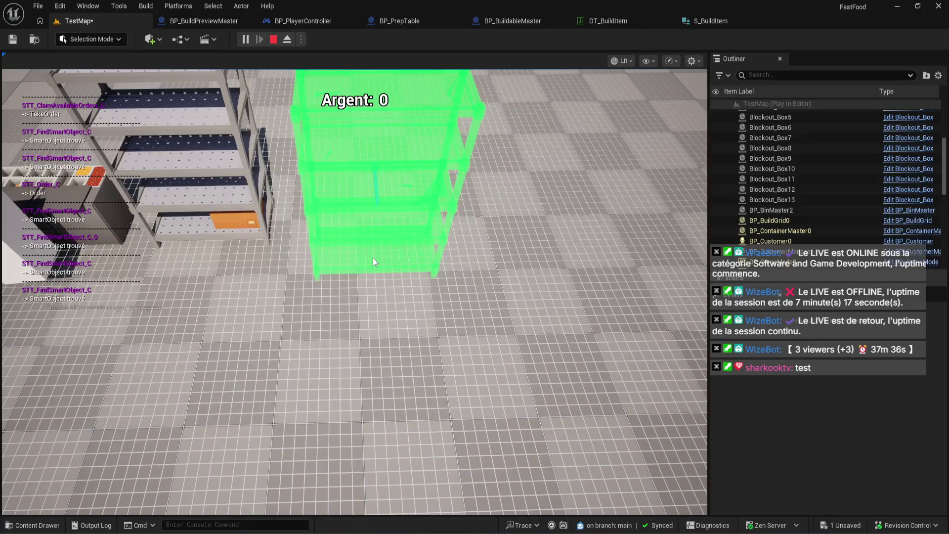
{"action": "key", "text": "g"}
{"action": "key", "text": "g"}
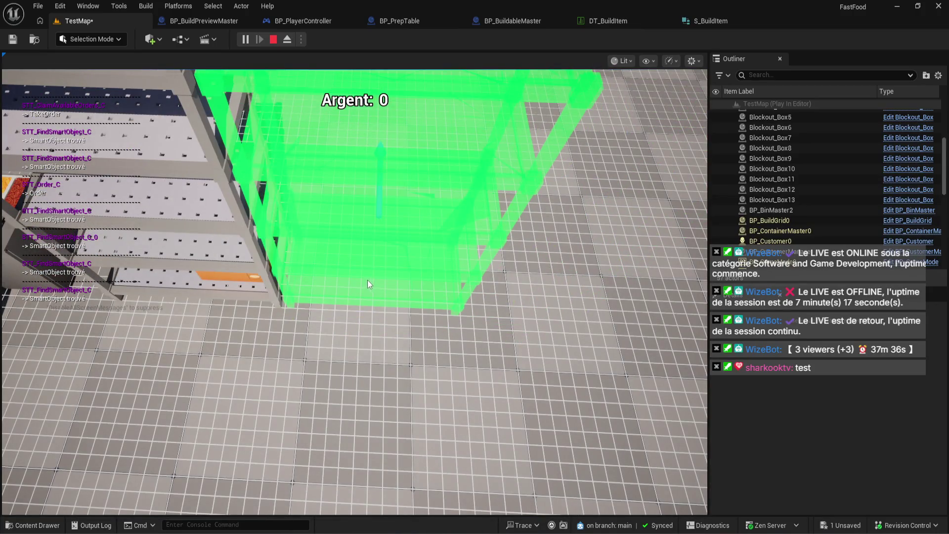
{"action": "key", "text": "a"}
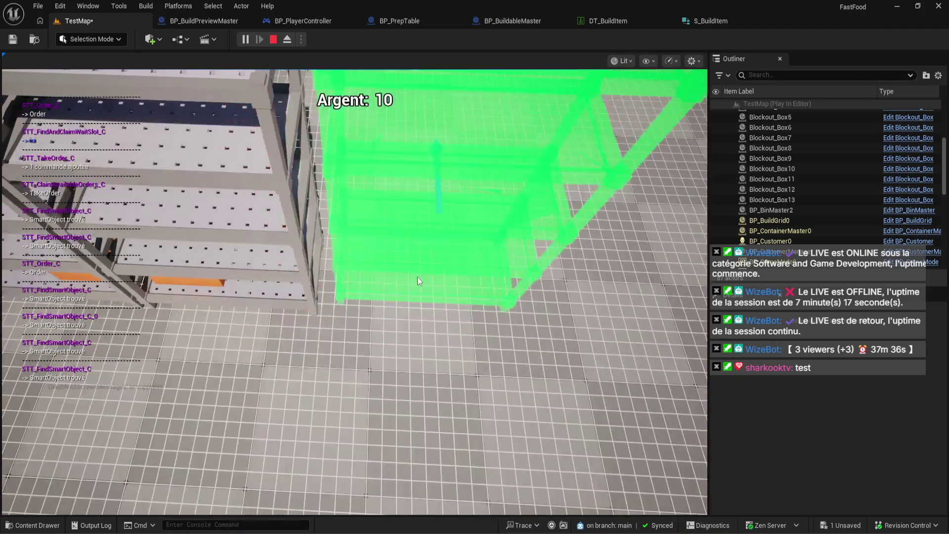
{"action": "key", "text": "d"}
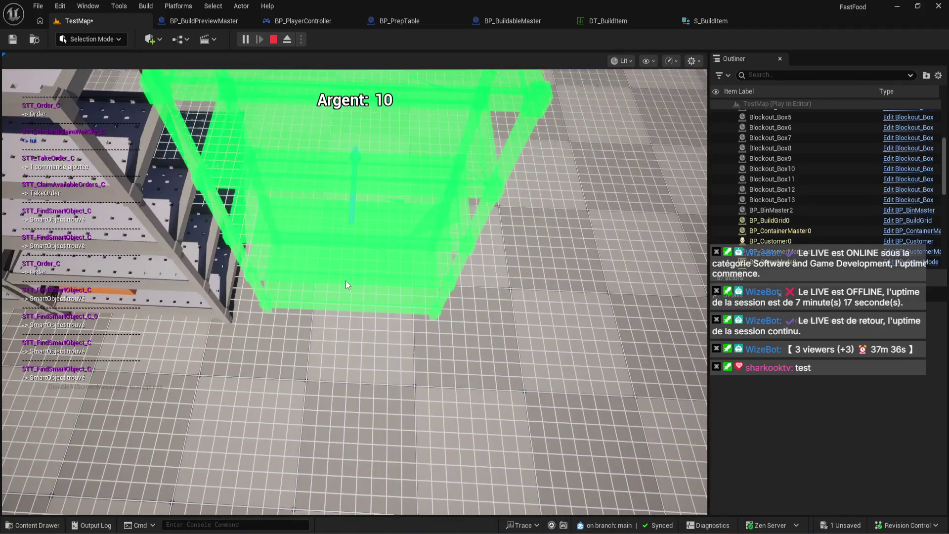
{"action": "key", "text": "Escape"}
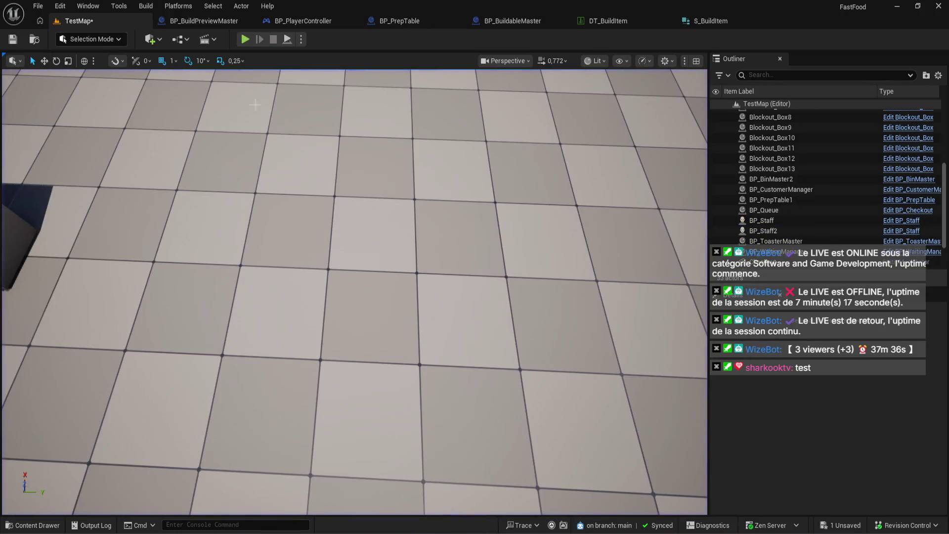
{"action": "left_click", "coordinate": [250, 42]}
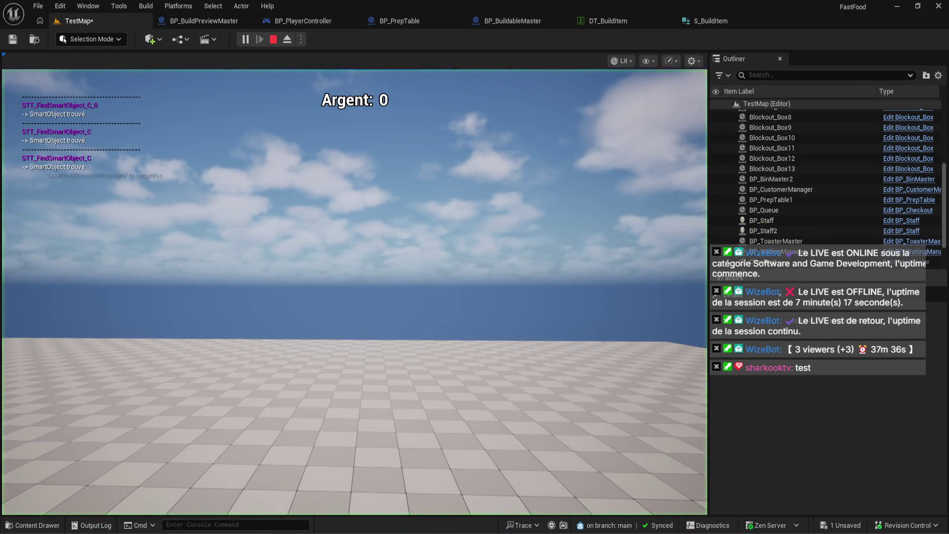
Re-enter build mode and place two shelves side by side next to the prep counter.
{"action": "key", "text": "b"}
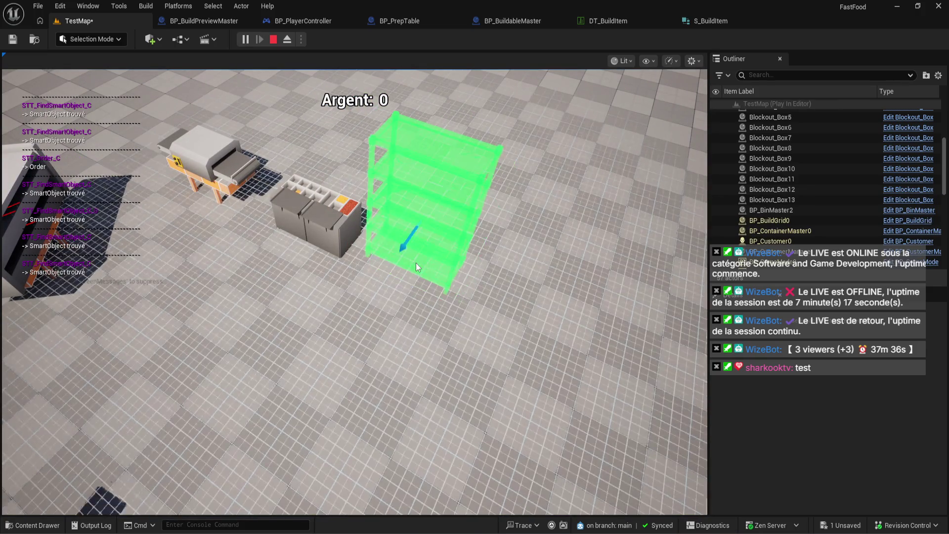
{"action": "key", "text": "b"}
{"action": "scroll", "coordinate": [381, 341], "scroll_direction": "up", "scroll_amount": 3}
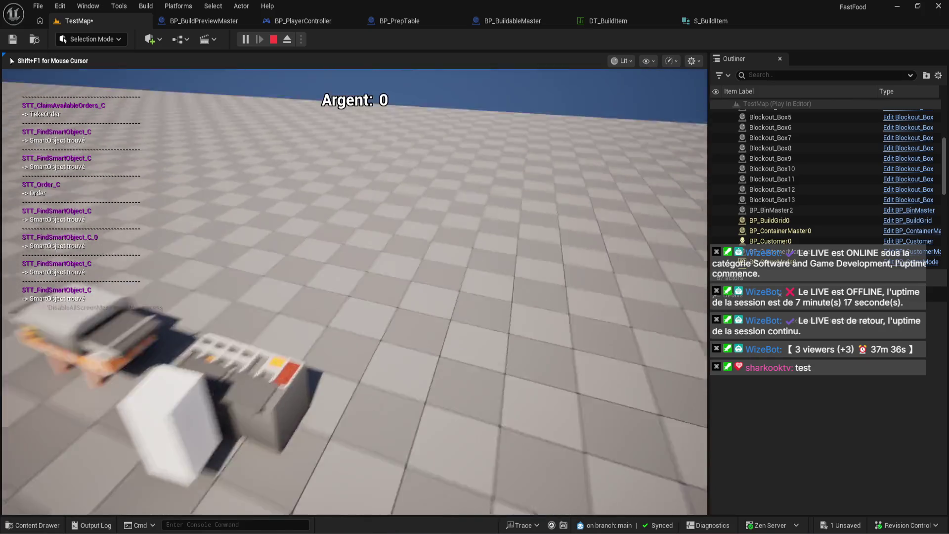
{"action": "key", "text": "b"}
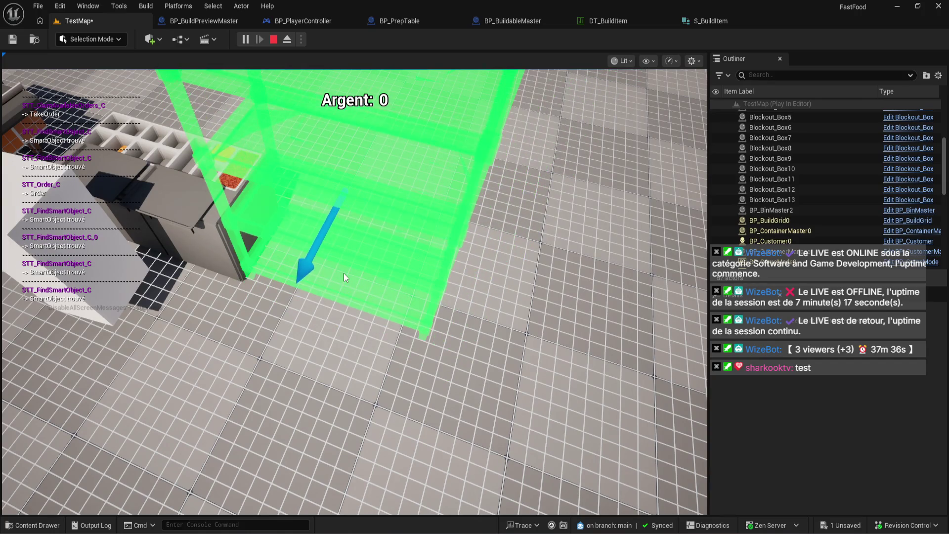
{"action": "left_click", "coordinate": [342, 271]}
{"action": "left_click", "coordinate": [345, 274]}
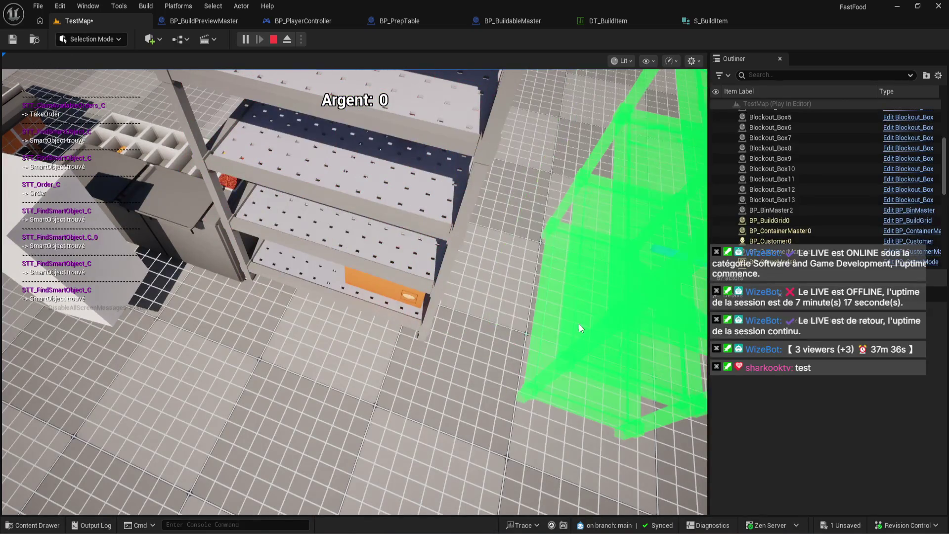
{"action": "left_click", "coordinate": [534, 337]}
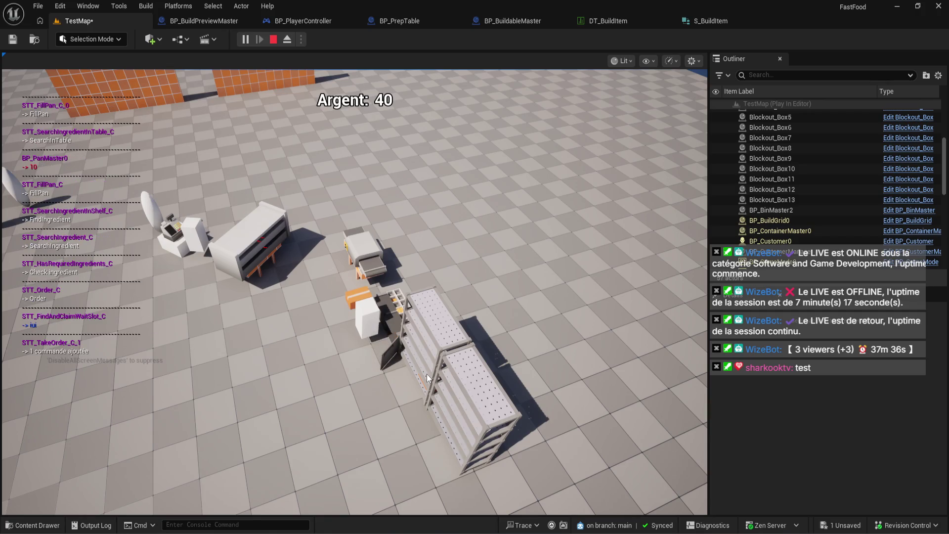
Inspect the two placed shelves up close, then bring the green shelf build preview back with B.
{"action": "left_click", "coordinate": [426, 374]}
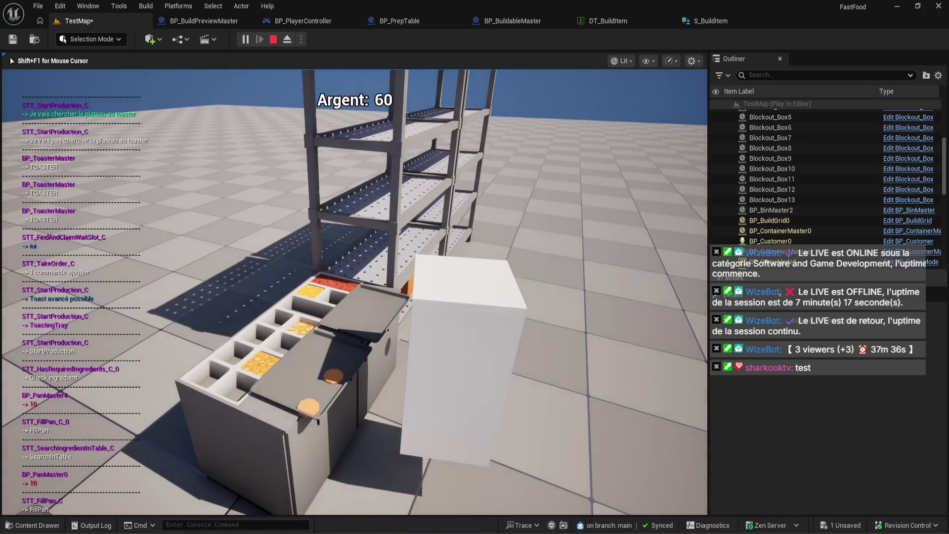
{"action": "key", "text": "shift+F1"}
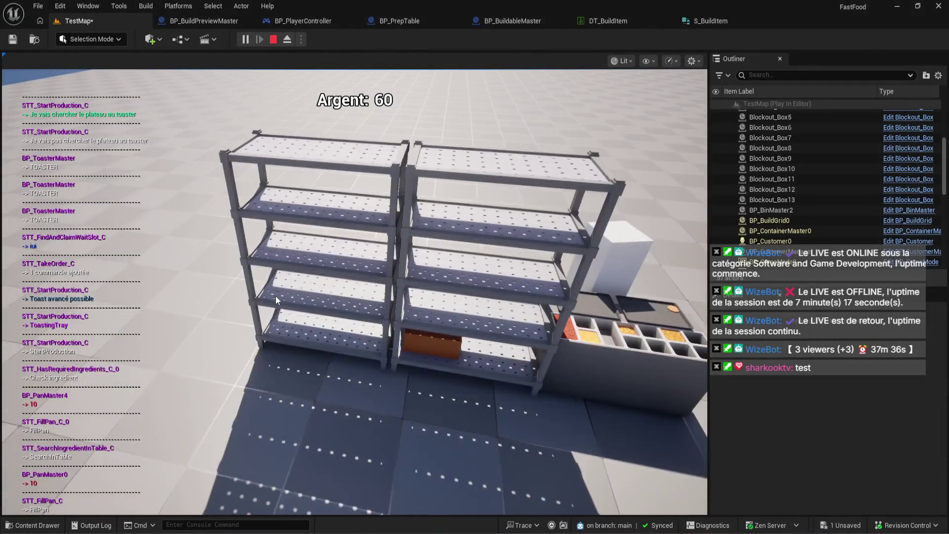
{"action": "left_click", "coordinate": [275, 296]}
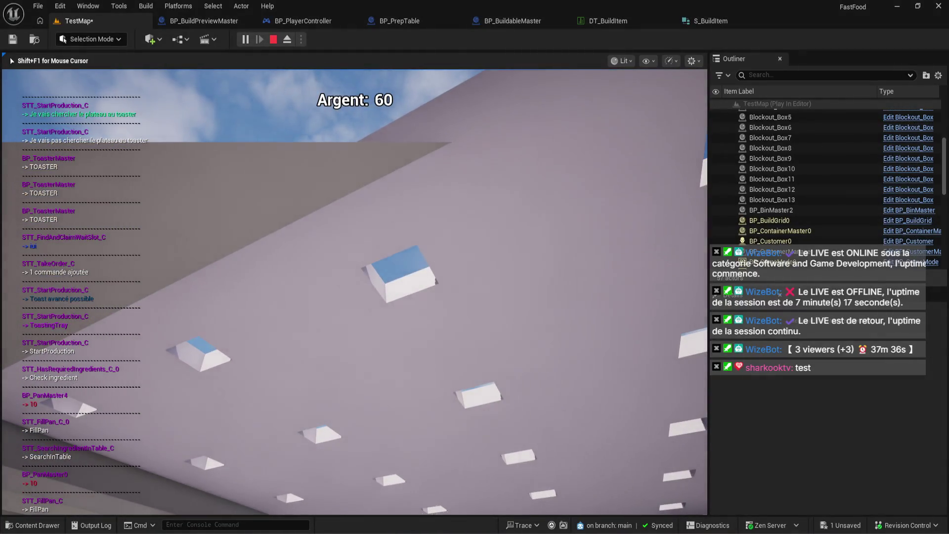
{"action": "key", "text": "b"}
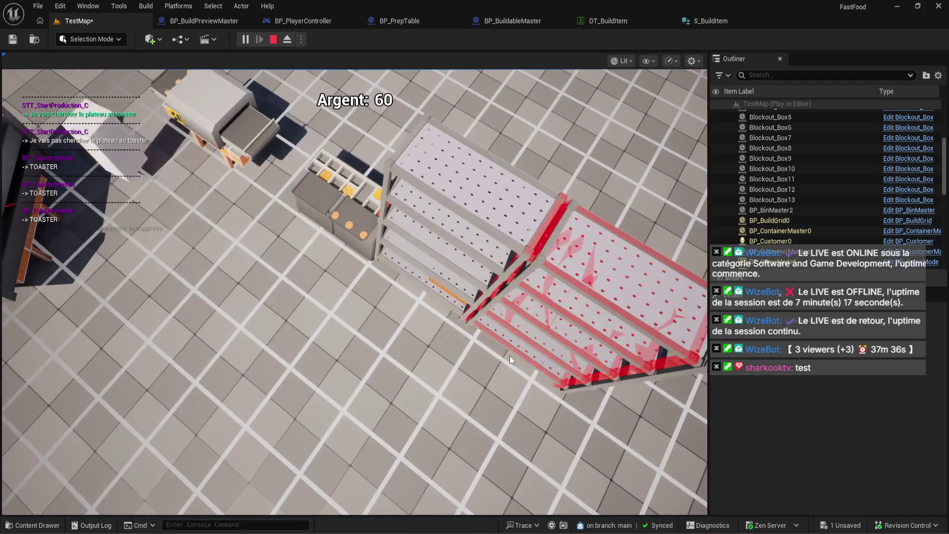
Rotate the shelf preview a quarter turn with R and try placing it over the existing shelves, where it shows red.
{"action": "left_click", "coordinate": [509, 355]}
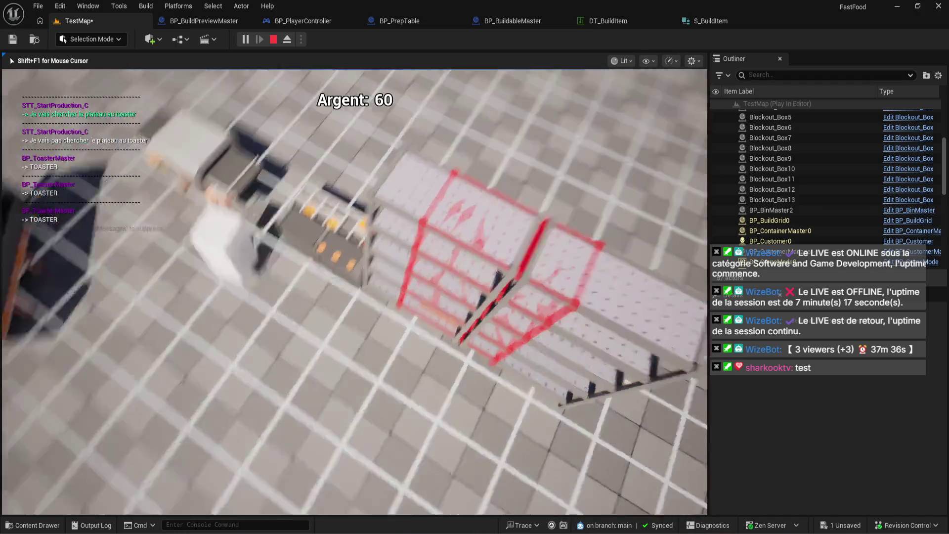
{"action": "key", "text": "shift+F1"}
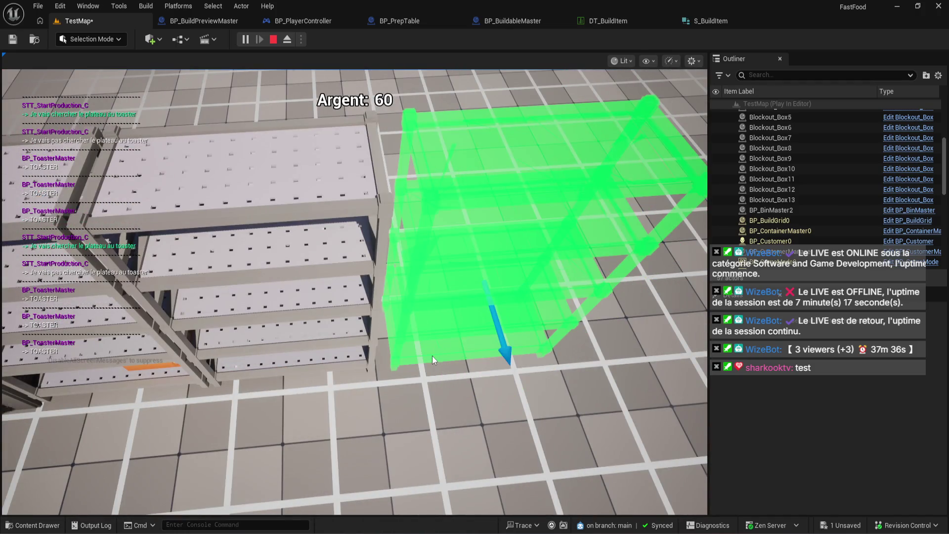
{"action": "scroll", "coordinate": [432, 355], "scroll_direction": "down", "scroll_amount": 5}
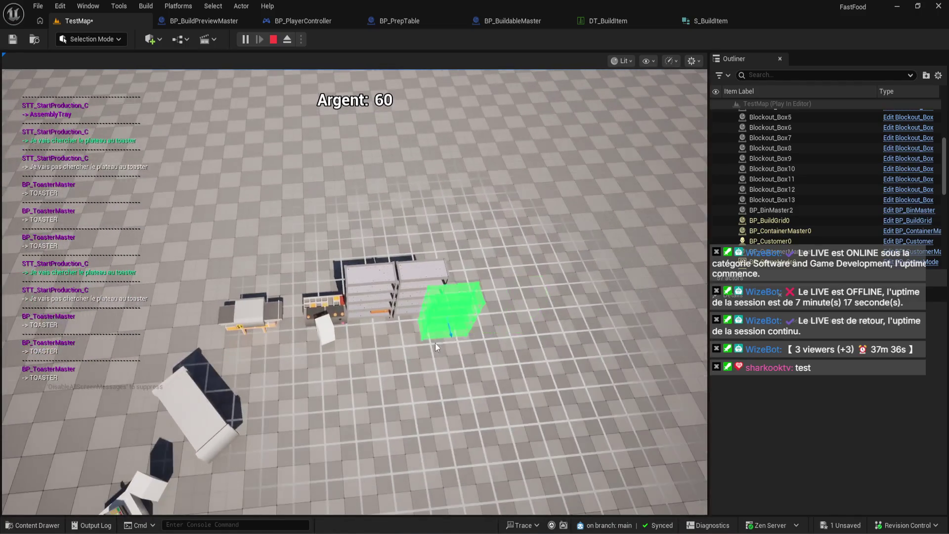
{"action": "scroll", "coordinate": [392, 348], "scroll_direction": "up", "scroll_amount": 5}
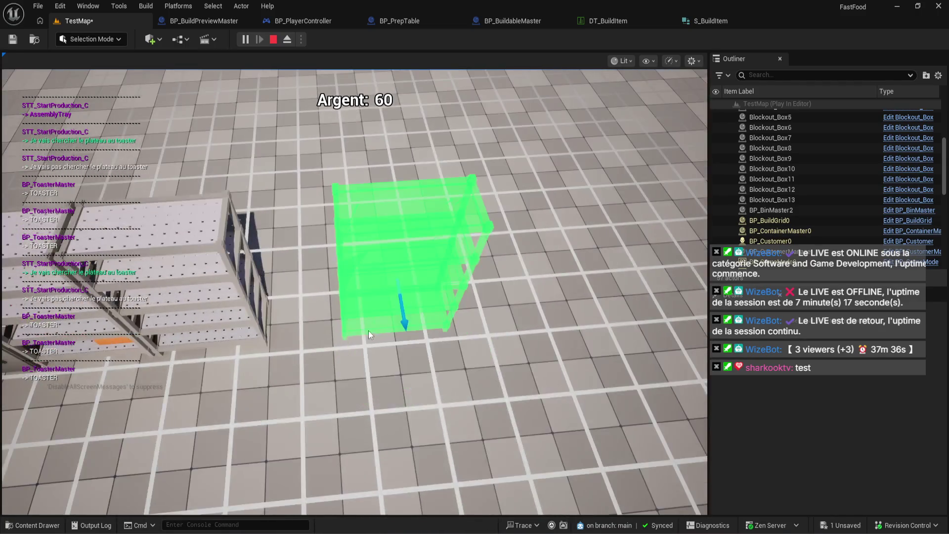
{"action": "scroll", "coordinate": [369, 330], "scroll_direction": "up", "scroll_amount": 3}
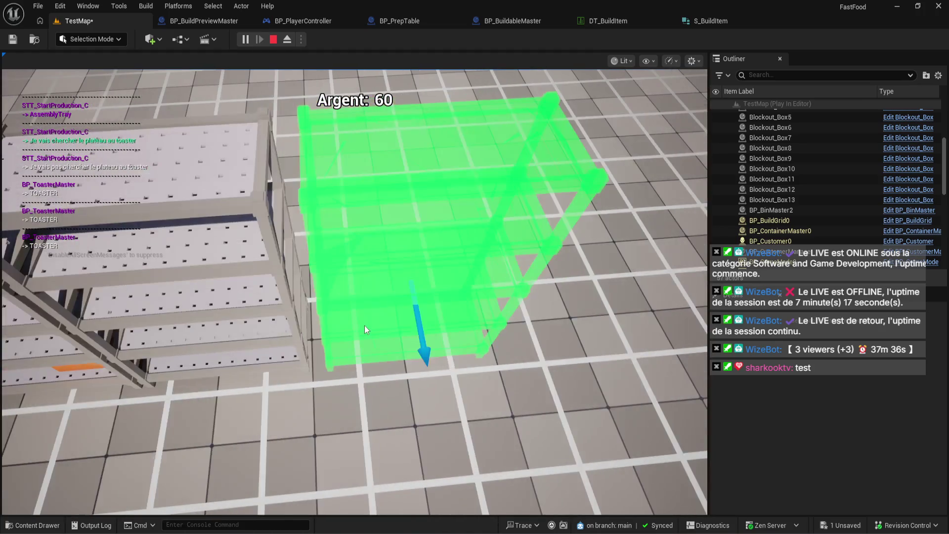
{"action": "key", "text": "r"}
{"action": "scroll", "coordinate": [351, 330], "scroll_direction": "down", "scroll_amount": 4}
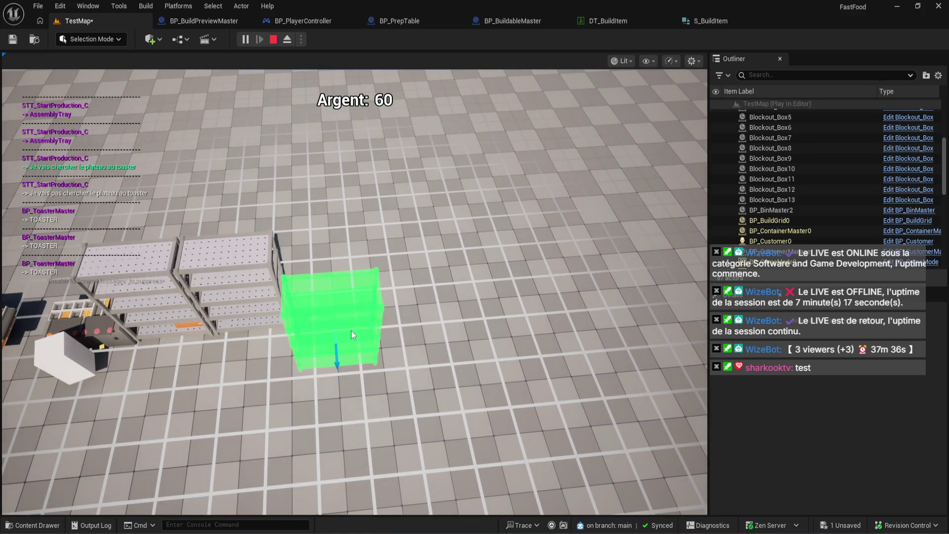
{"action": "left_click", "coordinate": [351, 330]}
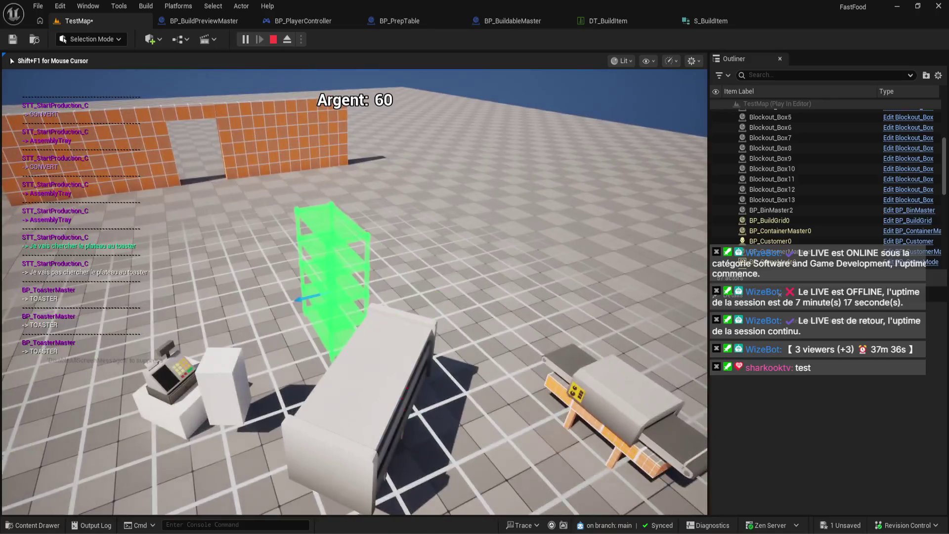
{"action": "key", "text": "shift+F1"}
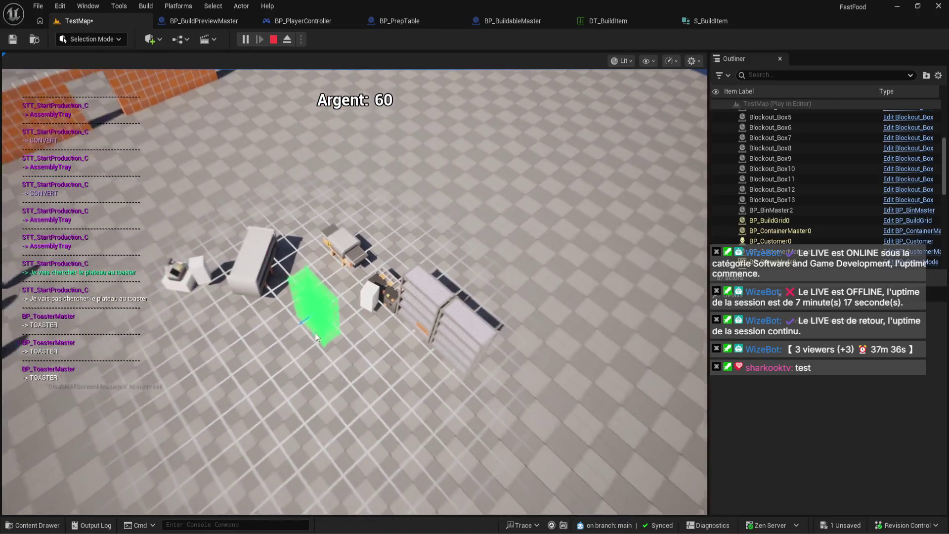
{"action": "left_click", "coordinate": [315, 332]}
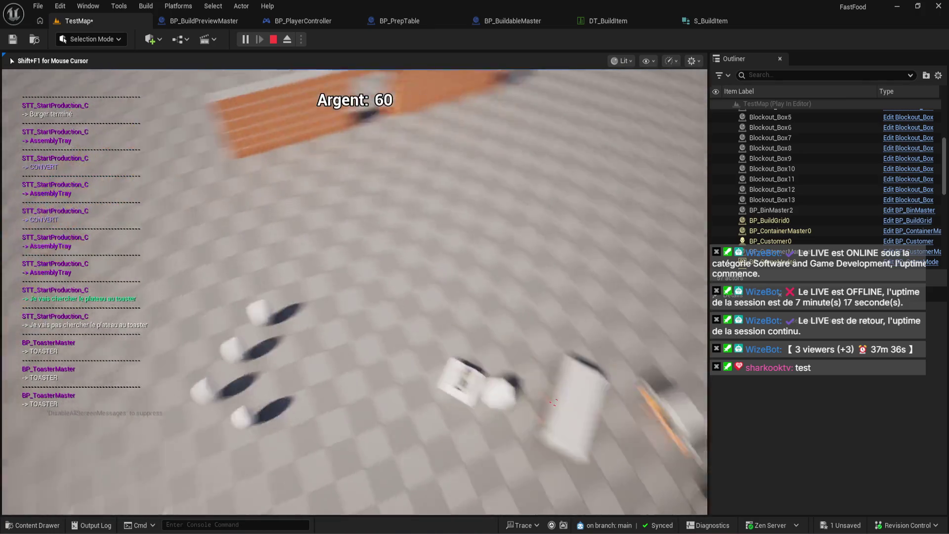
Free the mouse with Shift+F1, return control to the game camera twice, and re-enable build mode.
{"action": "key", "text": "shift+F1"}
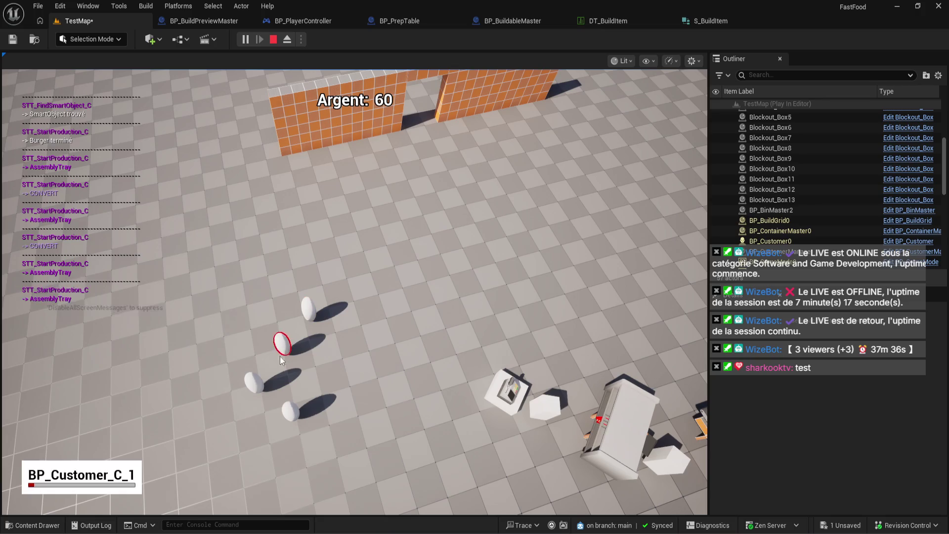
{"action": "left_click", "coordinate": [281, 357]}
{"action": "key", "text": "shift+F1"}
{"action": "left_click", "coordinate": [307, 324]}
{"action": "key", "text": "b"}
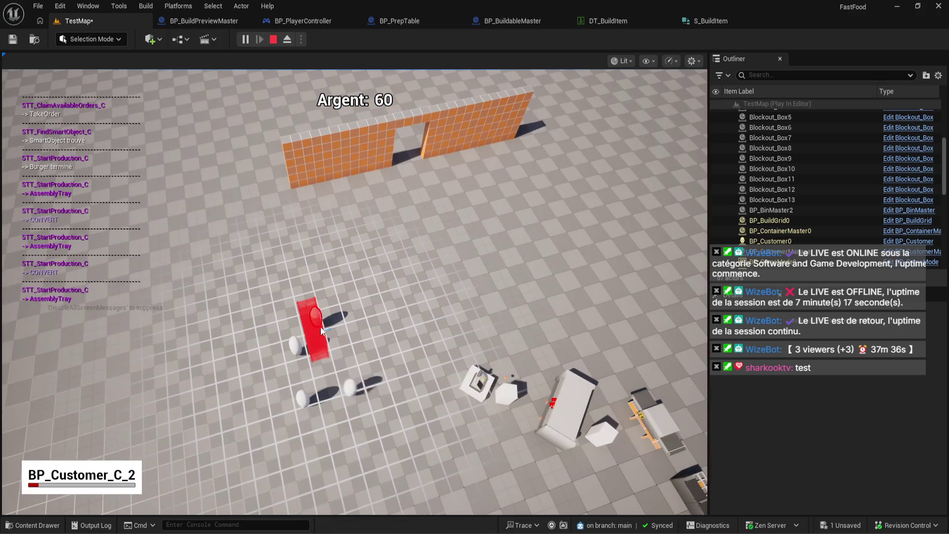
Show debug information for two more customers, then leave build mode with B.
{"action": "left_click", "coordinate": [320, 327]}
{"action": "key", "text": "shift+F1"}
{"action": "left_click", "coordinate": [298, 401]}
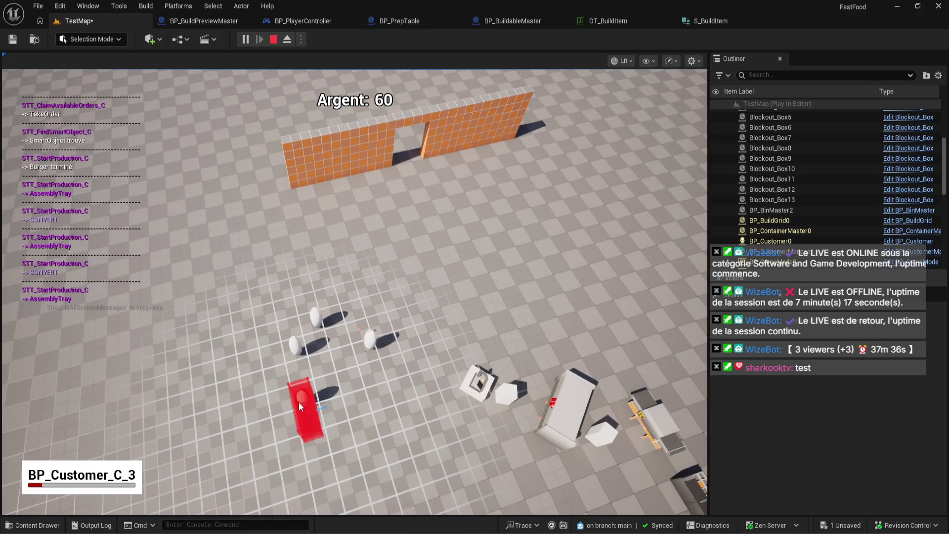
{"action": "key", "text": "shift+F1"}
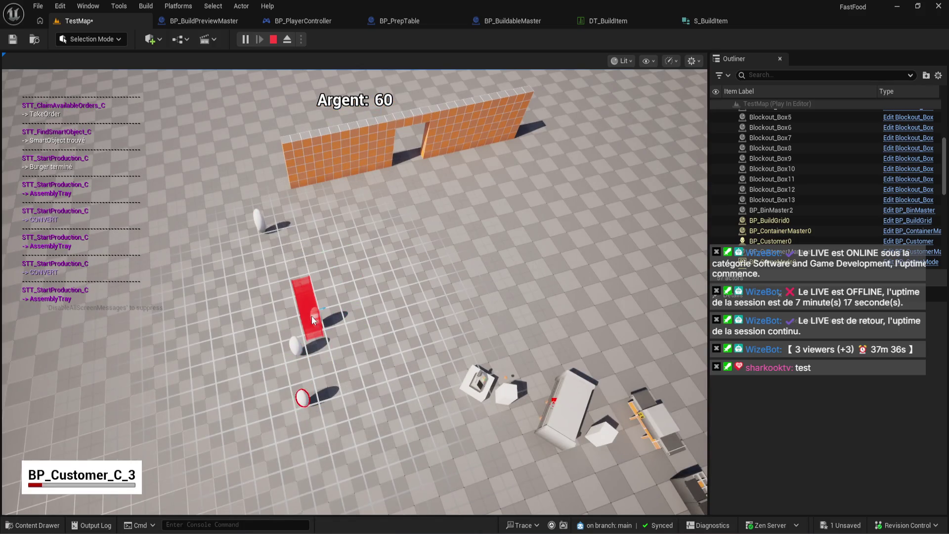
{"action": "key", "text": "b"}
Inspect two customers' BP_Customer debug panels and fly back to overview the two shelves.
{"action": "left_click", "coordinate": [312, 317]}
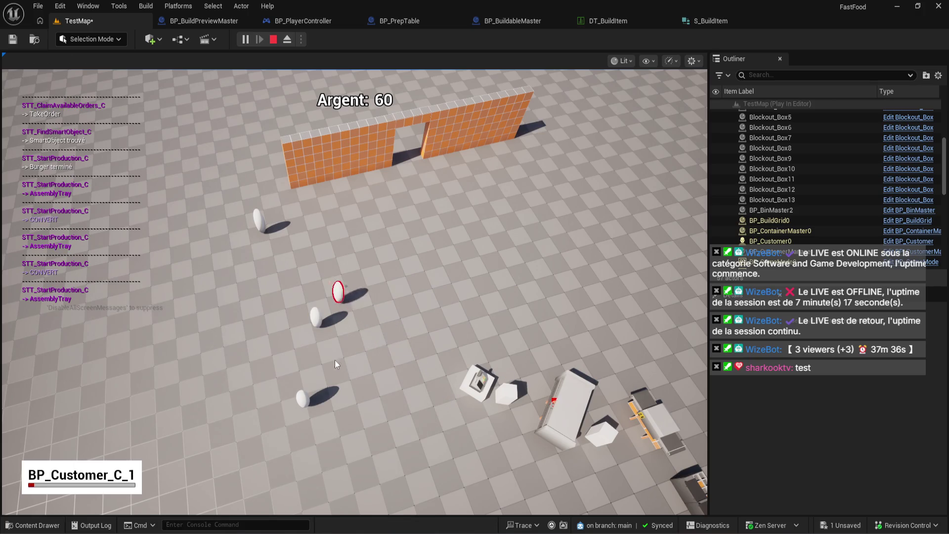
{"action": "left_click", "coordinate": [305, 400]}
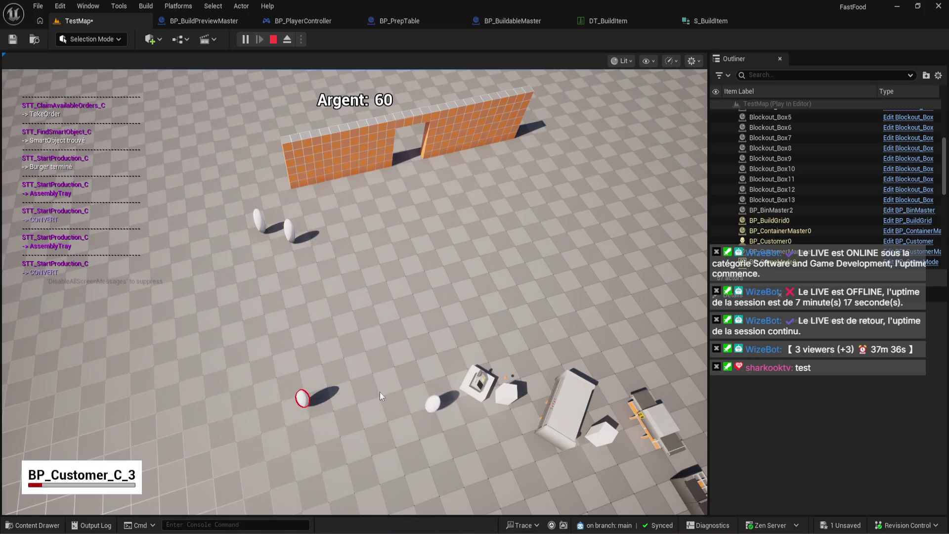
{"action": "left_click", "coordinate": [331, 409]}
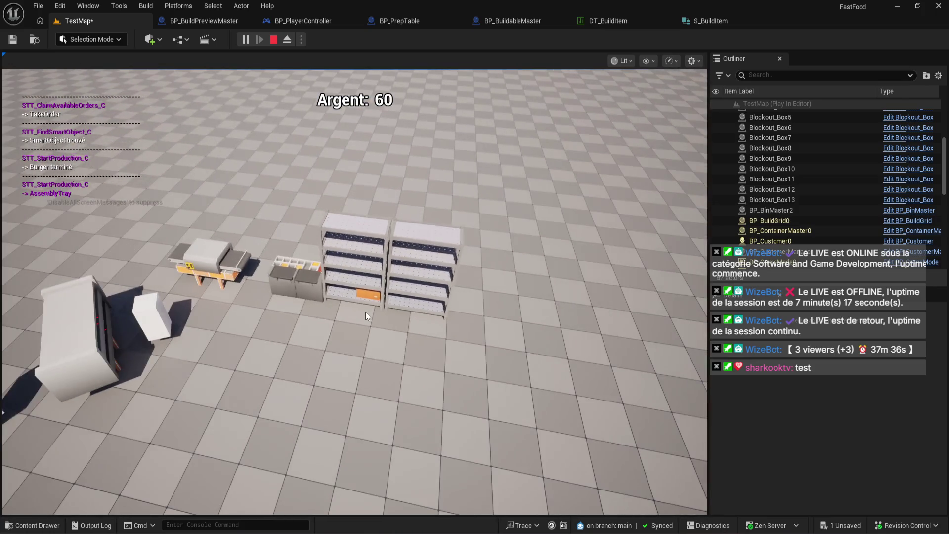
{"action": "left_click", "coordinate": [366, 314]}
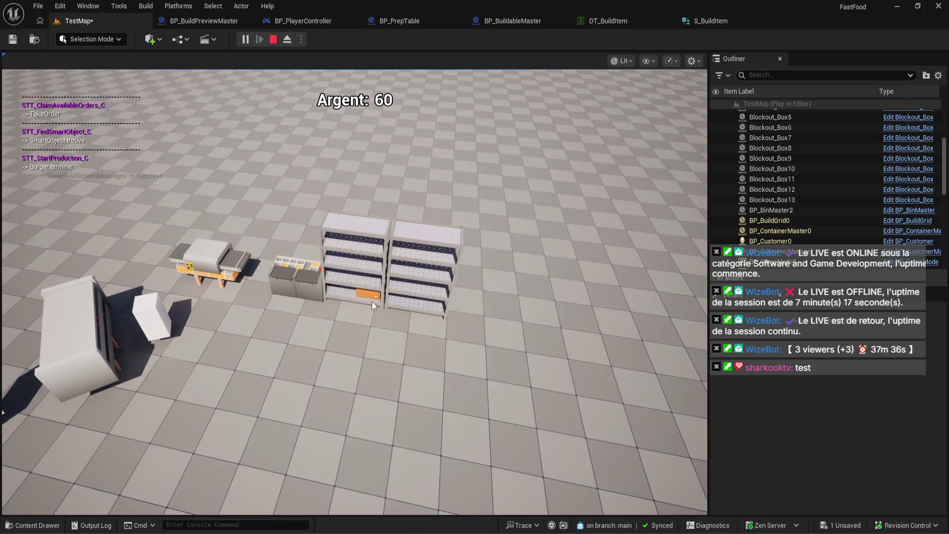